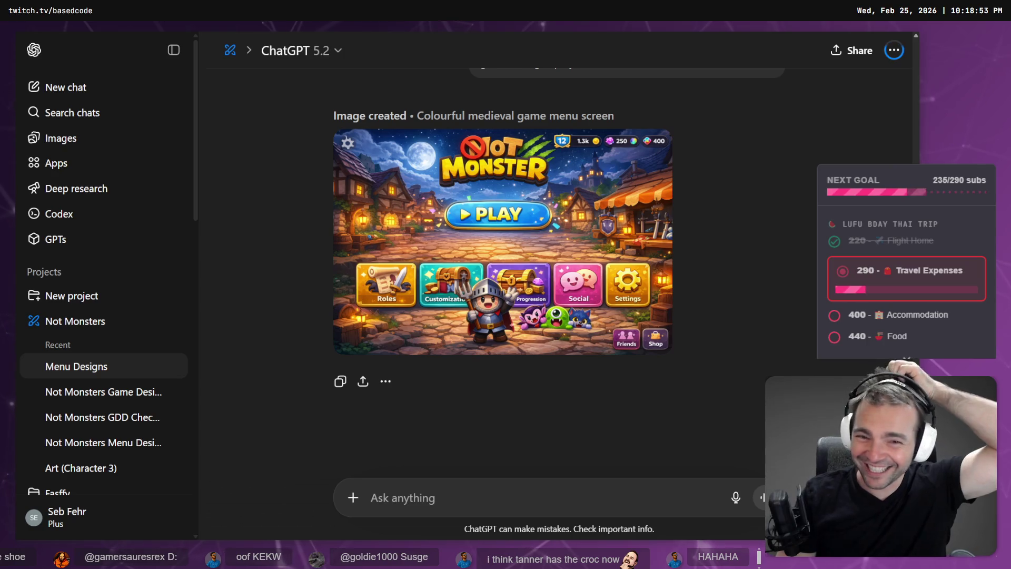
- Scroll back to the earlier context message and start editing it, then cancel
scroll(690, 374, "up", 10)
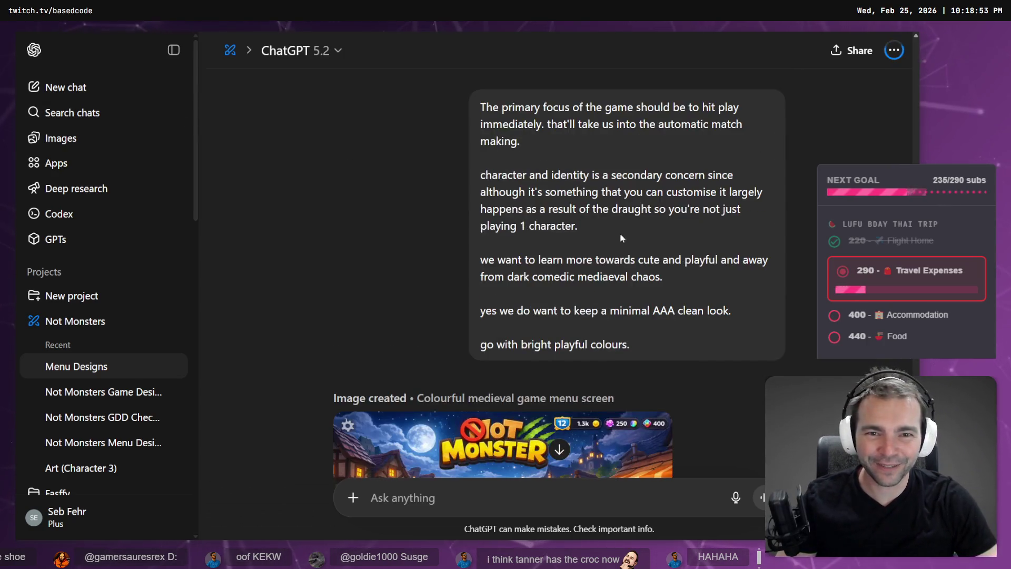
scroll(636, 323, "up", 10)
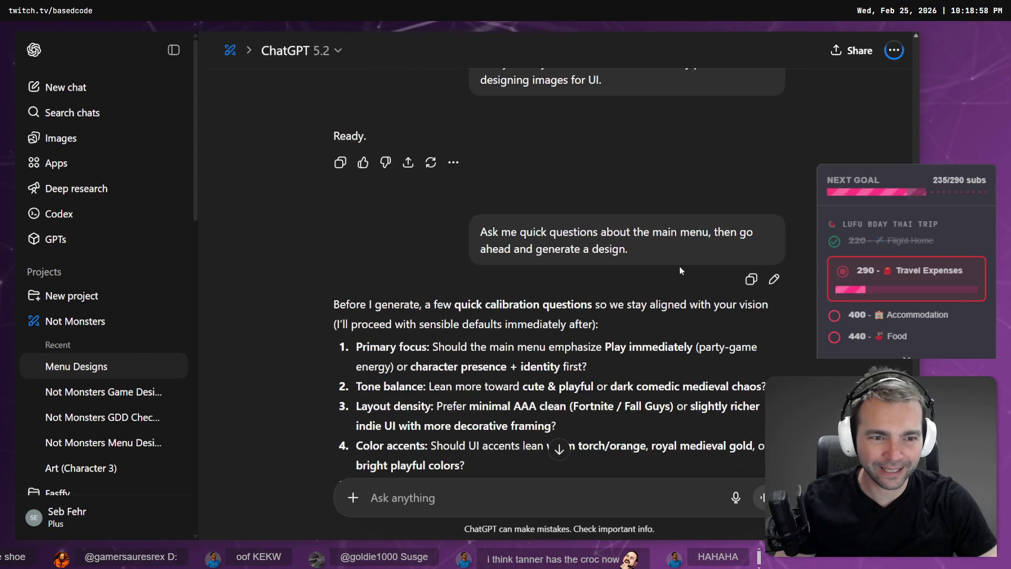
scroll(680, 270, "up", 5)
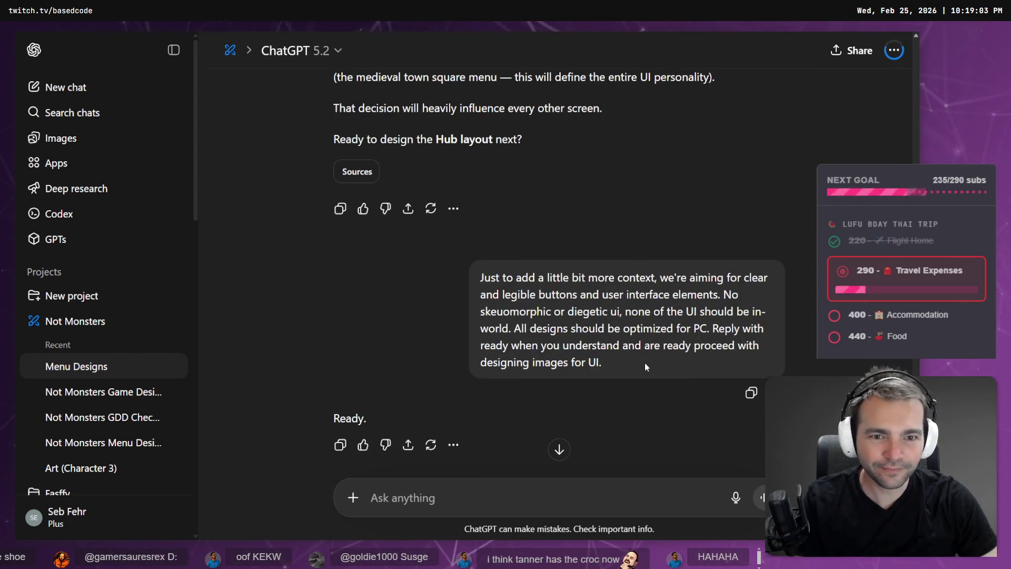
scroll(649, 360, "up", 5)
scroll(659, 324, "up", 4)
scroll(661, 324, "up", 8)
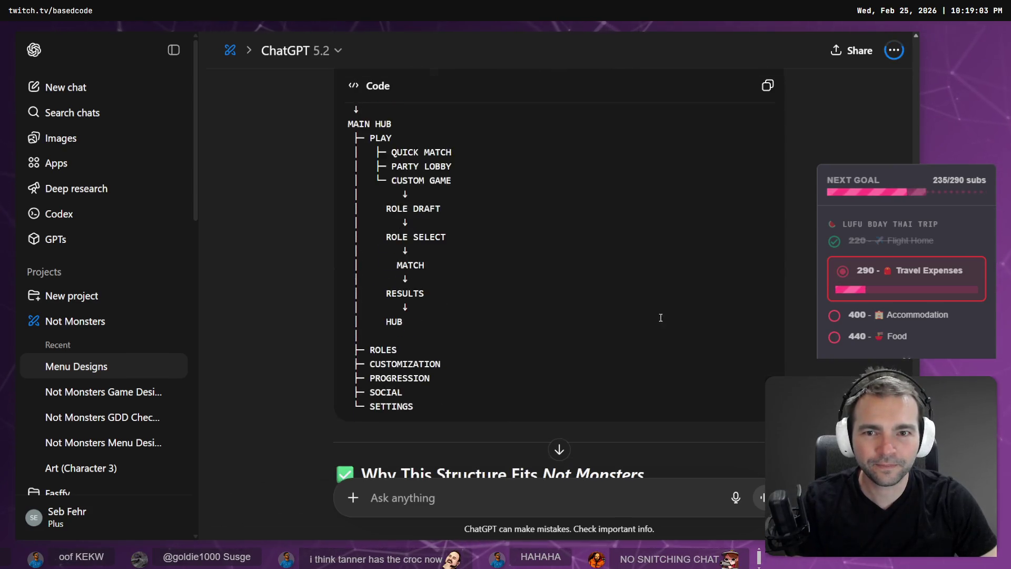
scroll(669, 284, "down", 20)
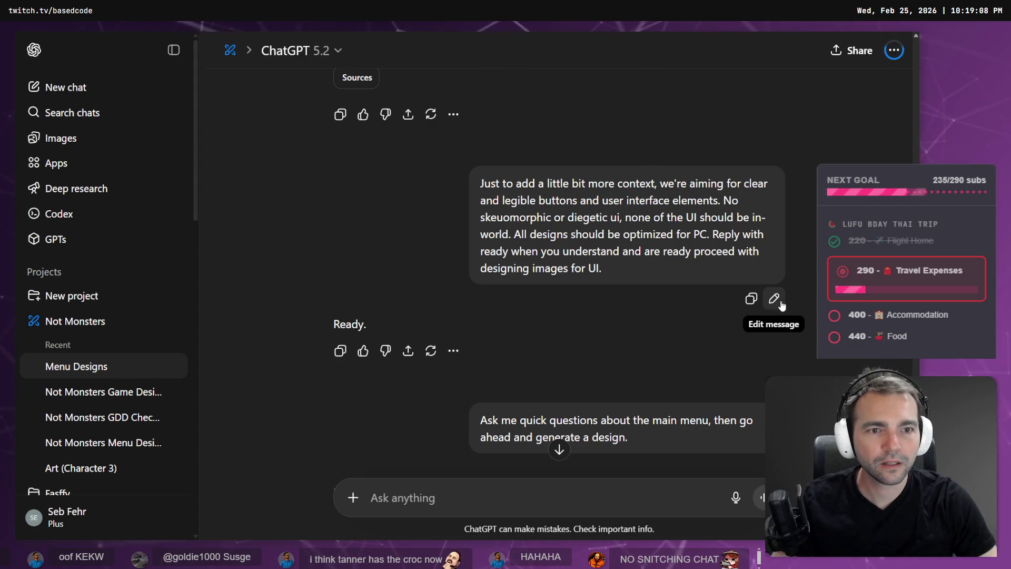
left_click(774, 298)
key("ctrl+a")
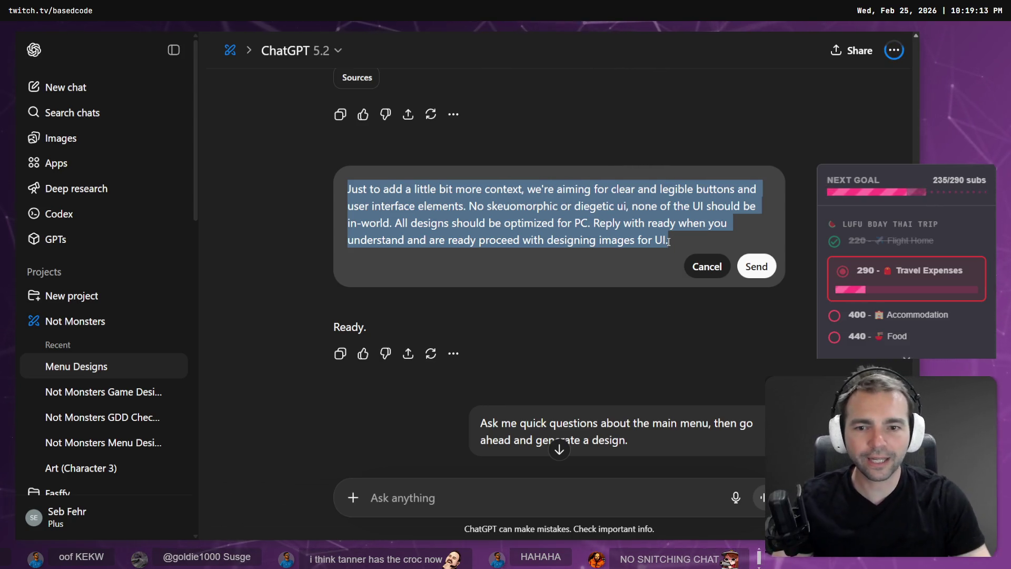
key("Escape")
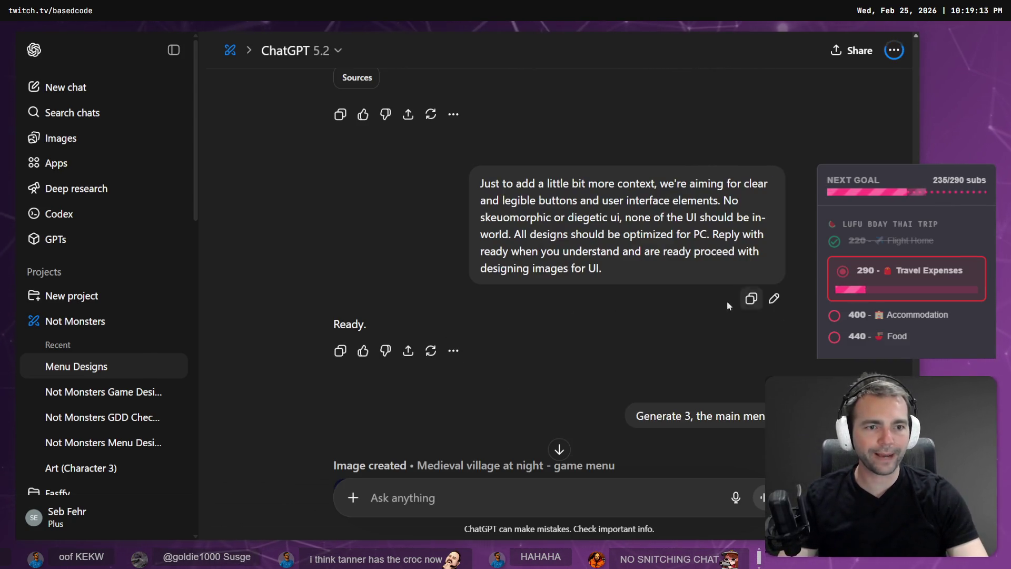
- Scroll through the conversation to locate the 'Generate 3, the main menu.' request
scroll(856, 360, "down", 2)
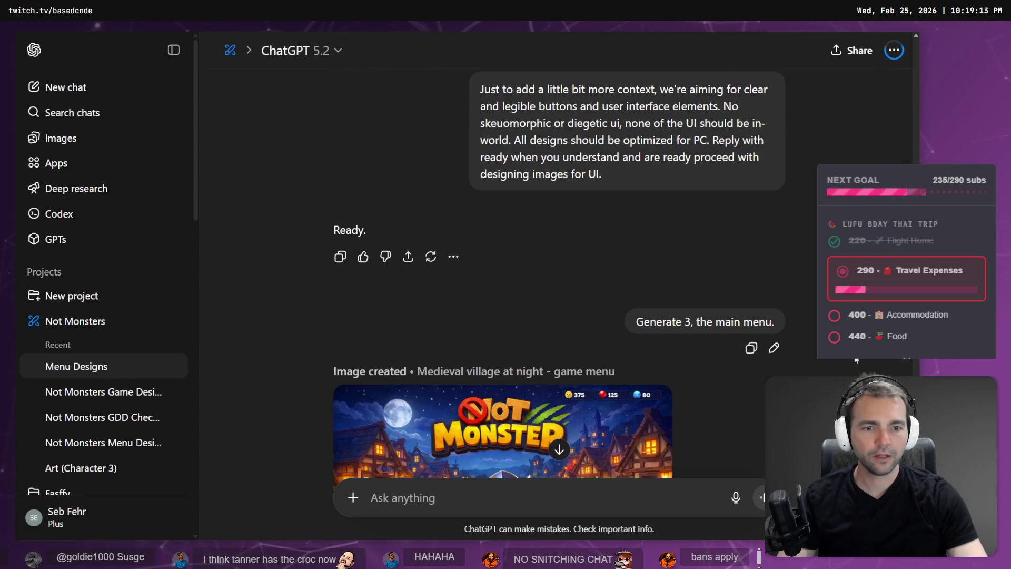
scroll(738, 321, "down", 6)
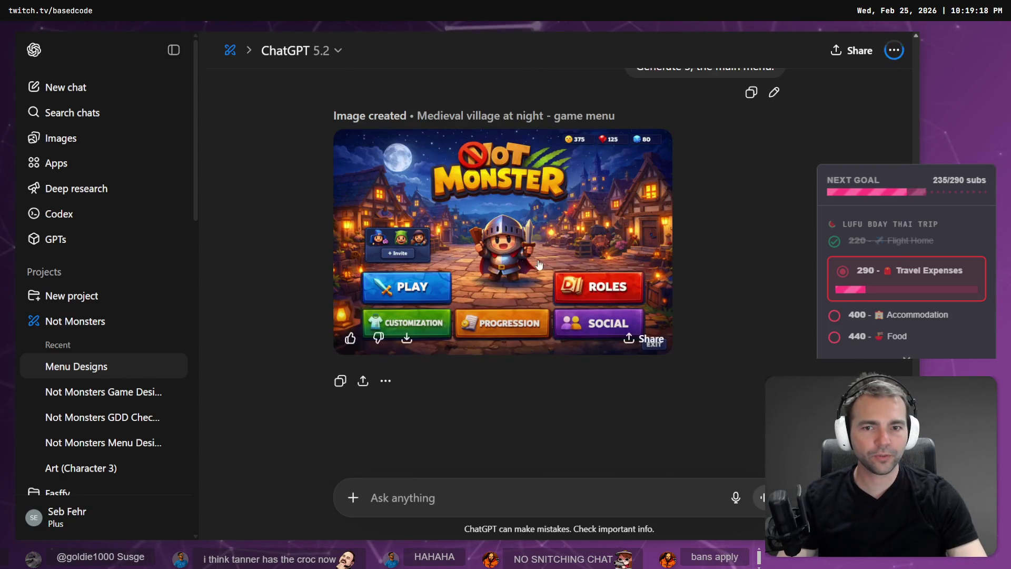
scroll(625, 298, "up", 6)
scroll(623, 298, "down", 5)
scroll(680, 334, "up", 9)
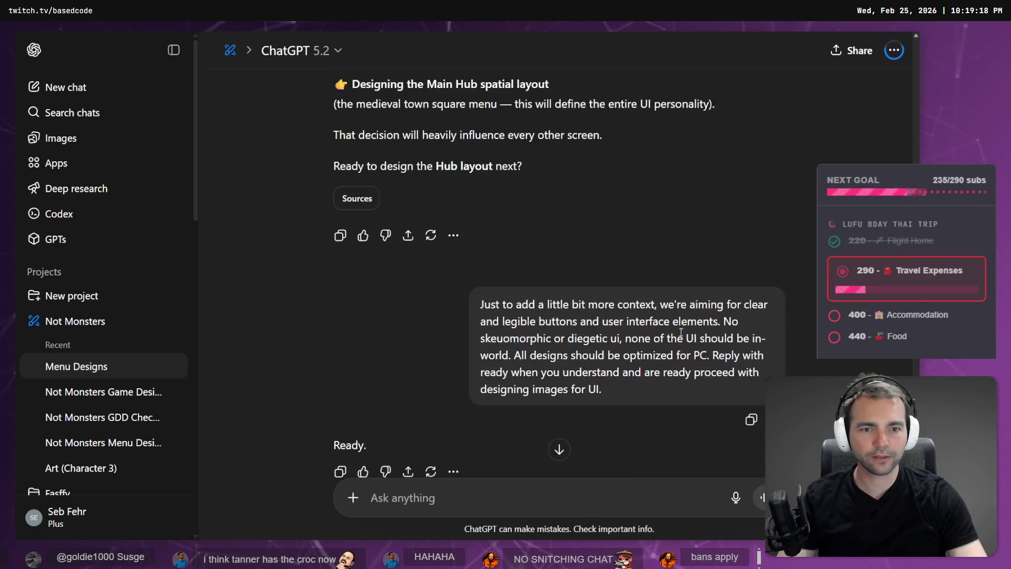
scroll(680, 333, "up", 20)
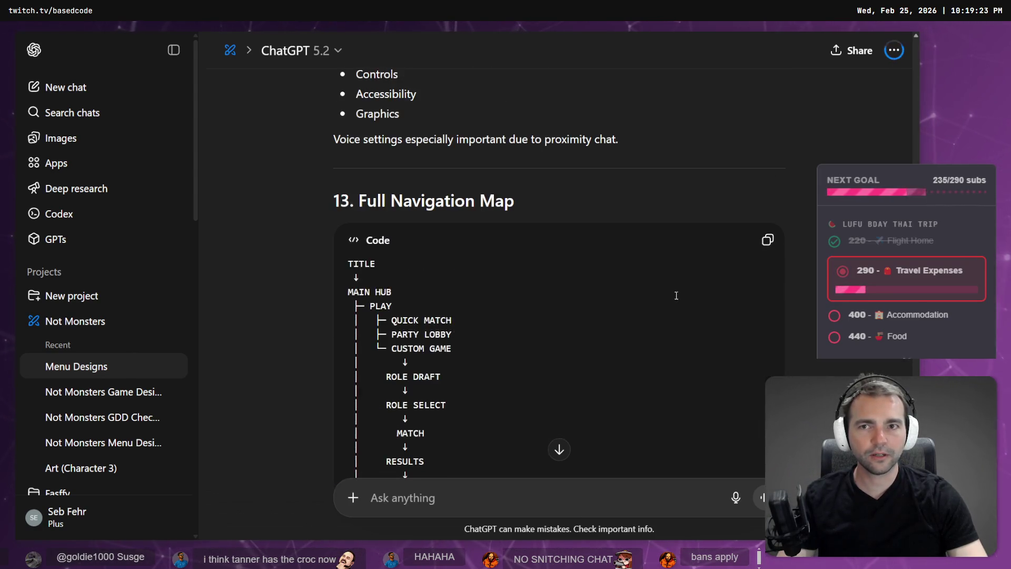
scroll(680, 193, "up", 20)
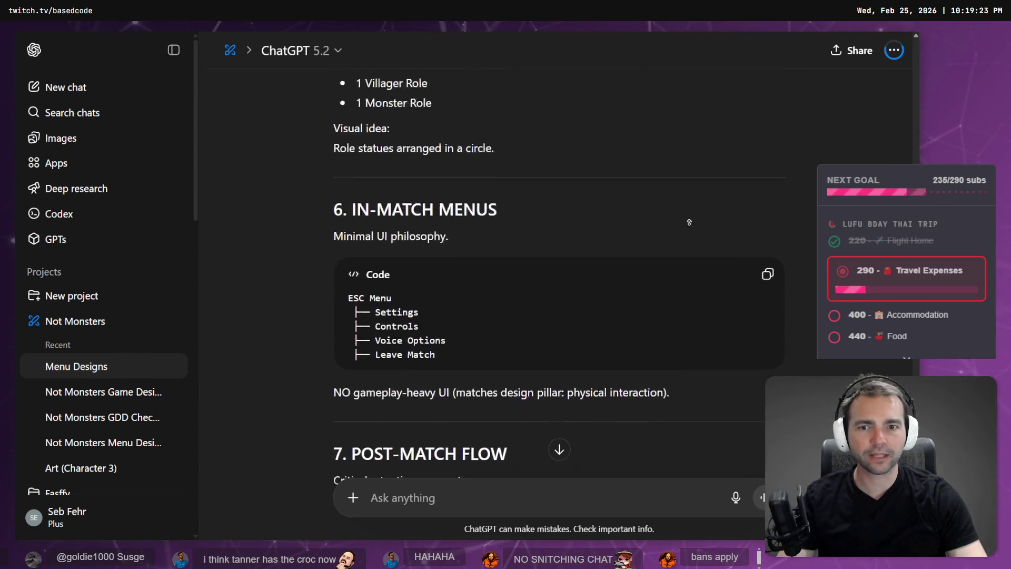
scroll(685, 188, "up", 20)
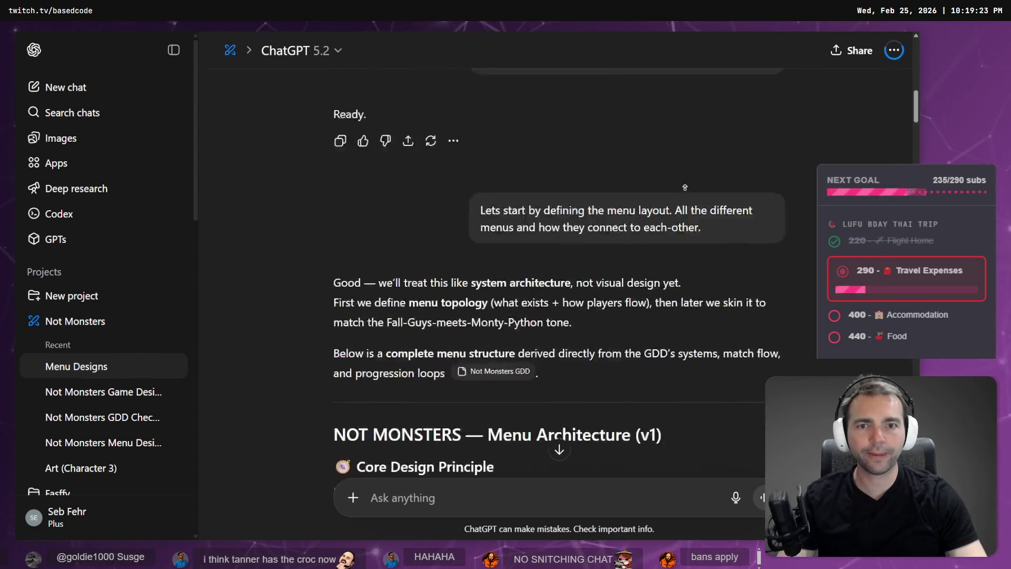
scroll(684, 187, "down", 9)
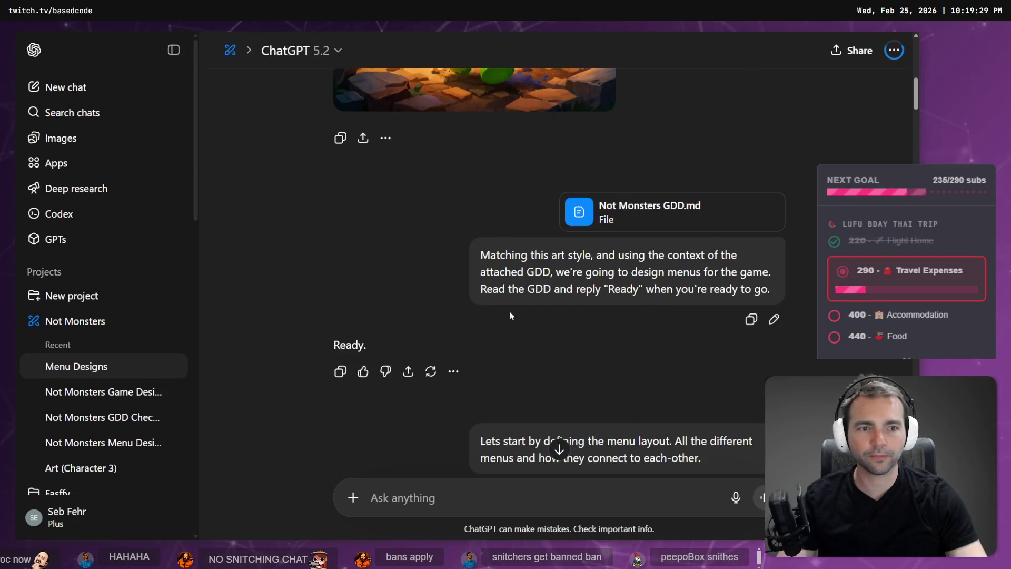
scroll(640, 328, "down", 3)
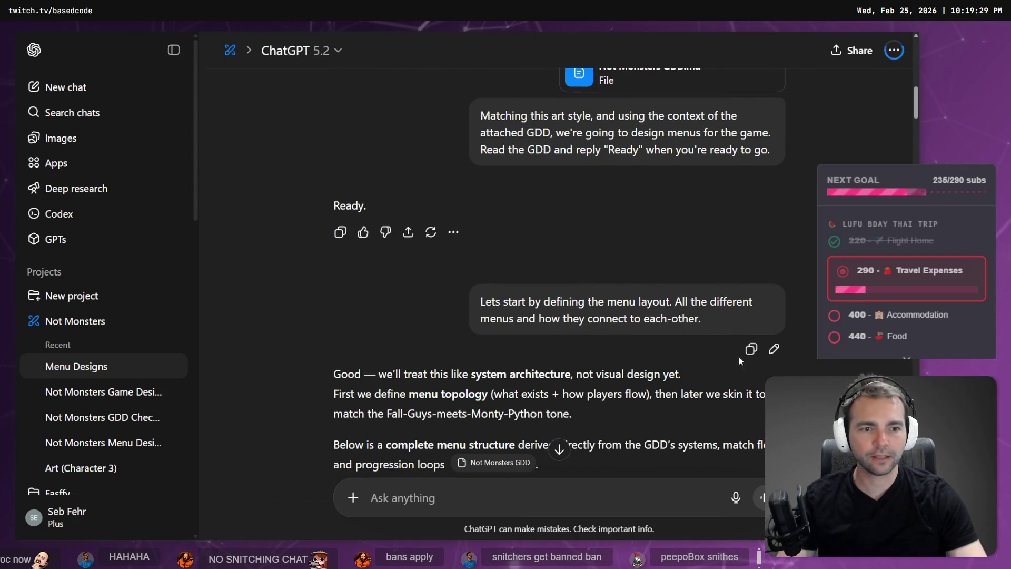
middle_click(658, 288)
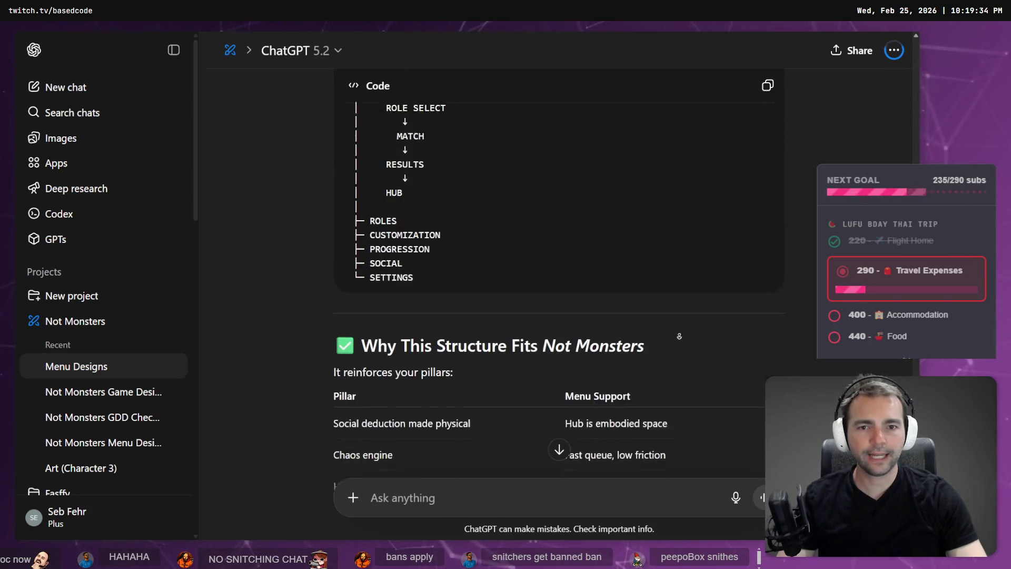
middle_click(684, 367)
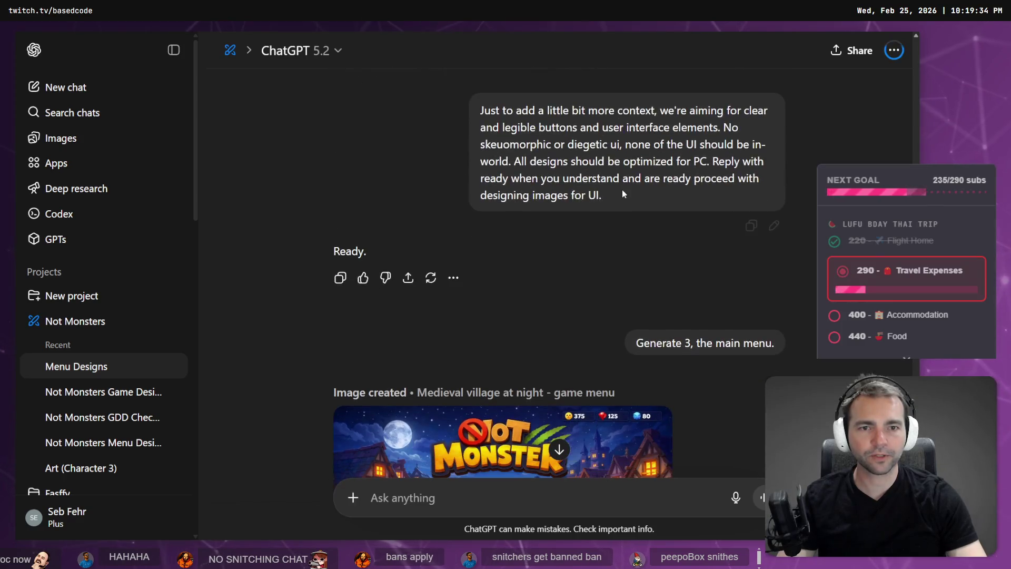
- Replace the context message's text with 'Generate 3, the main menu.' and resend it
left_click(774, 225)
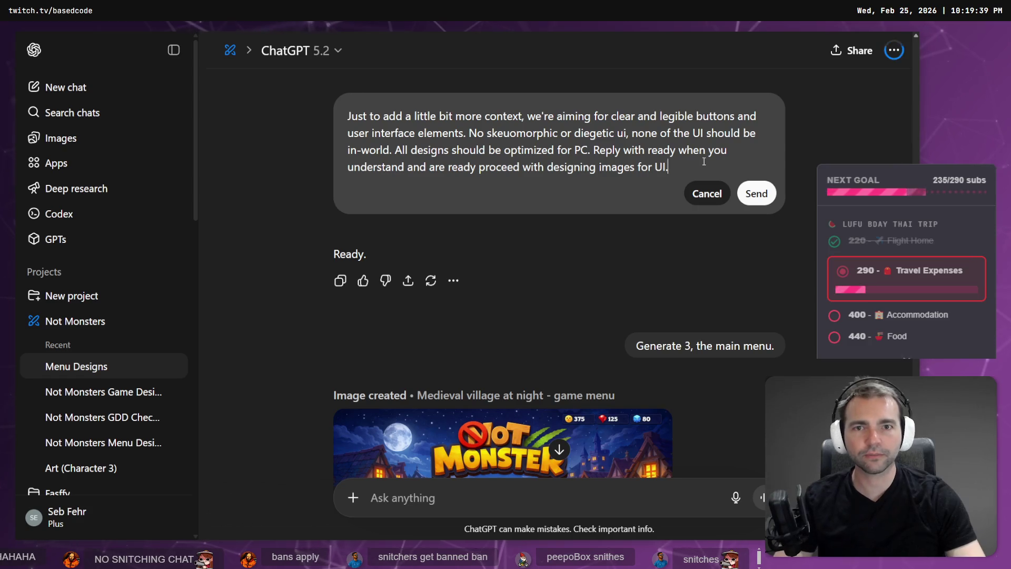
key("ctrl+a")
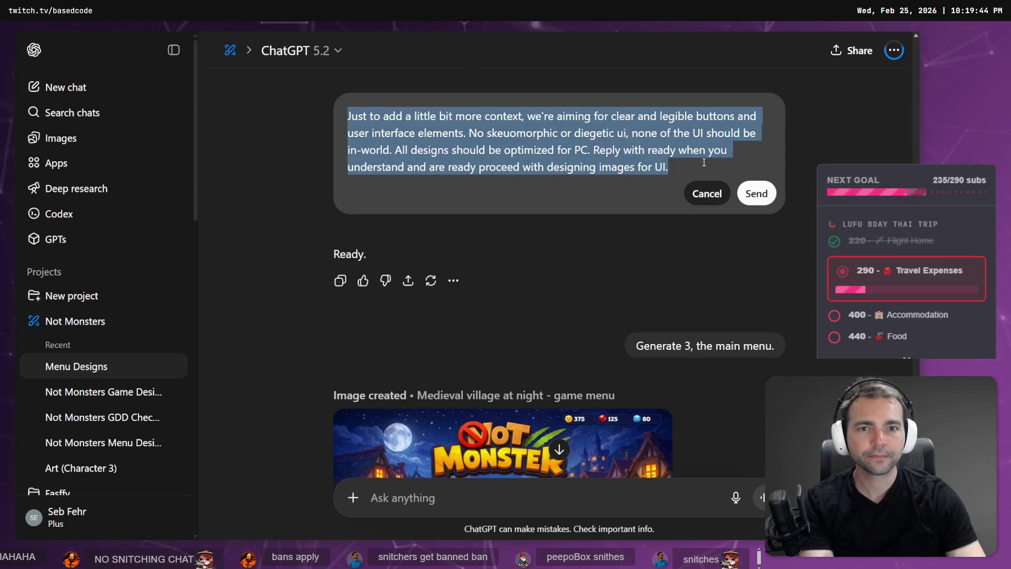
key("BackSpace")
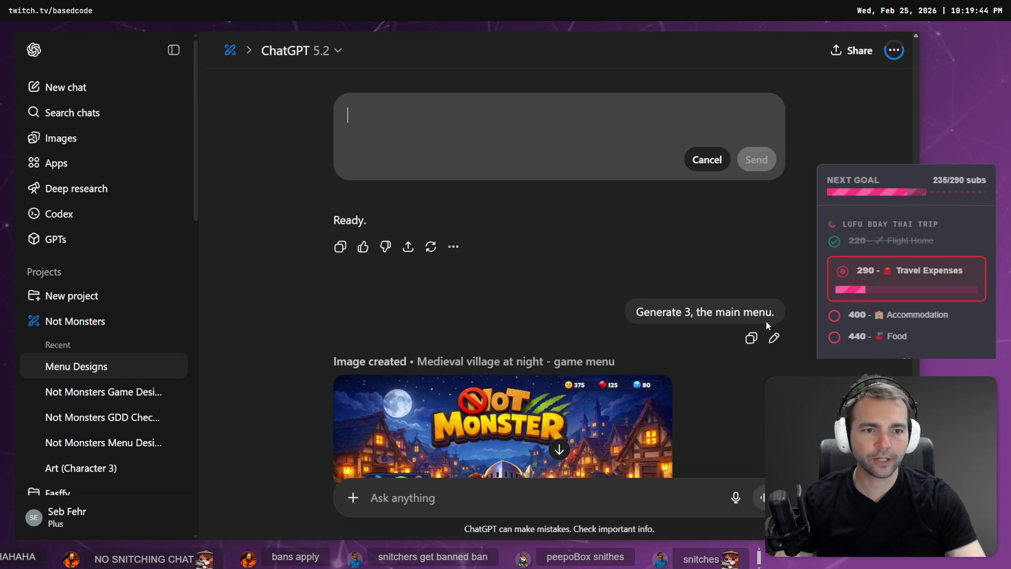
left_click_drag(775, 314, 589, 311)
key("ctrl+c")
left_click(668, 154)
key("ctrl+v")
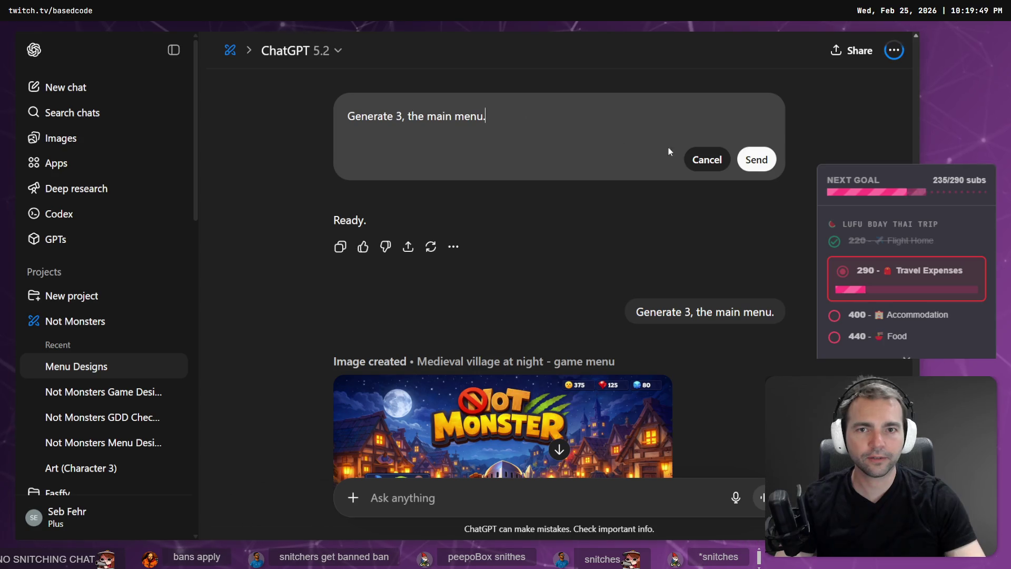
left_click(744, 160)
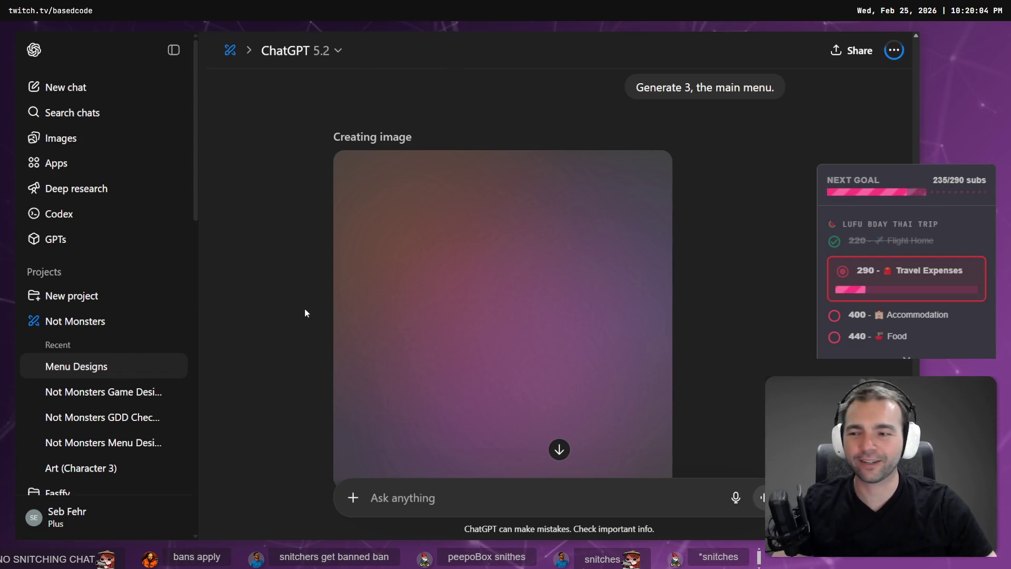
- Follow the town square menu image as it generates, then exit fullscreen with F11
scroll(226, 266, "down", 3)
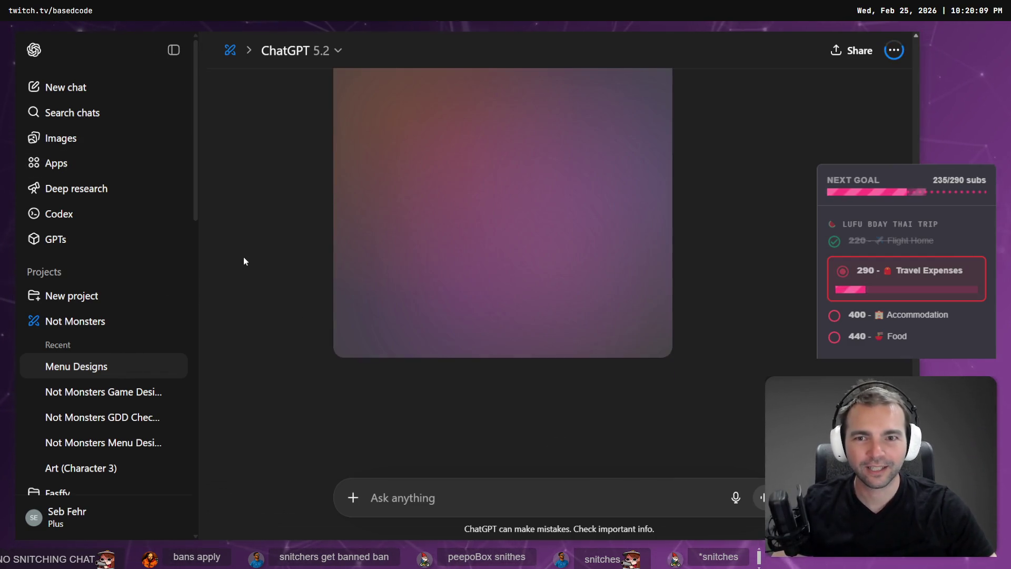
scroll(250, 259, "up", 2)
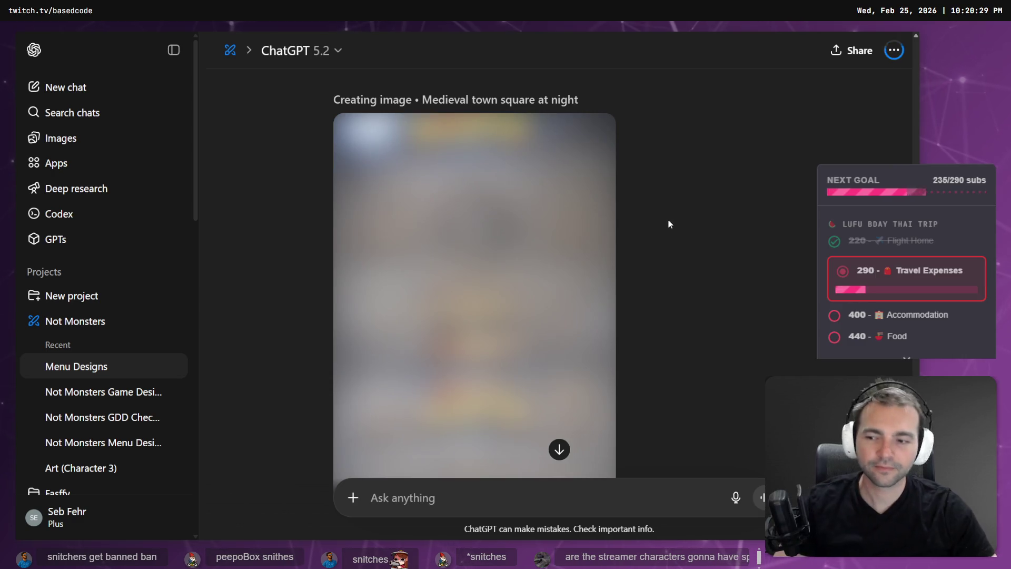
scroll(665, 247, "down", 1)
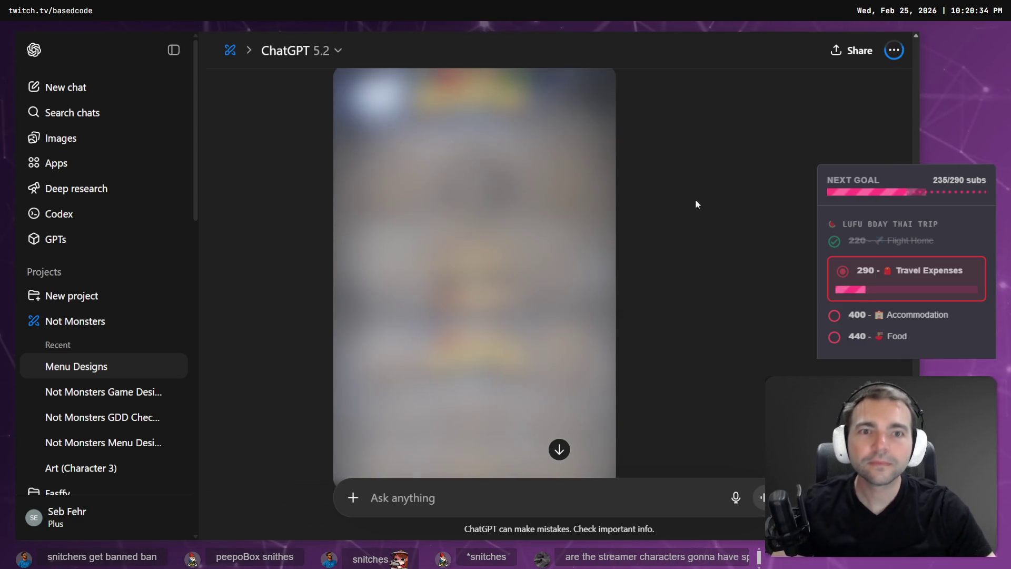
scroll(700, 221, "up", 2)
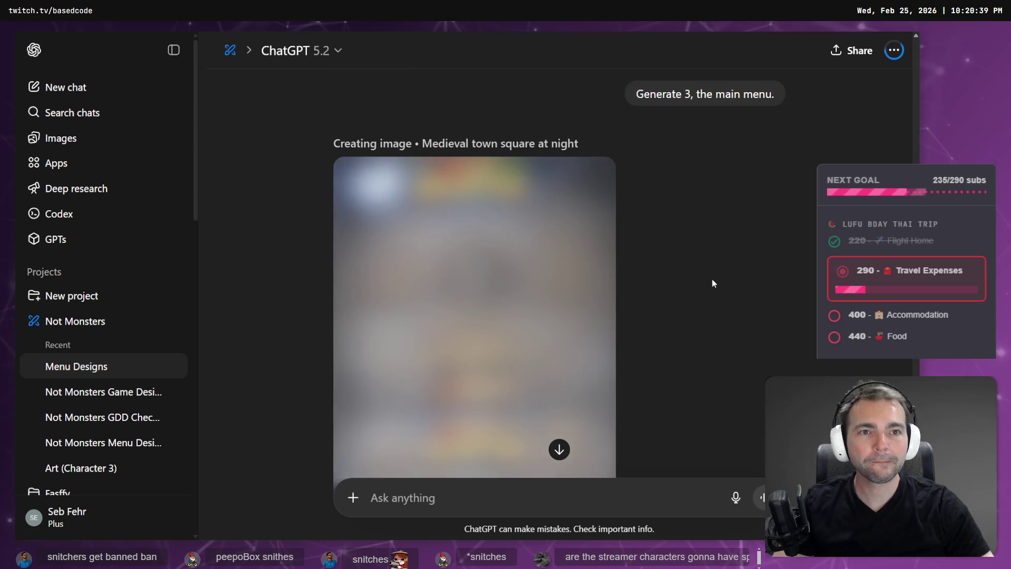
scroll(713, 280, "up", 5)
scroll(715, 281, "down", 2)
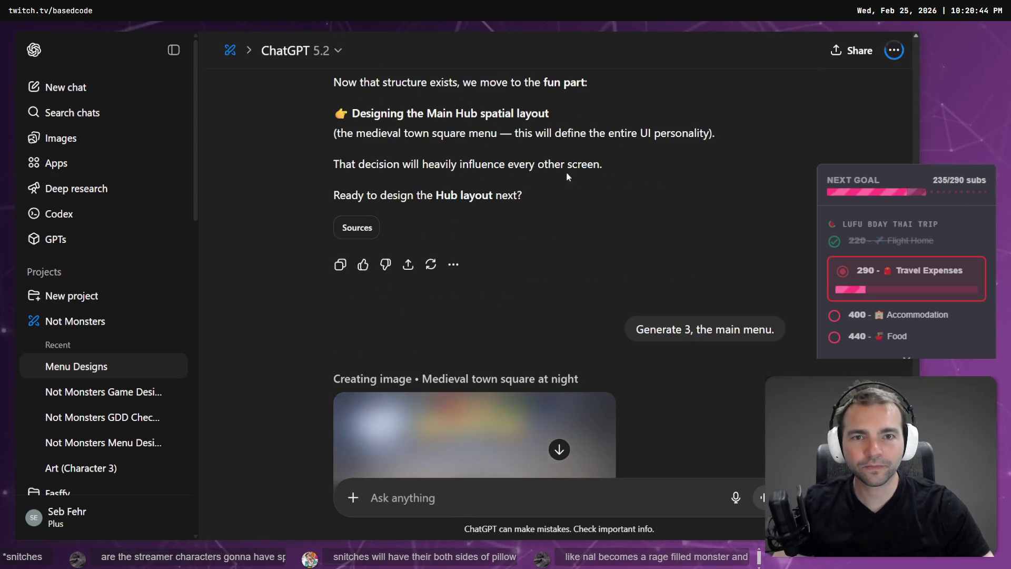
scroll(577, 175, "up", 1)
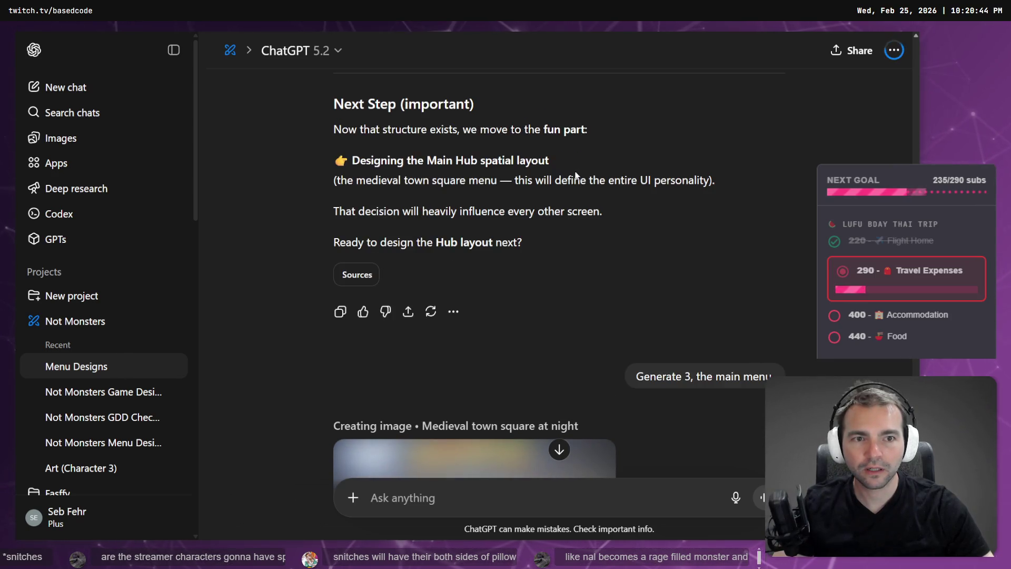
scroll(579, 184, "down", 6)
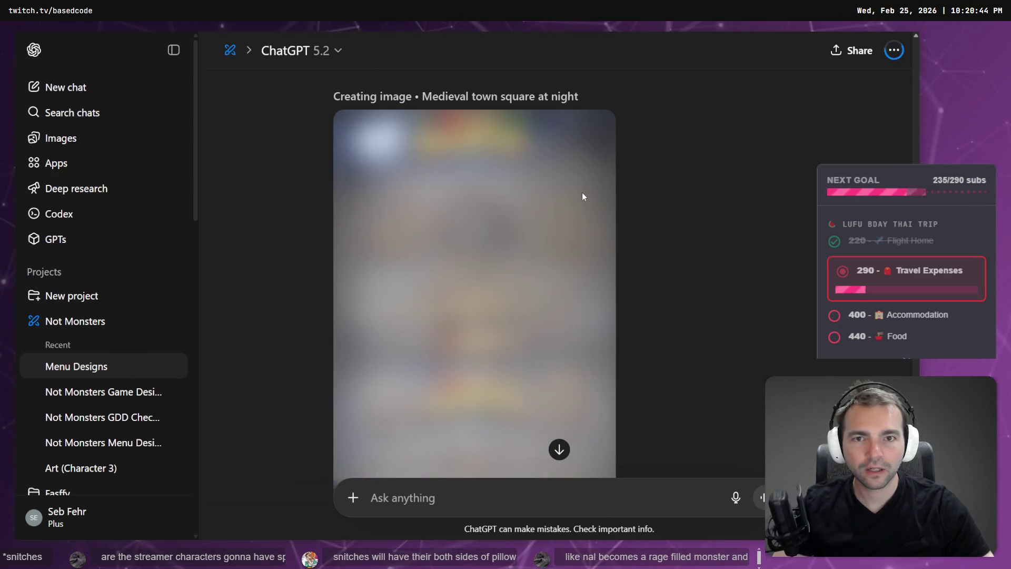
scroll(594, 218, "up", 3)
scroll(628, 226, "down", 3)
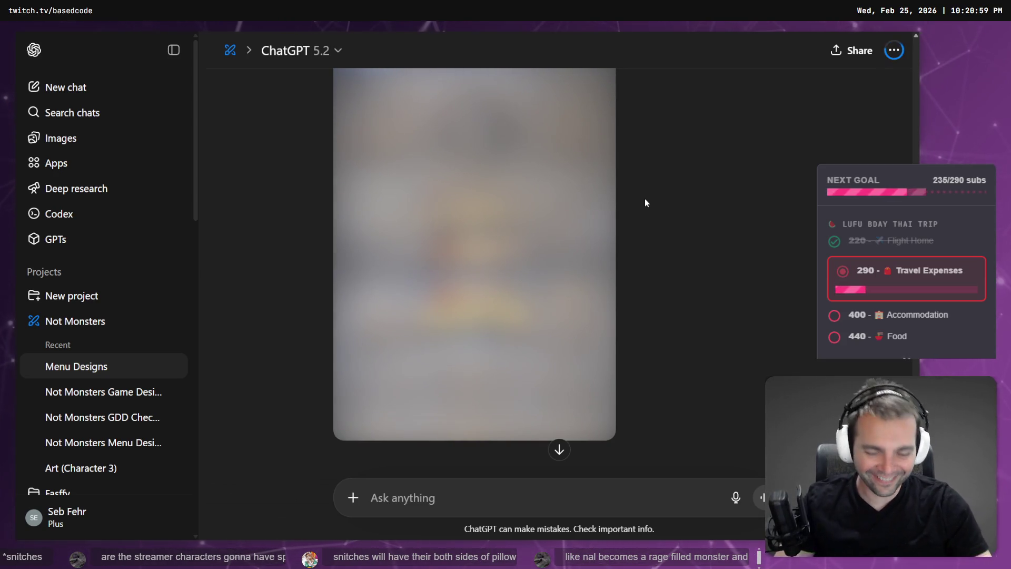
key("F11")
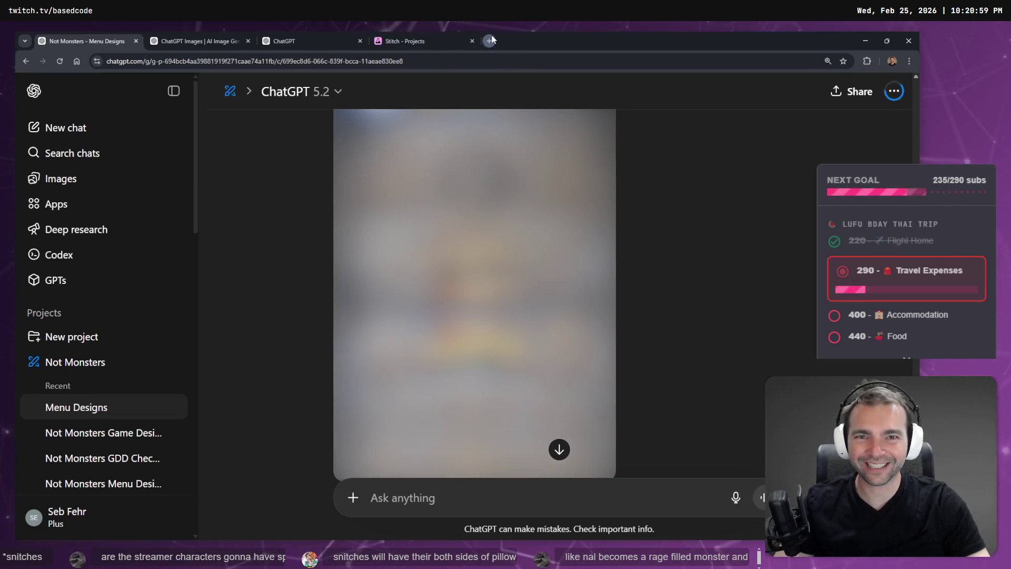
- Open chatgpt.com in a new tab to begin a fresh chat
left_click(490, 40)
type("chatgpt.com")
key("Return")
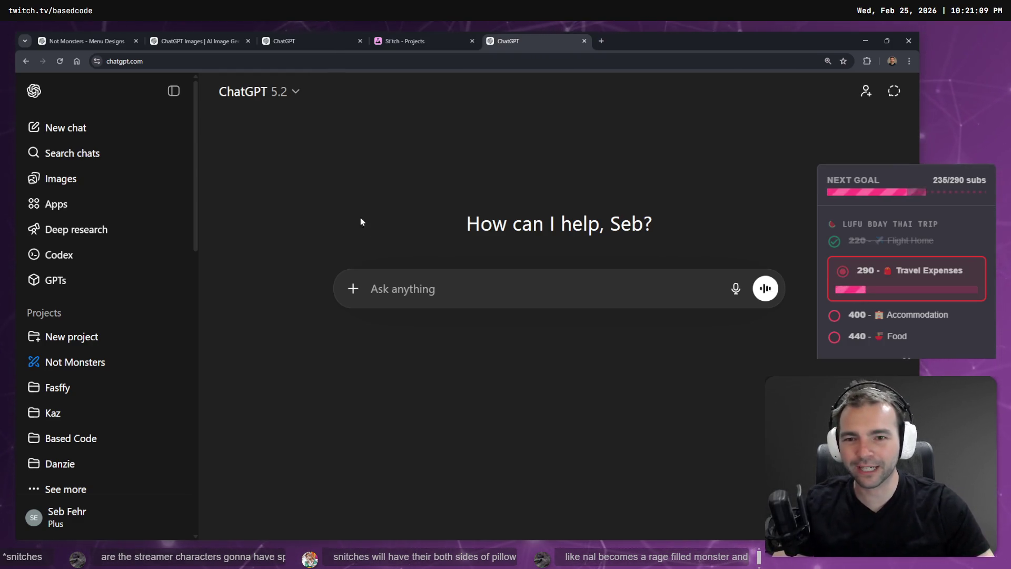
left_click(351, 289)
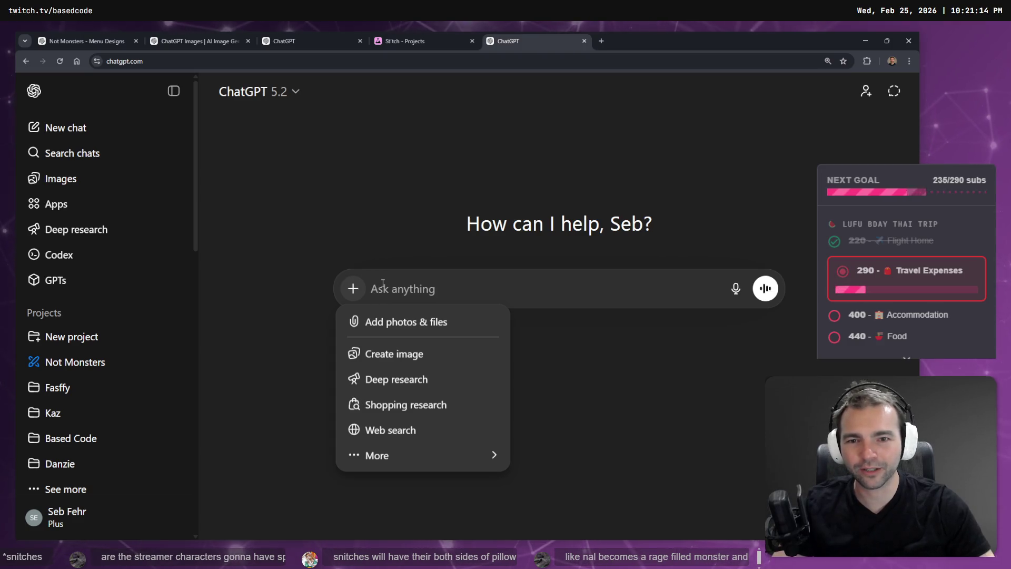
left_click(375, 288)
- Dictate and send a question on making a clicked main-menu object trigger a Godot function
key("super+h")
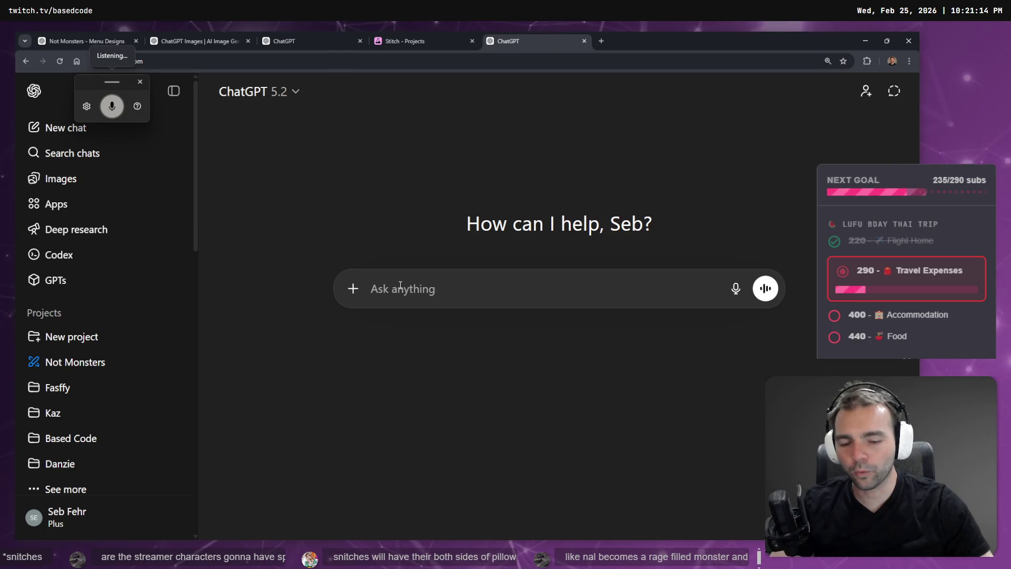
type("if I want to have a")
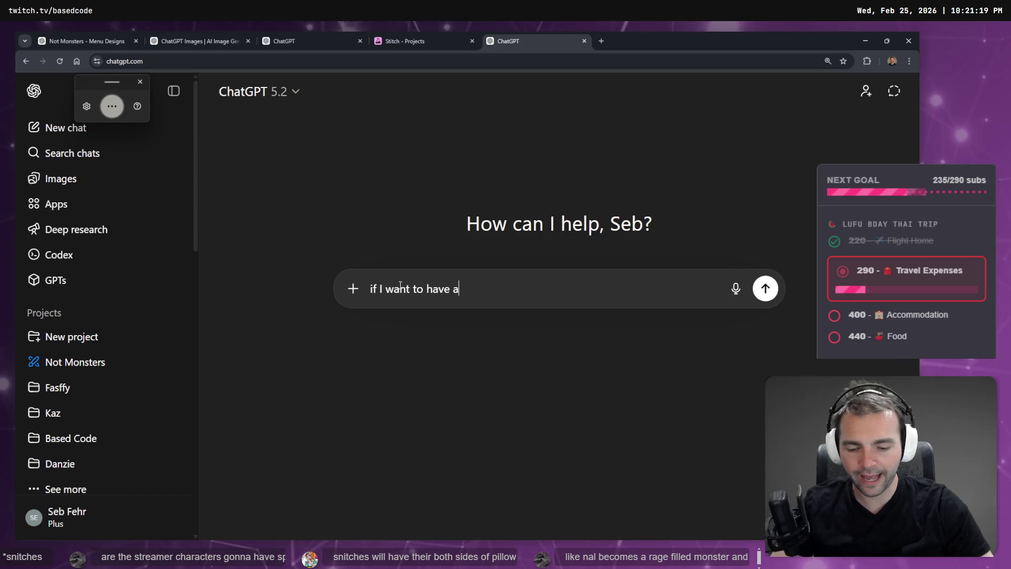
type("click style behaviour on my main menu")
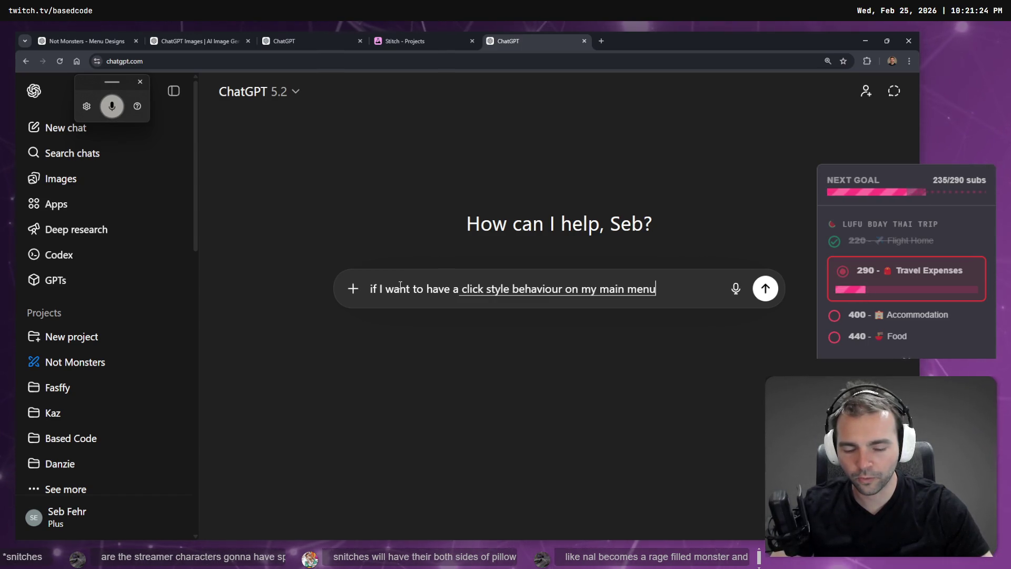
type(" where clicking on a in")
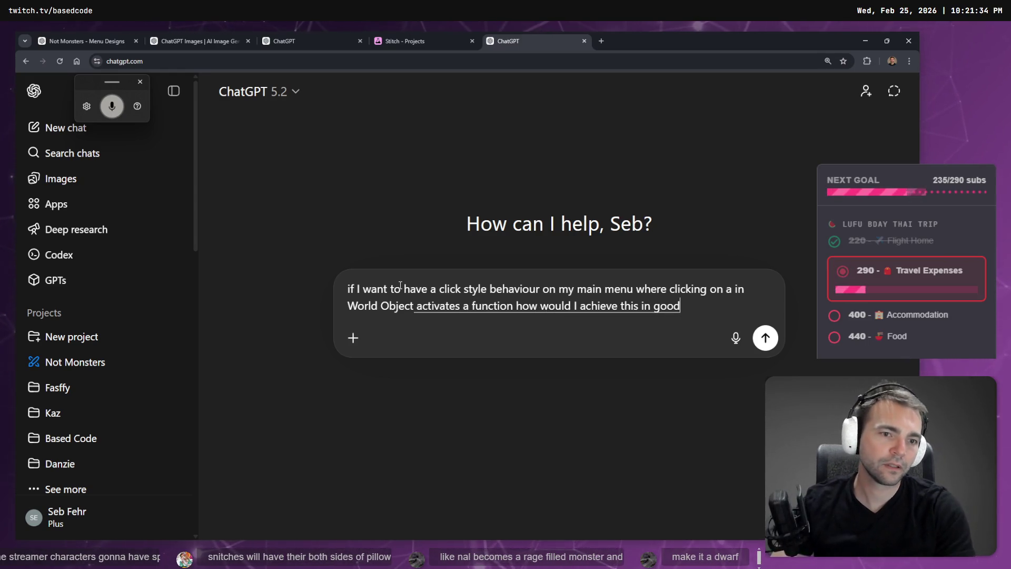
type("Godot?")
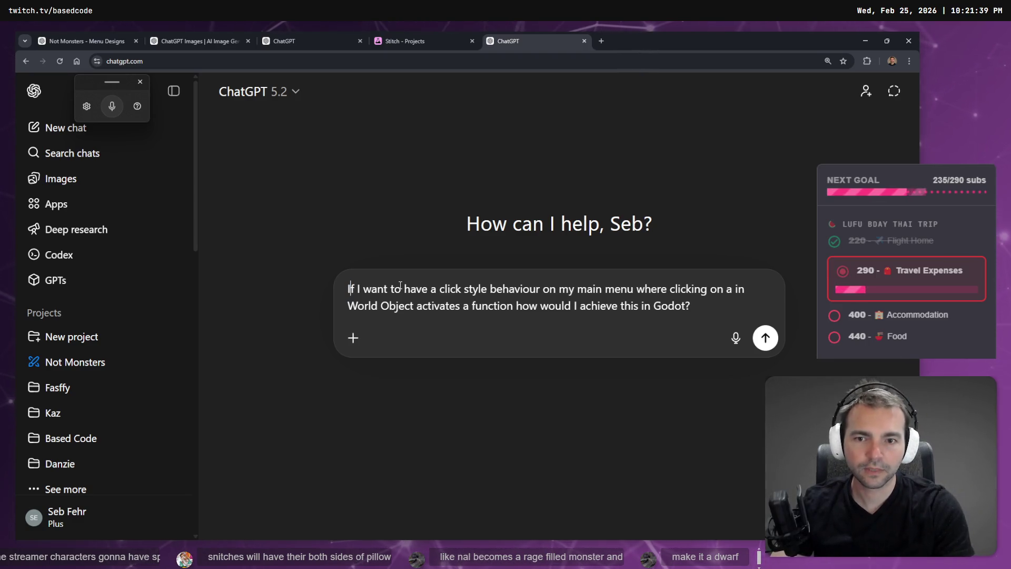
key("Return")
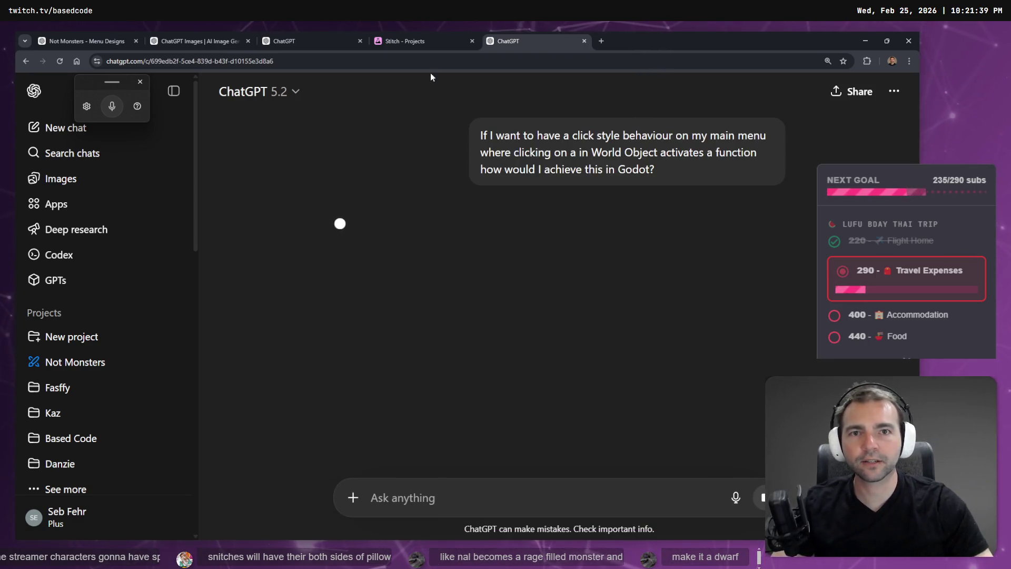
left_click_drag(418, 33, 100, 31)
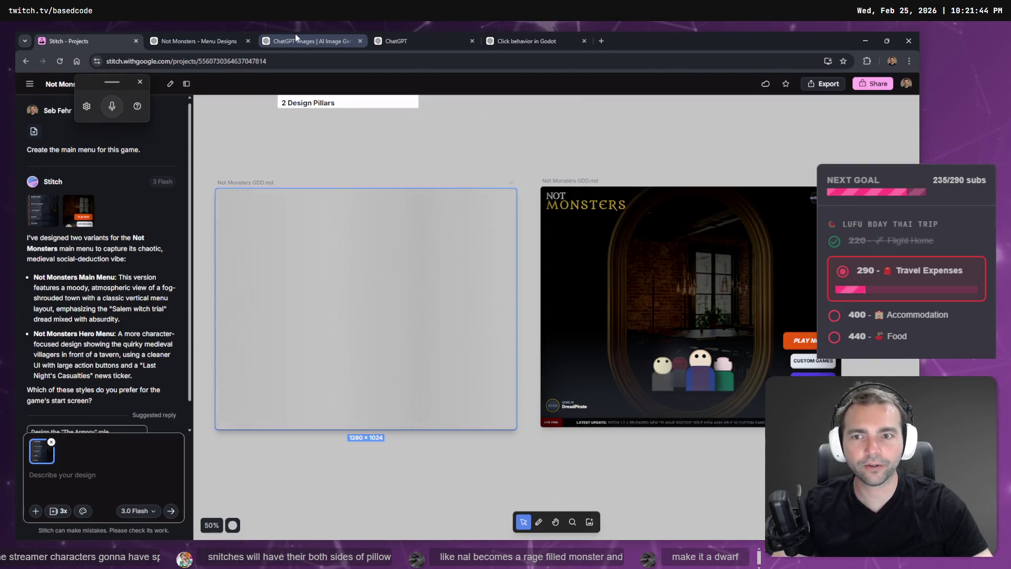
- Reload the Stitch project page and return to the Menu Designs chat
left_click(60, 62)
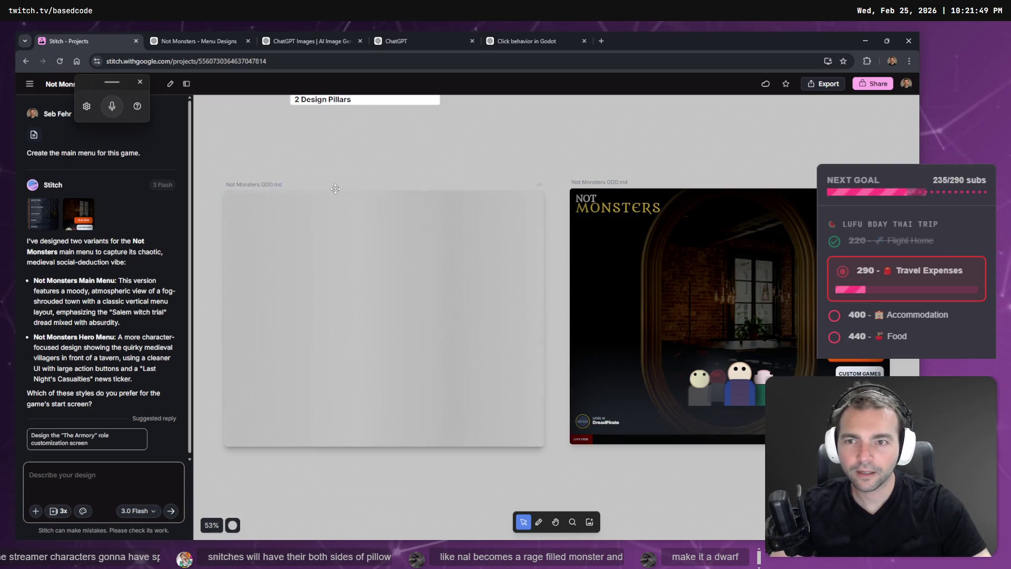
left_click(181, 38)
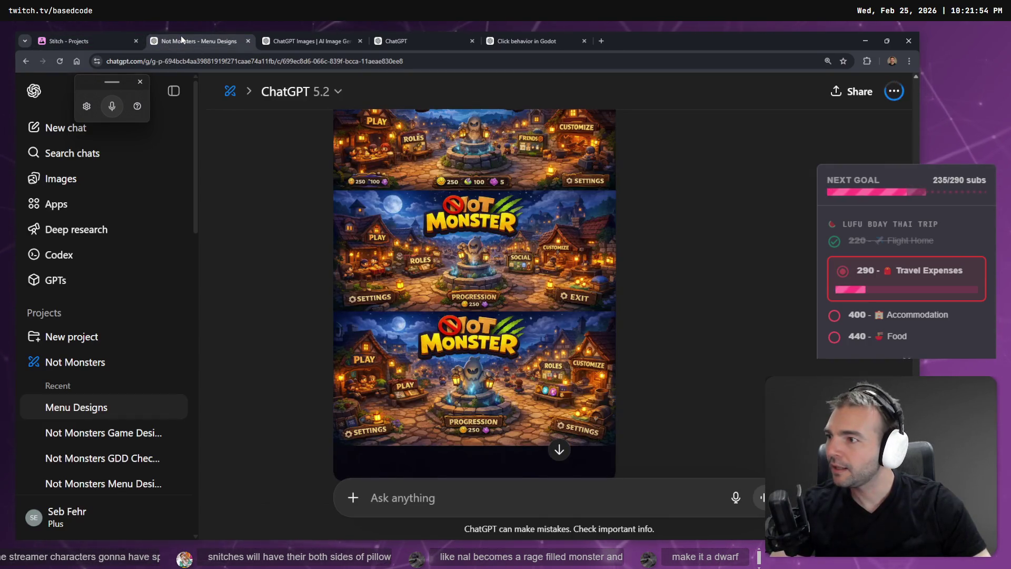
scroll(499, 207, "up", 3)
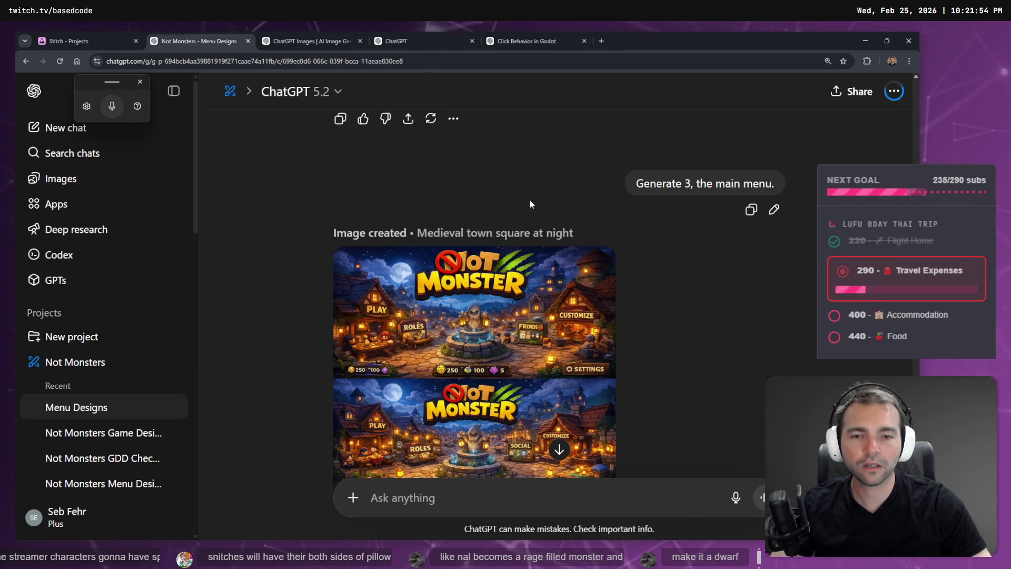
scroll(531, 203, "down", 3)
scroll(530, 204, "down", 3)
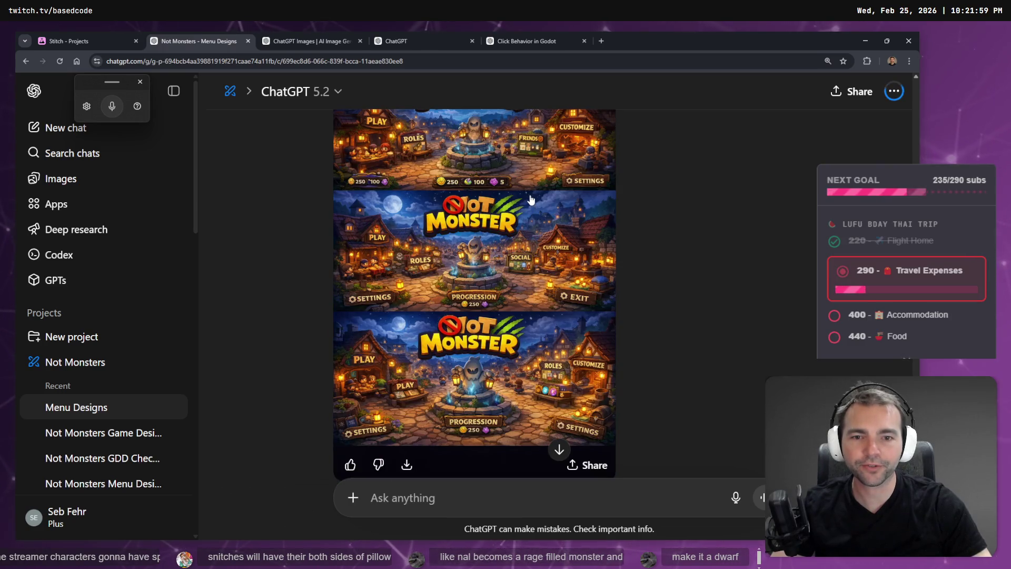
scroll(527, 204, "up", 6)
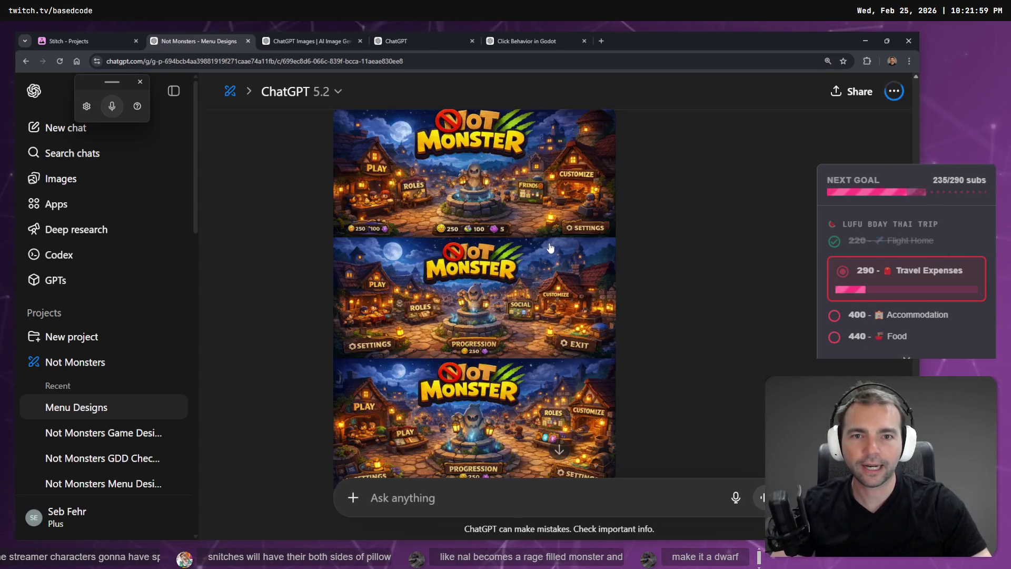
scroll(550, 239, "down", 7)
scroll(552, 249, "up", 5)
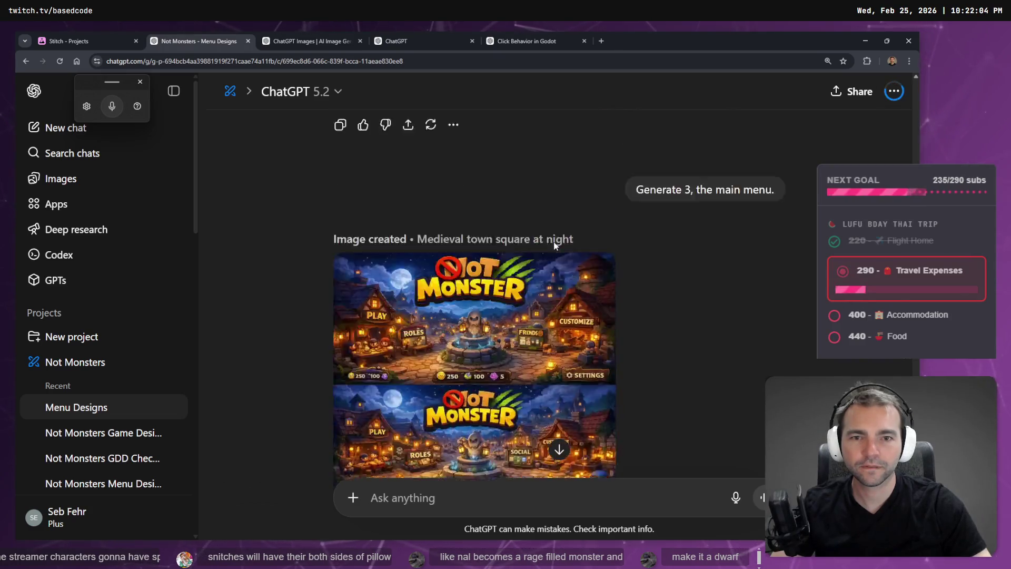
- Resend the request edited to 'Generate the main menu.', then check the Godot click-behaviour chat
left_click(774, 262)
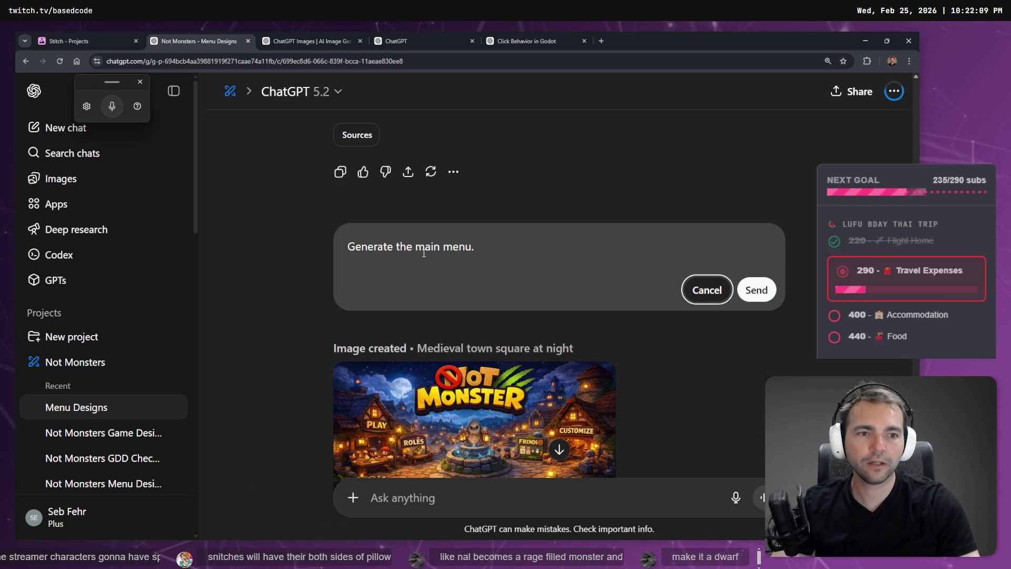
key("Return")
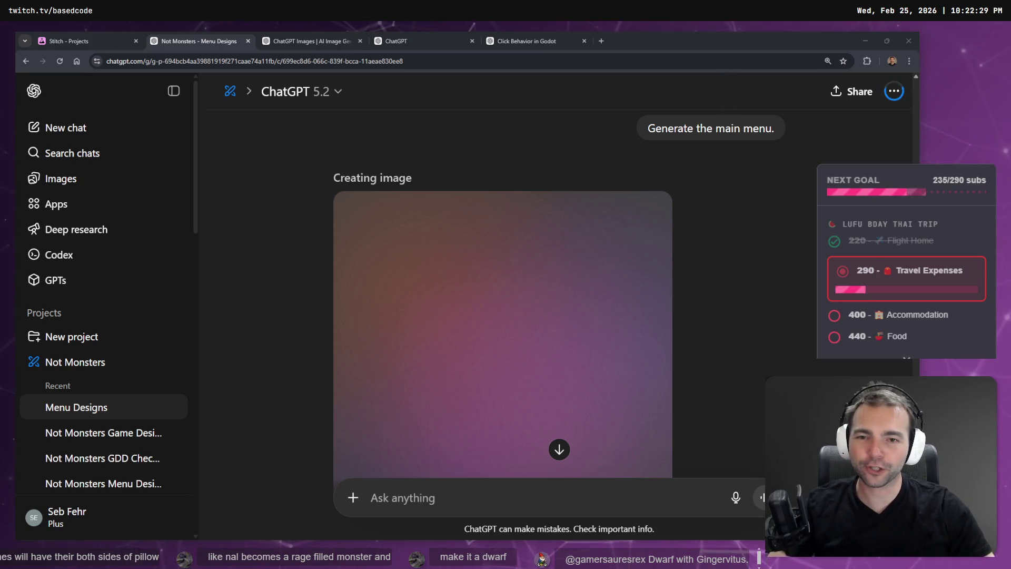
scroll(276, 174, "down", 2)
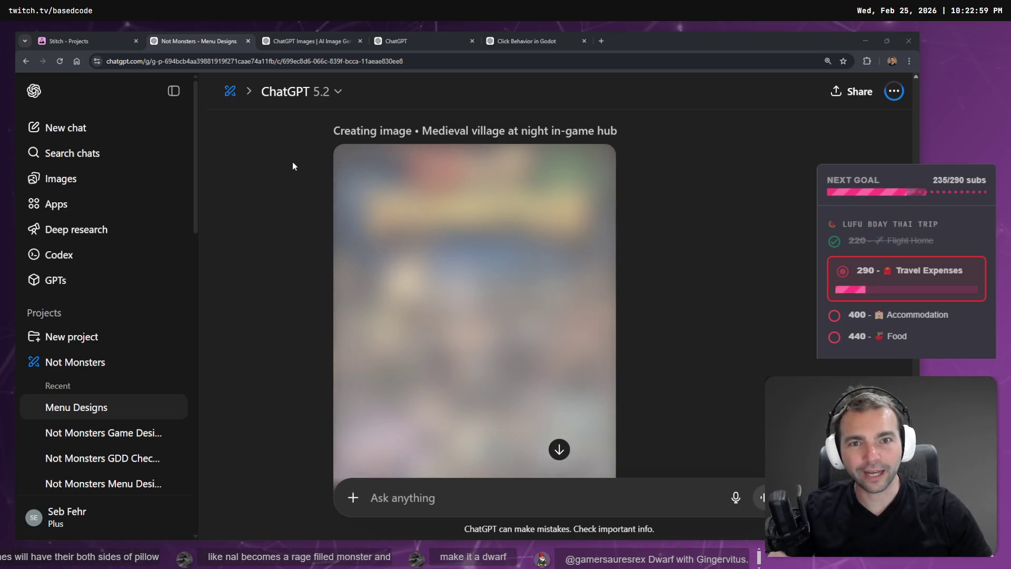
left_click(527, 41)
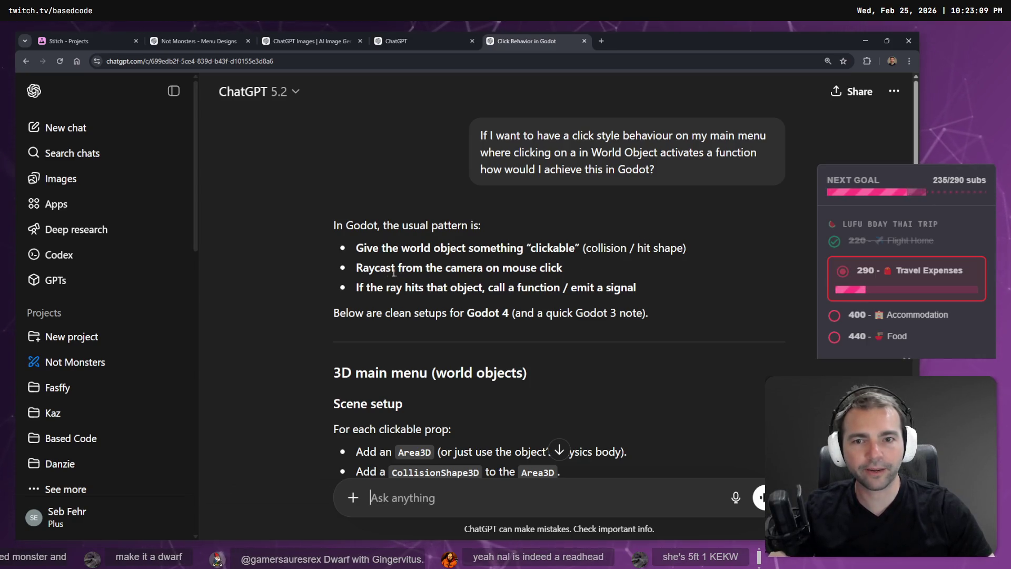
- Read the Godot answer's raycast and call-function-on-hit steps
mouse_move(553, 279)
left_mouse_down()
mouse_move(357, 269)
mouse_move(535, 289)
left_mouse_up()
left_click(359, 288)
left_click(557, 303)
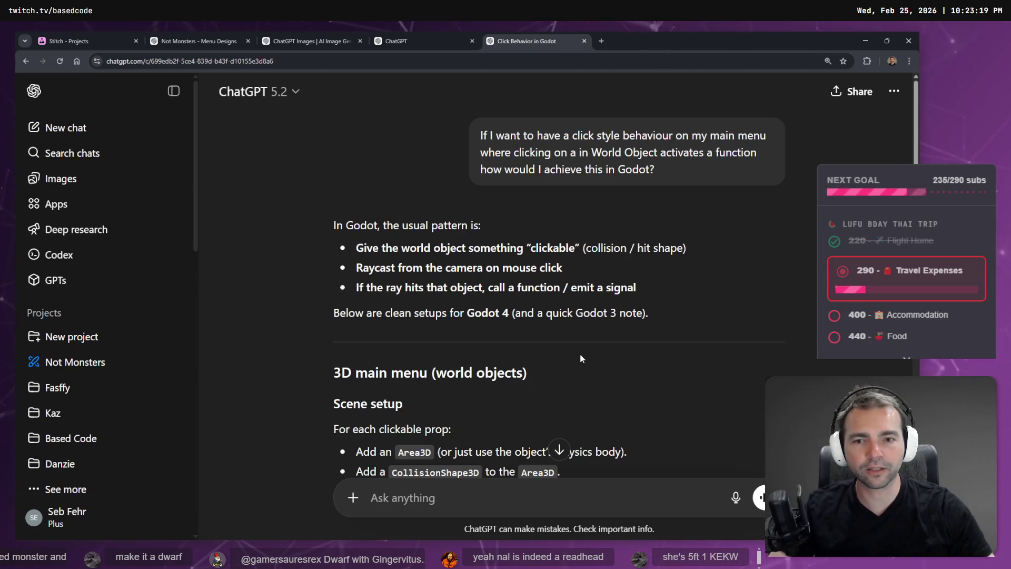
scroll(582, 350, "down", 3)
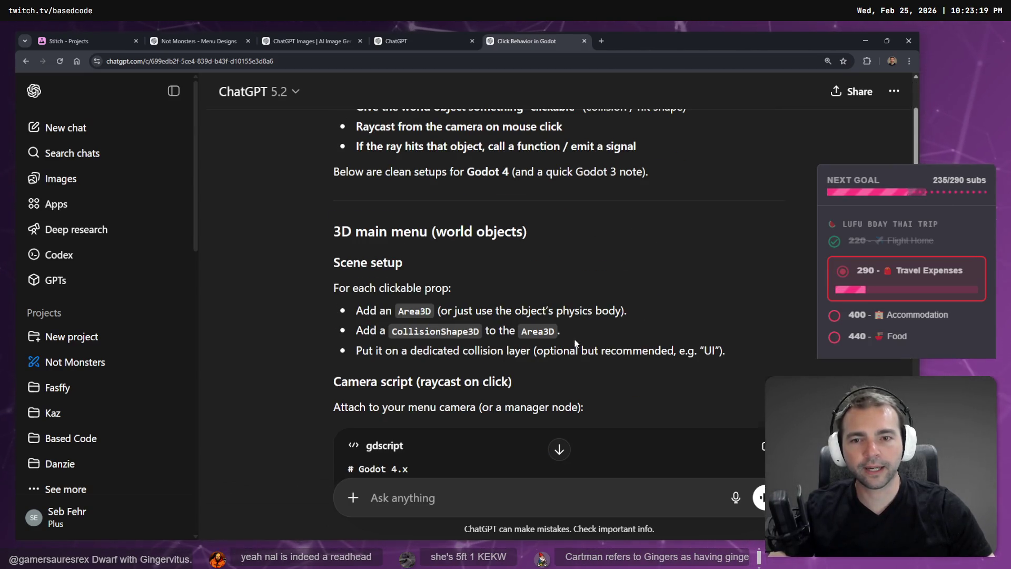
- Close the empty new-chat and Stitch tabs, keeping the Menu Designs chat in front
left_click(419, 35)
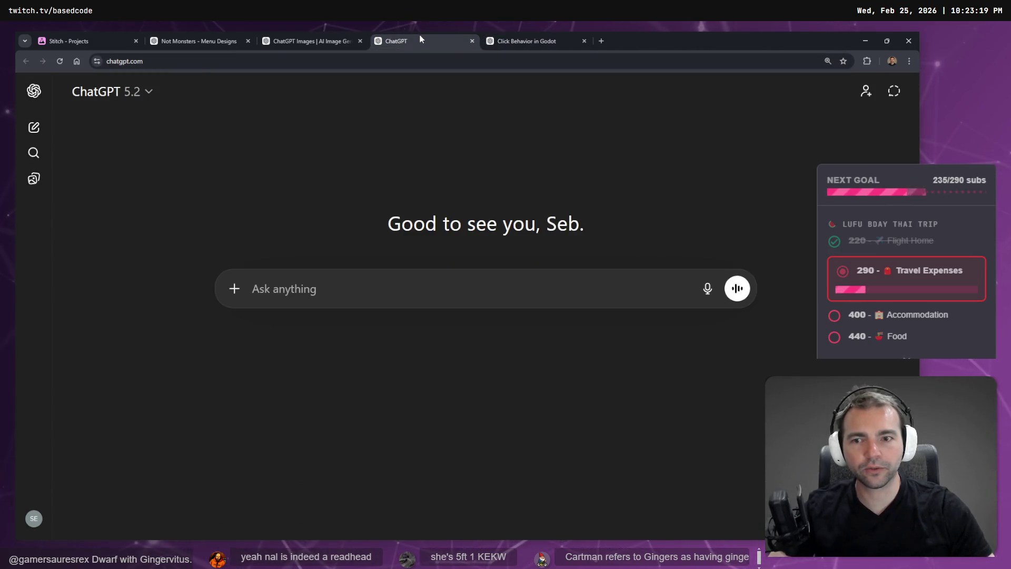
middle_click(424, 38)
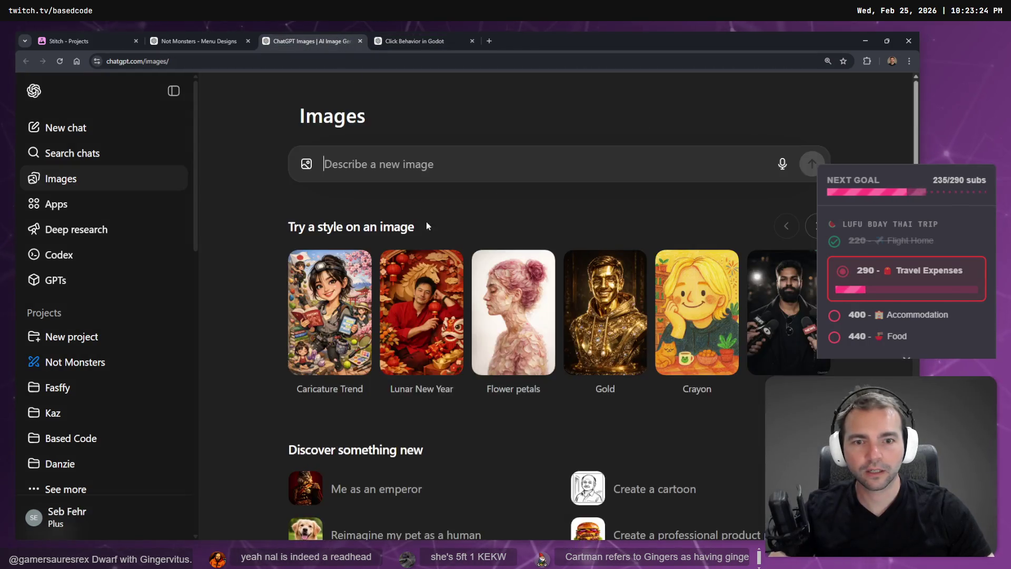
scroll(426, 225, "down", 5)
left_click(131, 34)
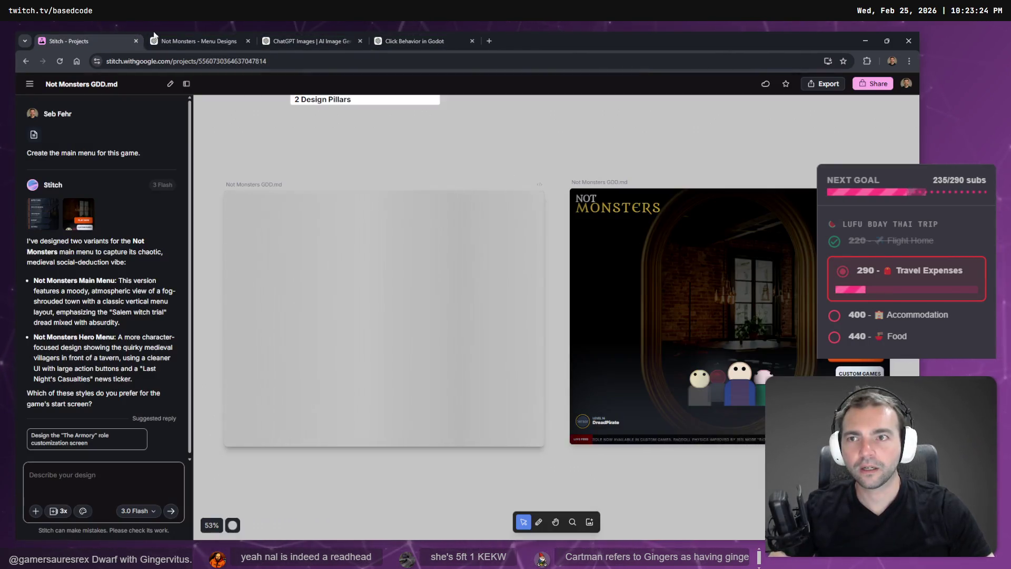
left_click(155, 35)
middle_click(115, 40)
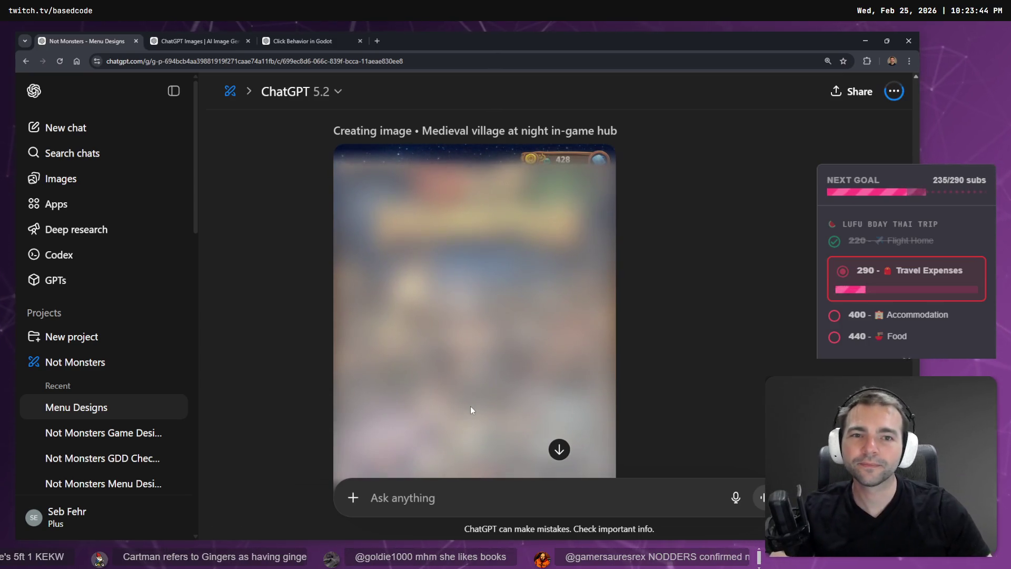
- Reword the earlier main-menu prompt to ask for 16:9 aspect for PC
scroll(785, 299, "up", 4)
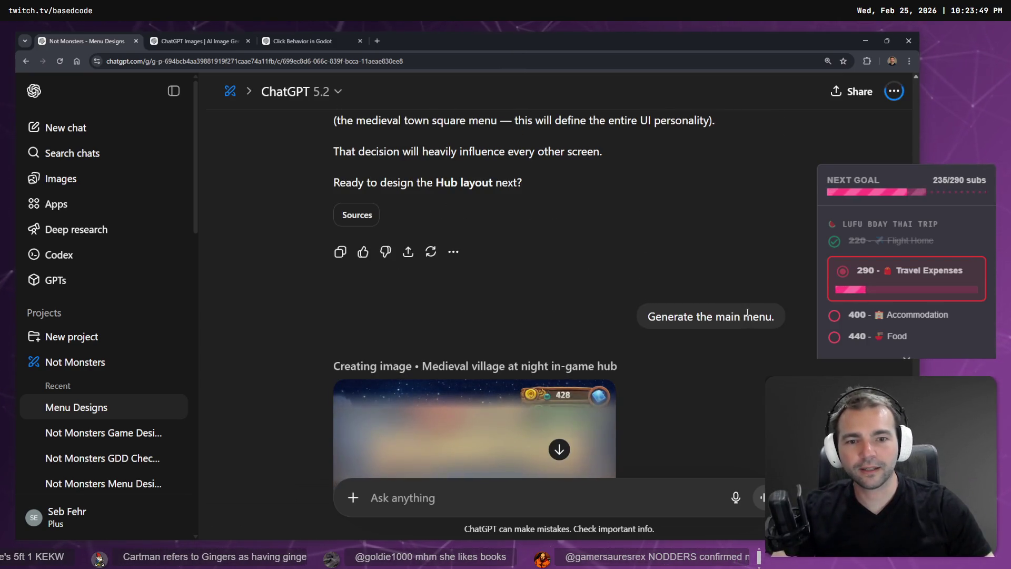
left_click(774, 342)
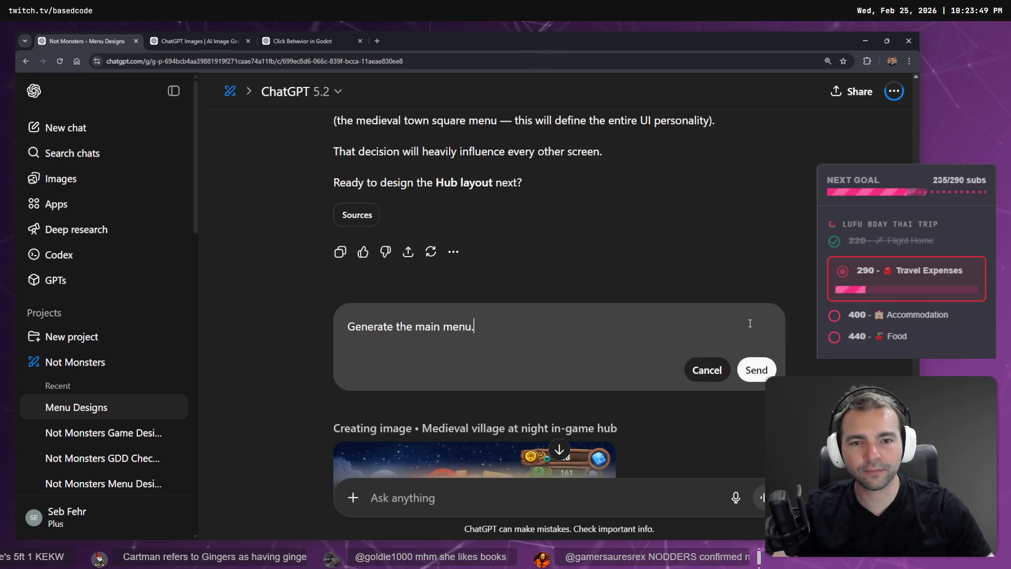
type(" in 16")
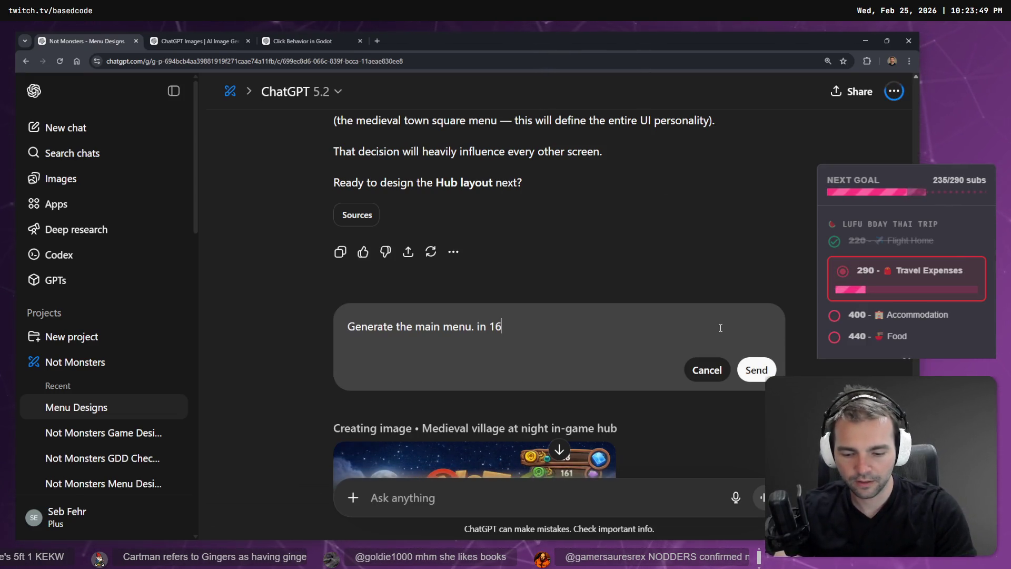
type(":9")
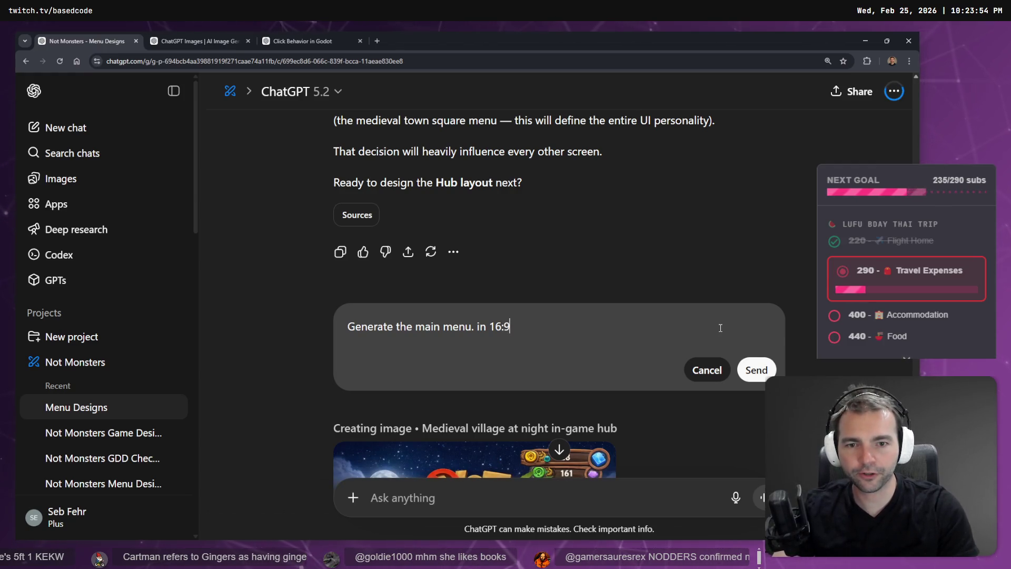
key("Left")
key("BackSpace")
key("End")
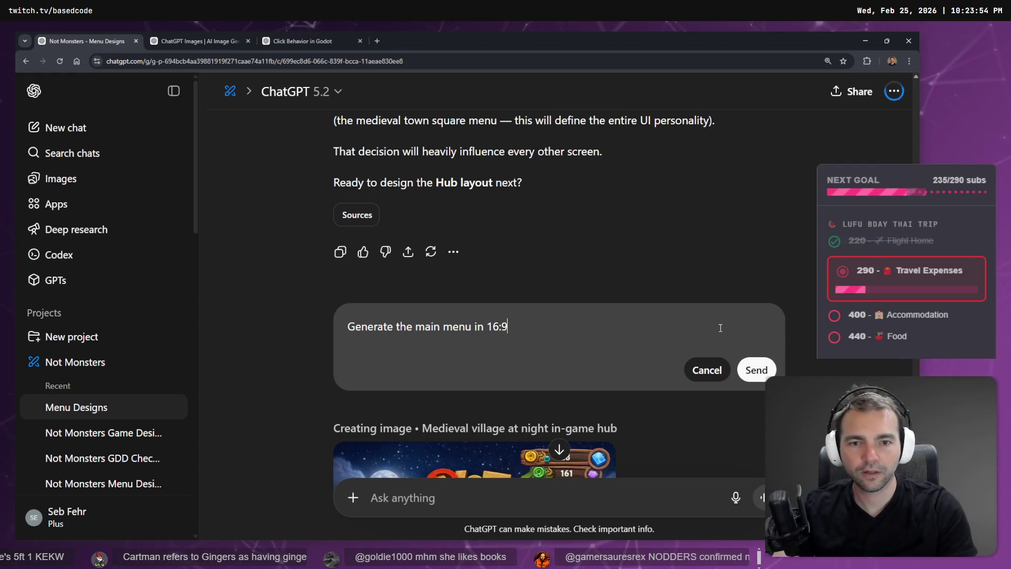
type(" aspect for PC.")
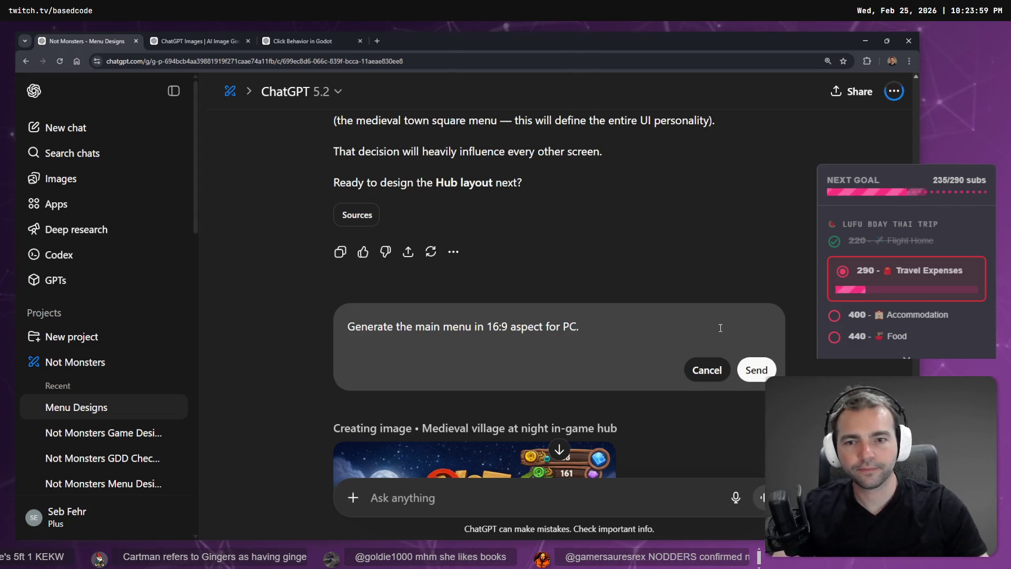
- Send the prompt 'Generate the main menu in 16:9 aspect for PC.'
scroll(706, 221, "down", 5)
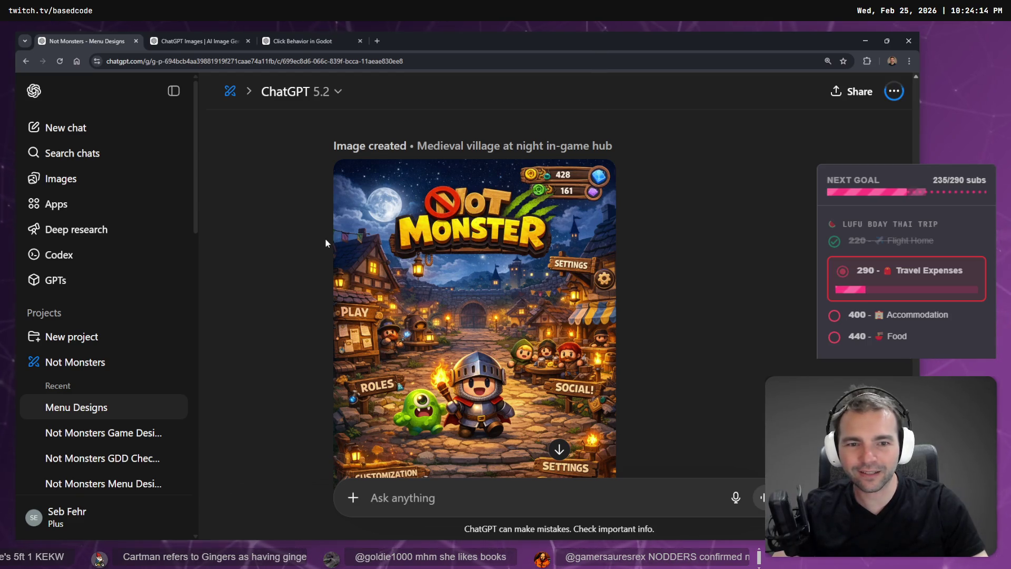
scroll(324, 238, "down", 5)
scroll(362, 270, "up", 10)
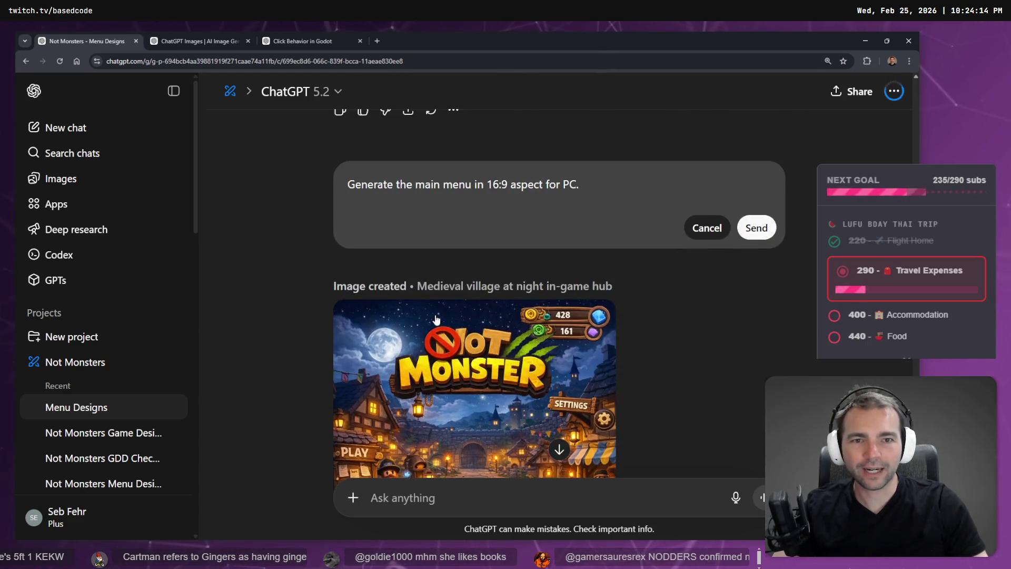
left_click(756, 227)
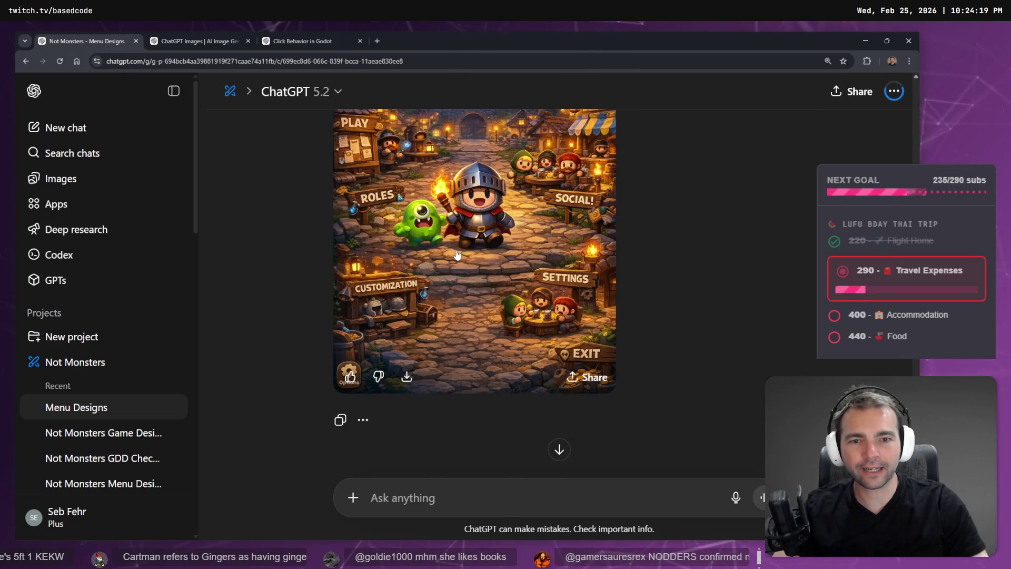
scroll(457, 255, "up", 5)
scroll(644, 250, "up", 4)
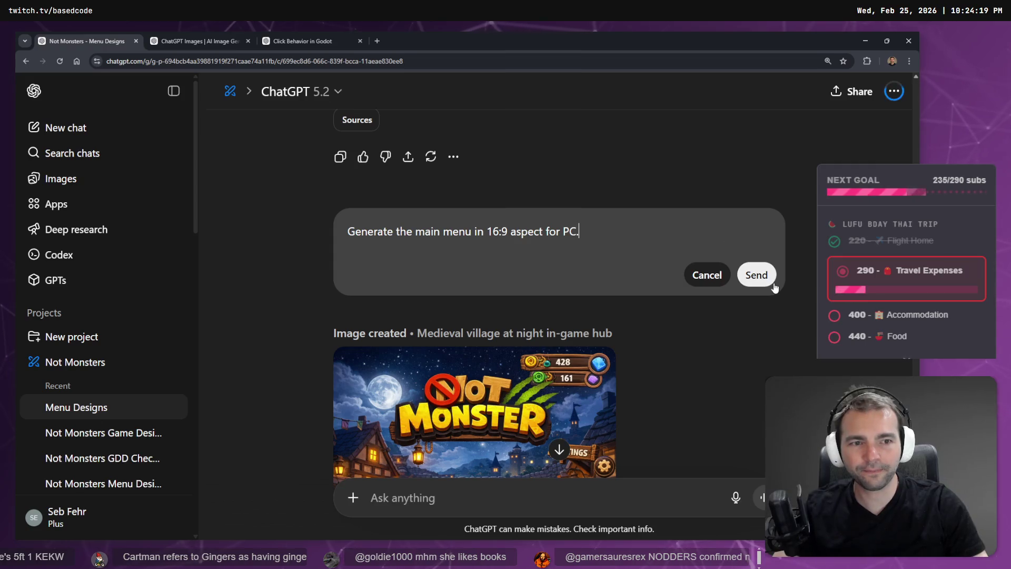
left_click(756, 274)
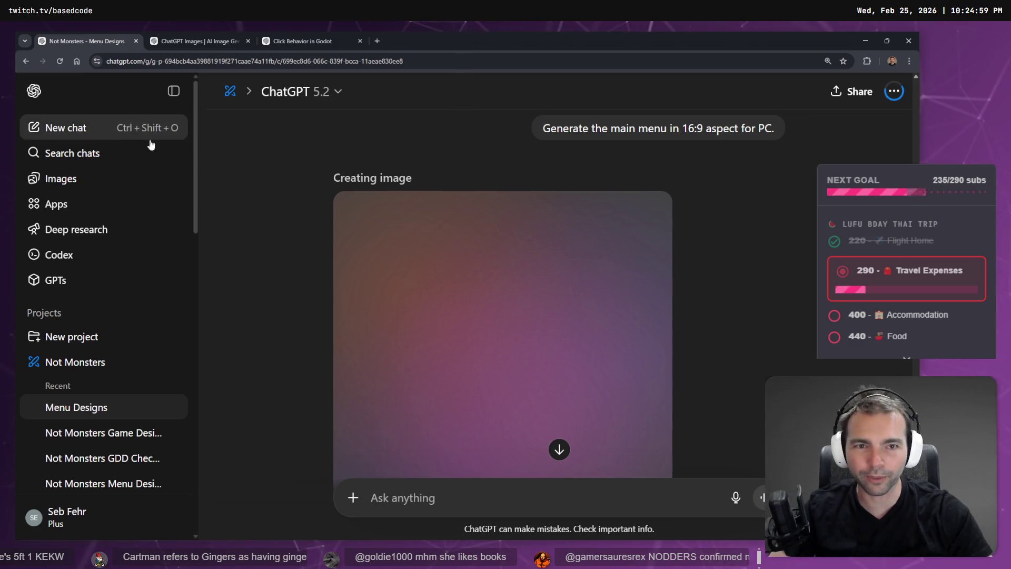
- Wait for the 16:9 'Village square game hub night scene' image to finish generating
scroll(353, 162, "down", 3)
scroll(352, 163, "up", 6)
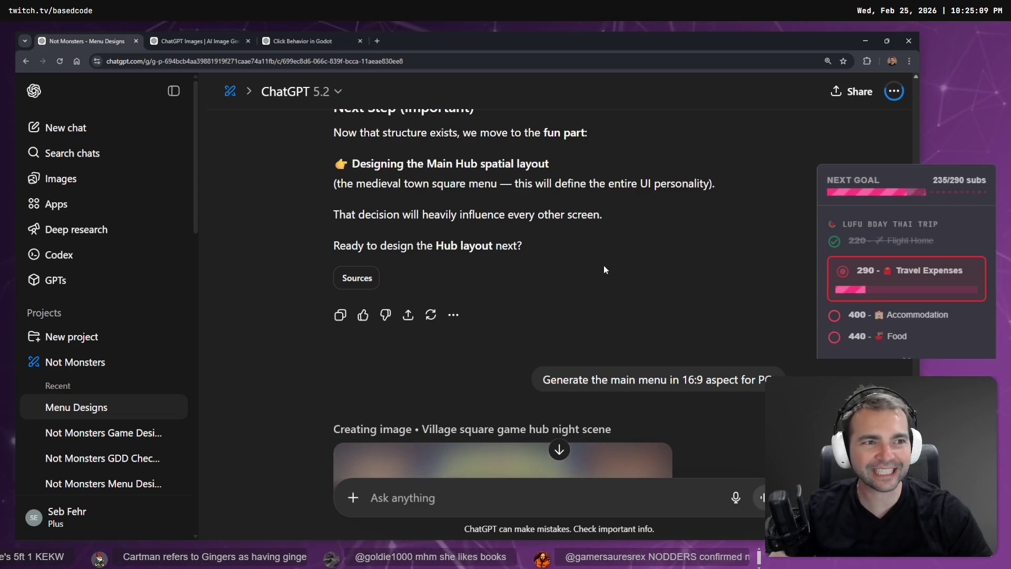
scroll(603, 270, "down", 4)
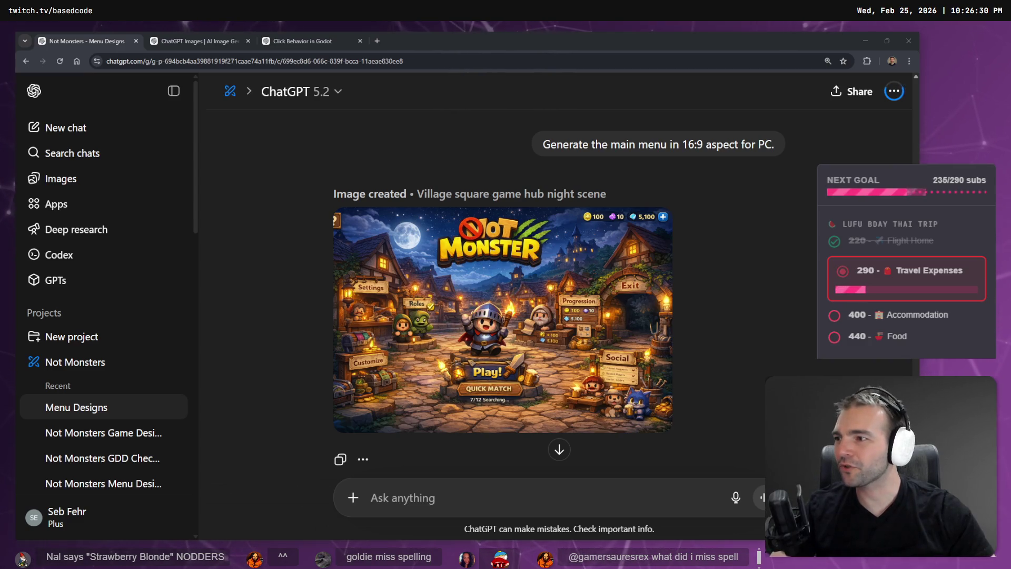
left_click(295, 230)
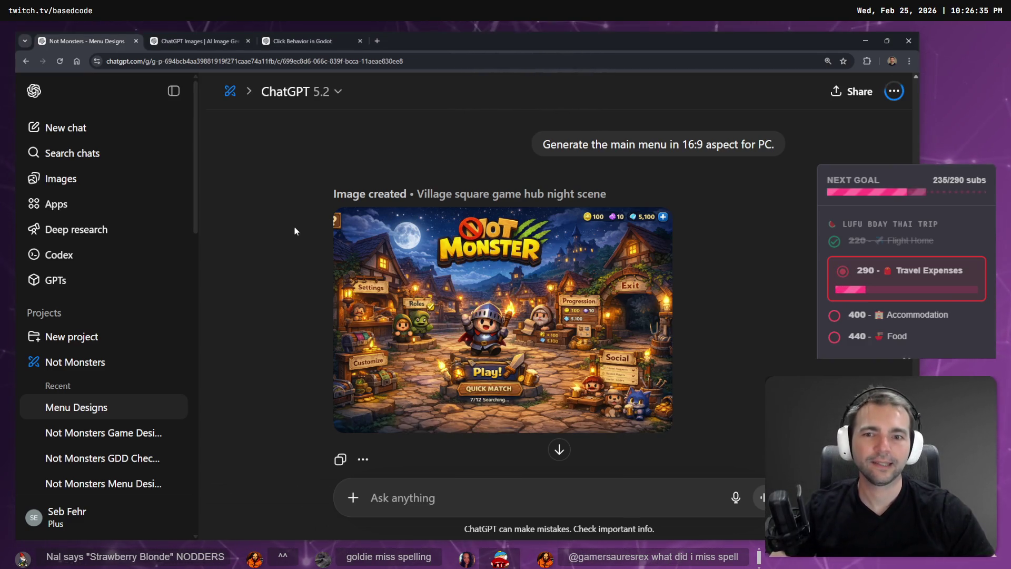
- View the new village-square menu image full size, then open the My images gallery
left_click(587, 377)
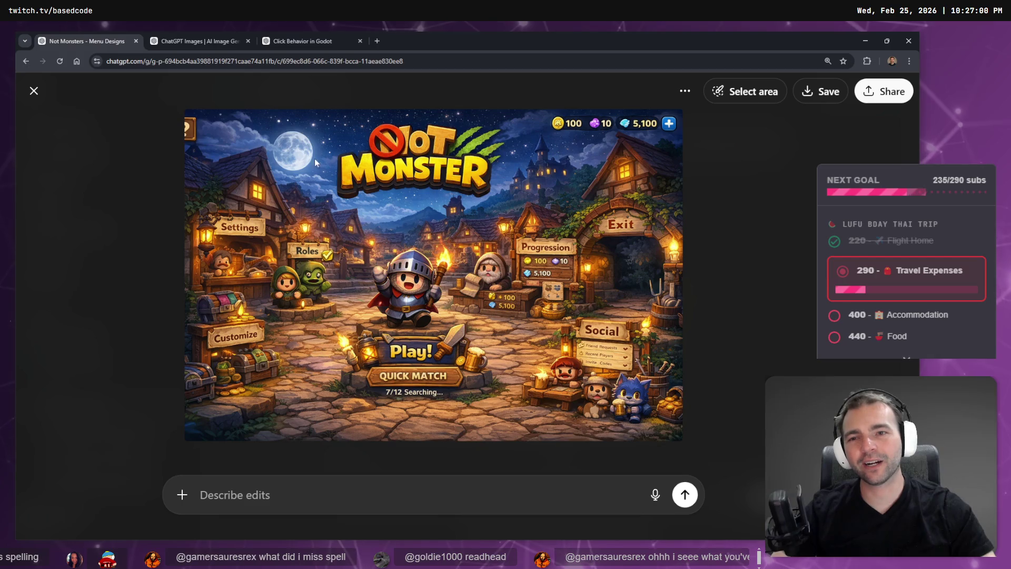
left_click(195, 43)
scroll(436, 334, "down", 4)
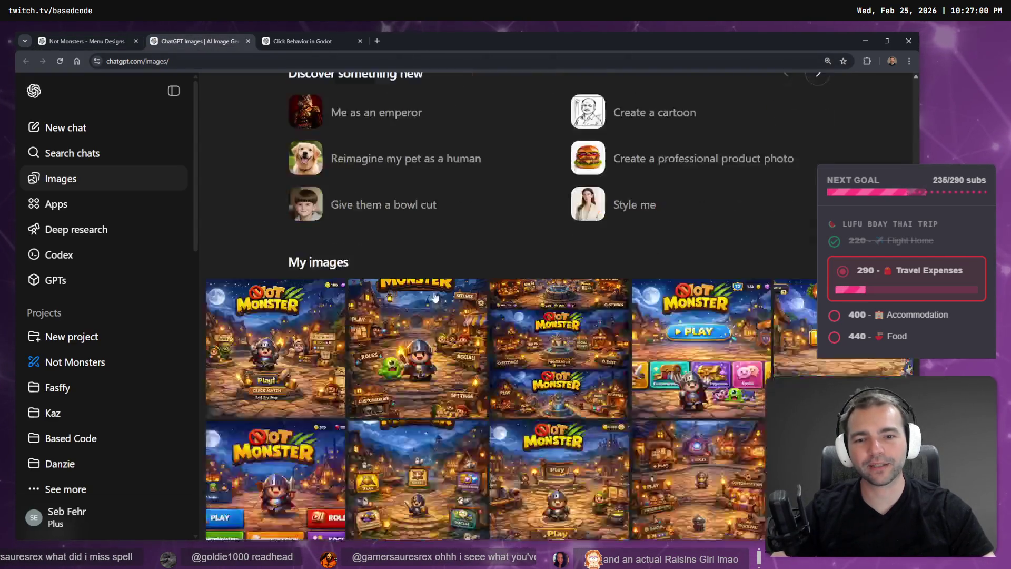
- Browse the Not Monster menu variants in My images, then switch to the tldraw board
scroll(261, 323, "down", 3)
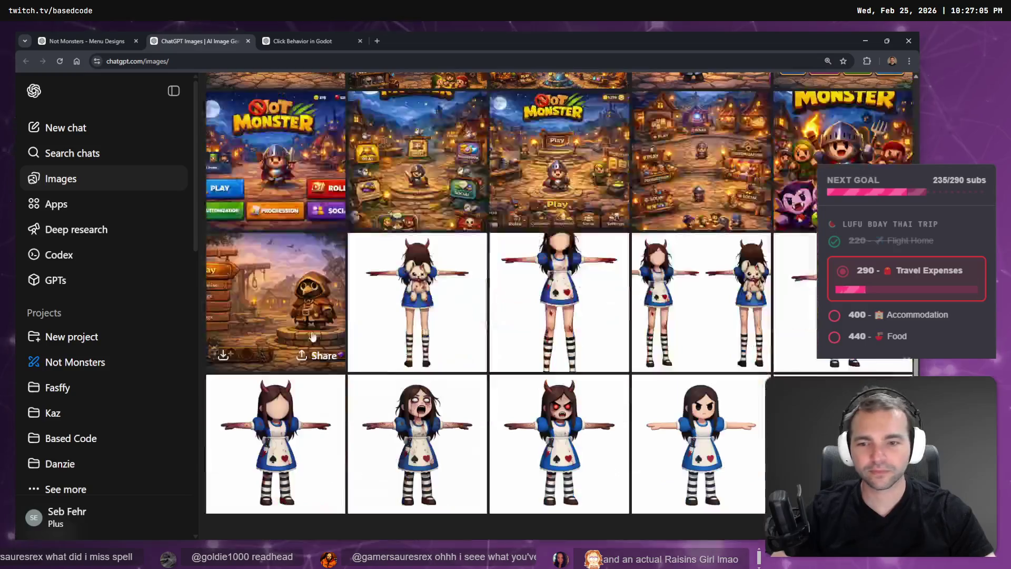
scroll(261, 322, "up", 5)
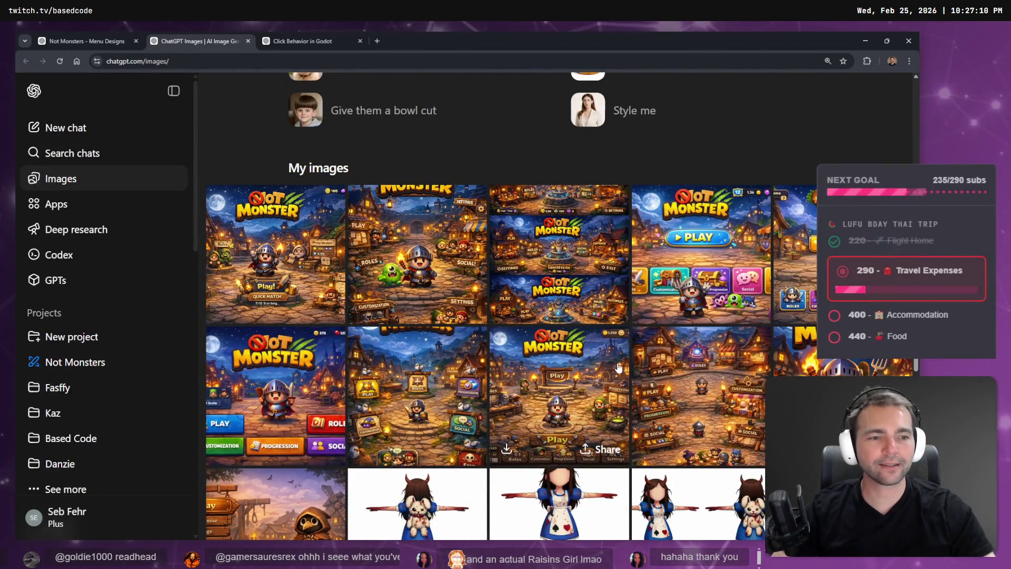
scroll(611, 370, "down", 3)
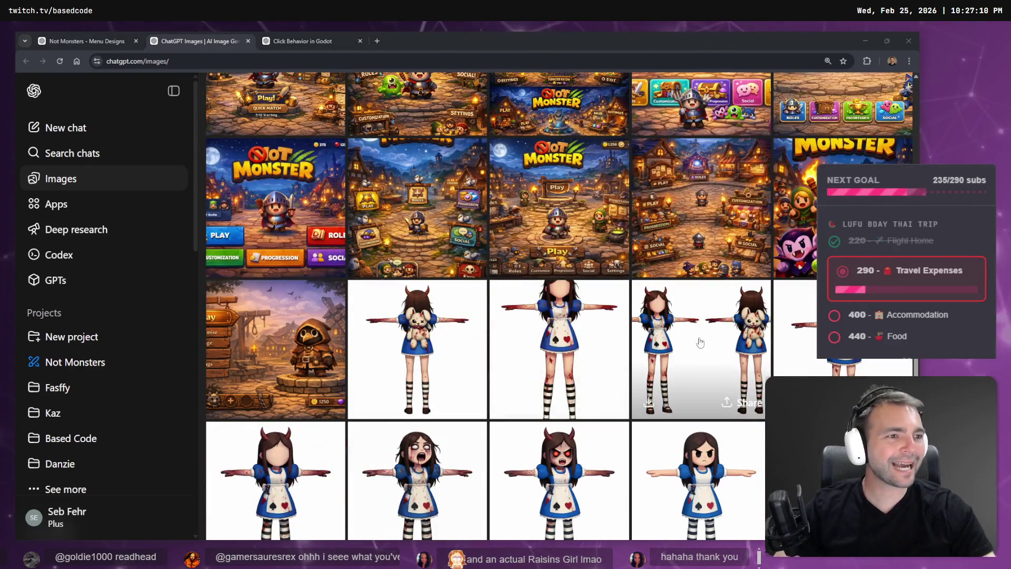
key("alt+Tab")
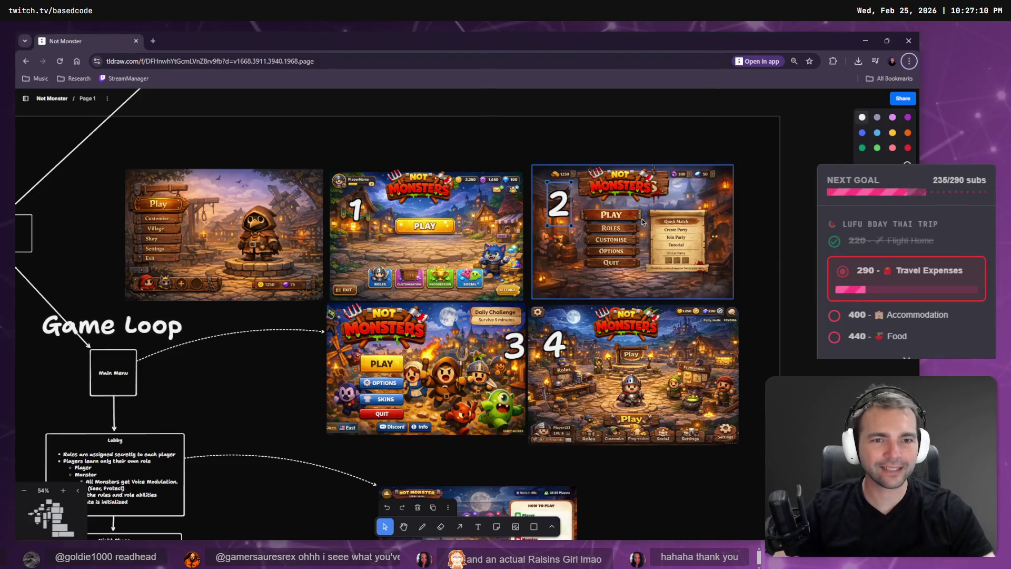
- Compare the four numbered menu mockups on the tldraw board, zooming in on mockup 2, then return to ChatGPT
left_click(646, 213)
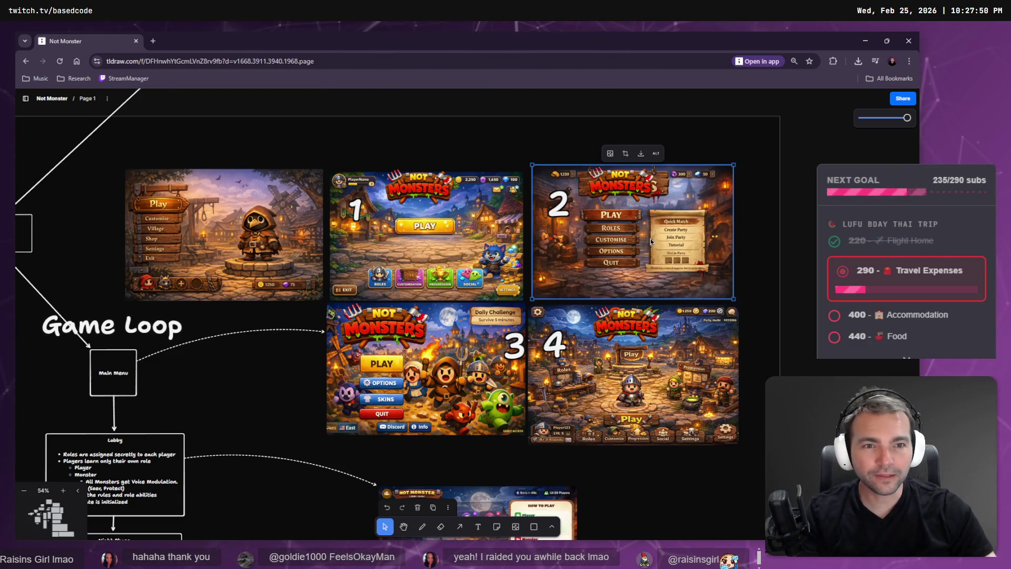
left_click(226, 237)
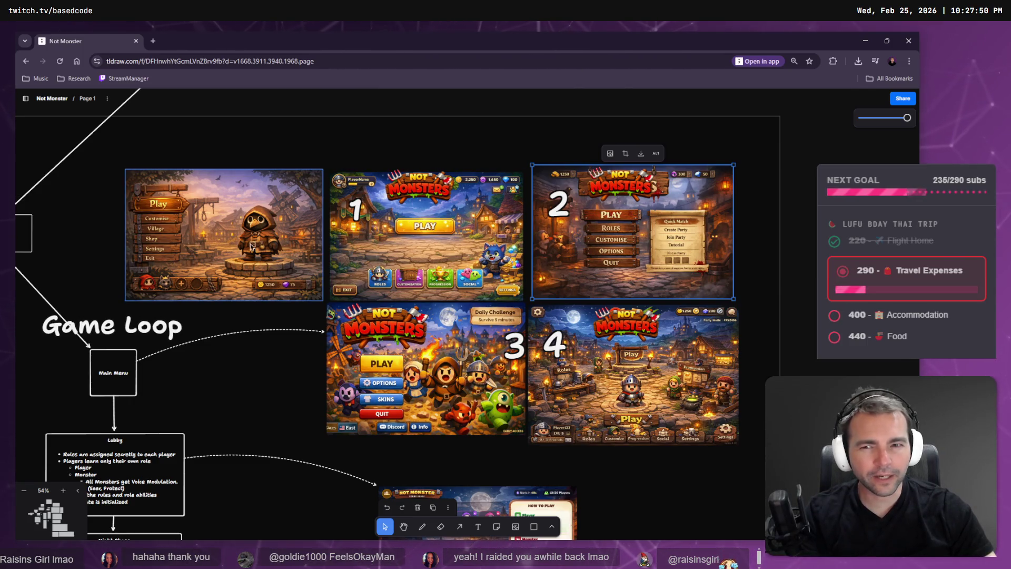
left_click(434, 254)
left_click(653, 248)
left_click(239, 242)
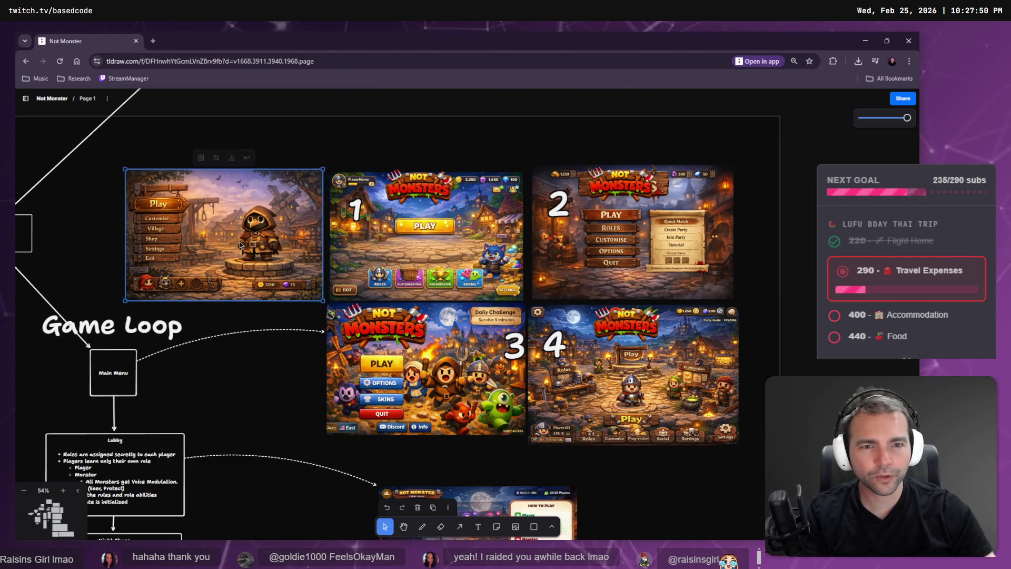
left_click(621, 239)
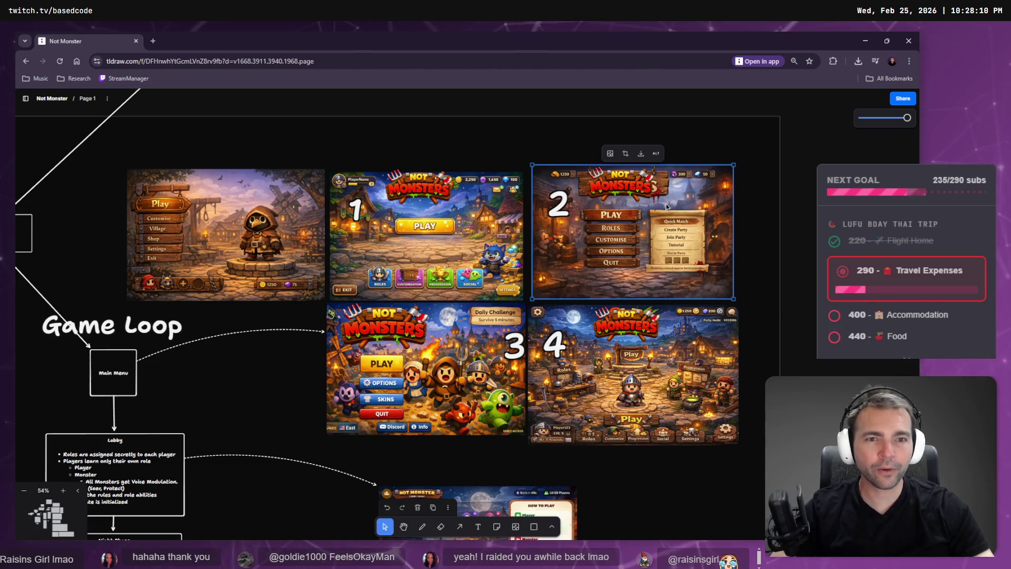
scroll(649, 228, "up", 5)
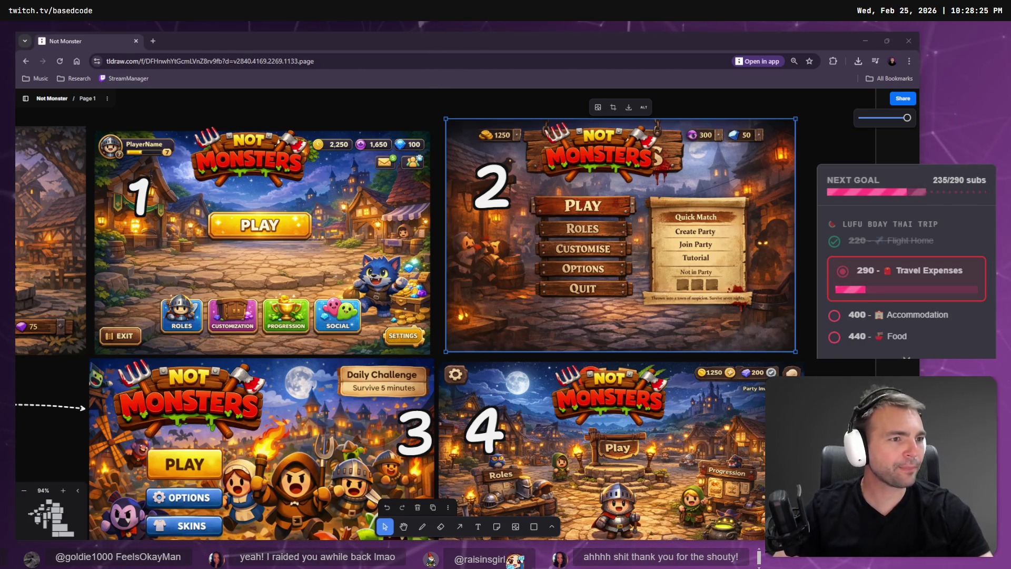
key("alt+Tab")
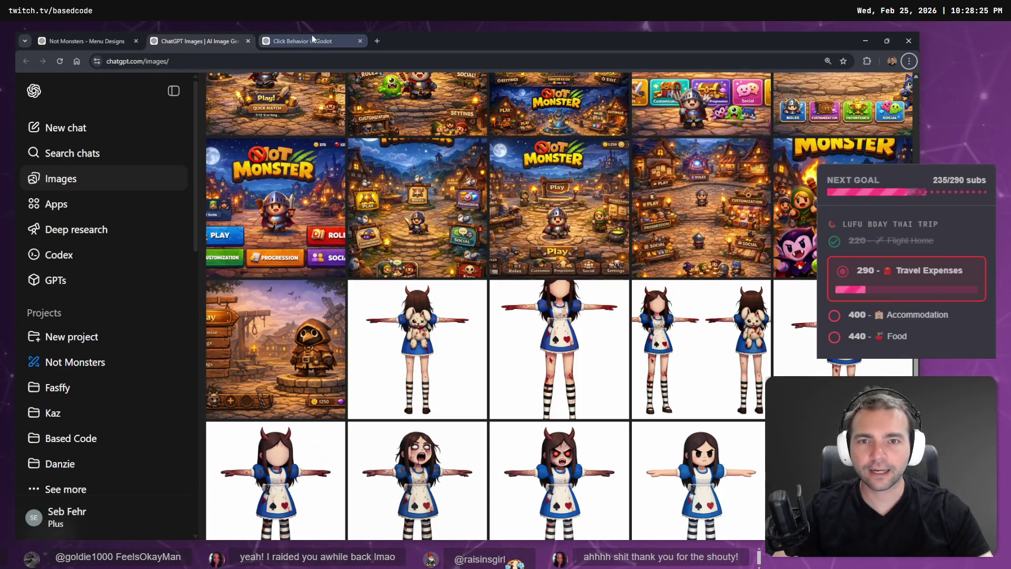
- Go to the 'Click Behavior in Godot' chat, then open the Not Monsters Game Design chat from the project
scroll(466, 295, "up", 6)
scroll(466, 295, "down", 4)
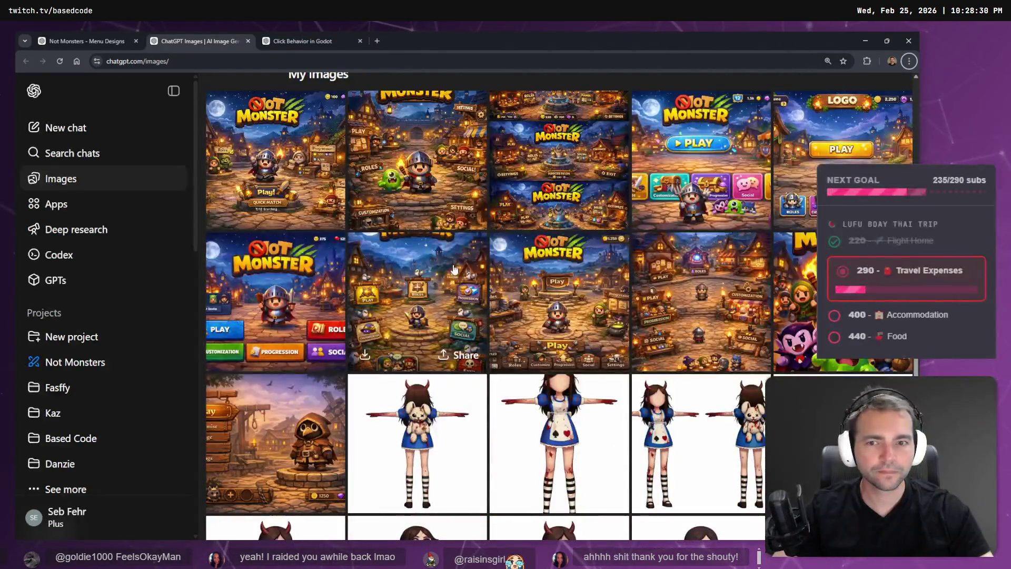
left_click(312, 41)
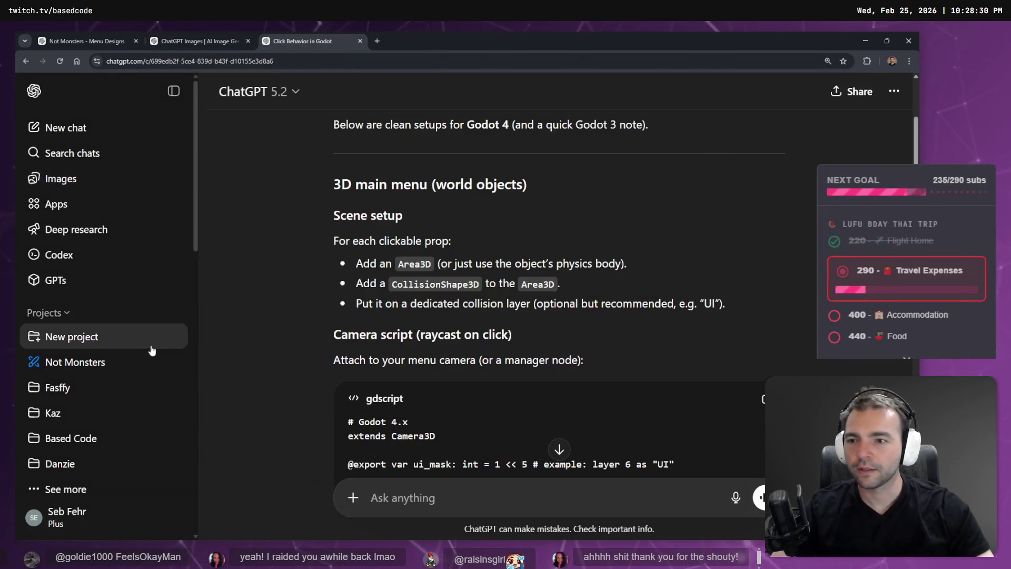
left_click(66, 362)
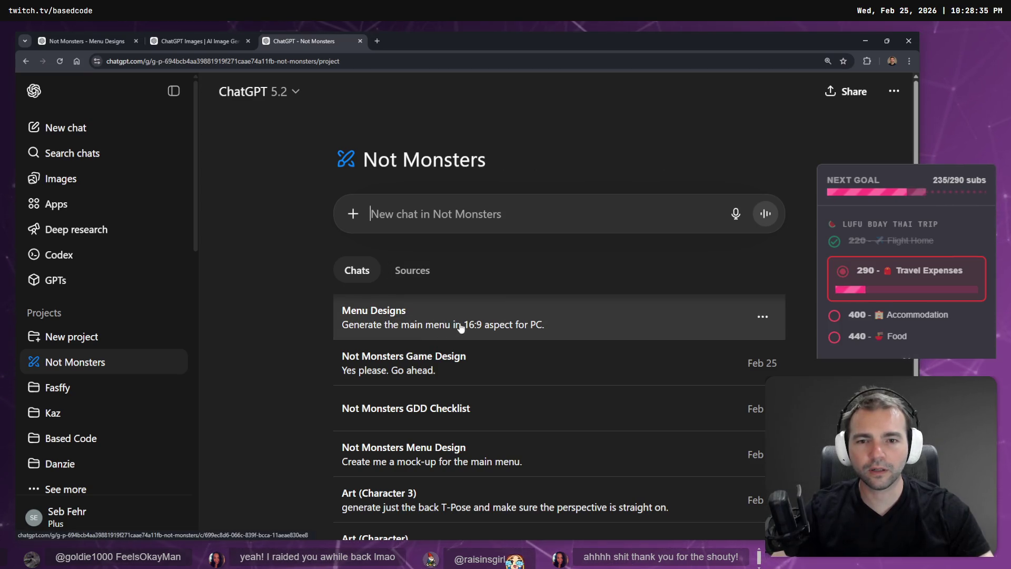
left_click(465, 373)
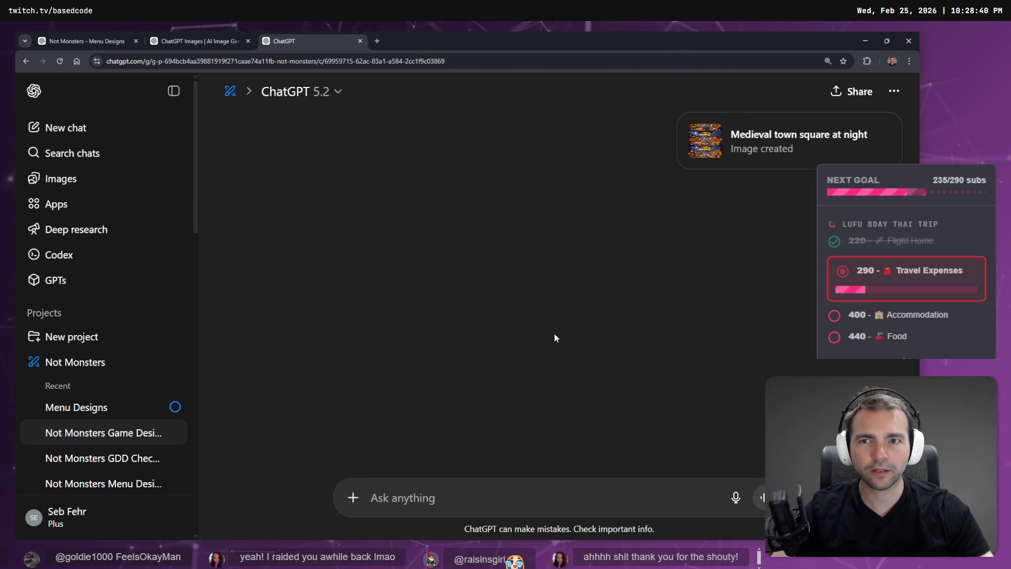
- Scroll through the Not Monsters game design document, then open the Menu Designs chat
scroll(541, 294, "up", 5)
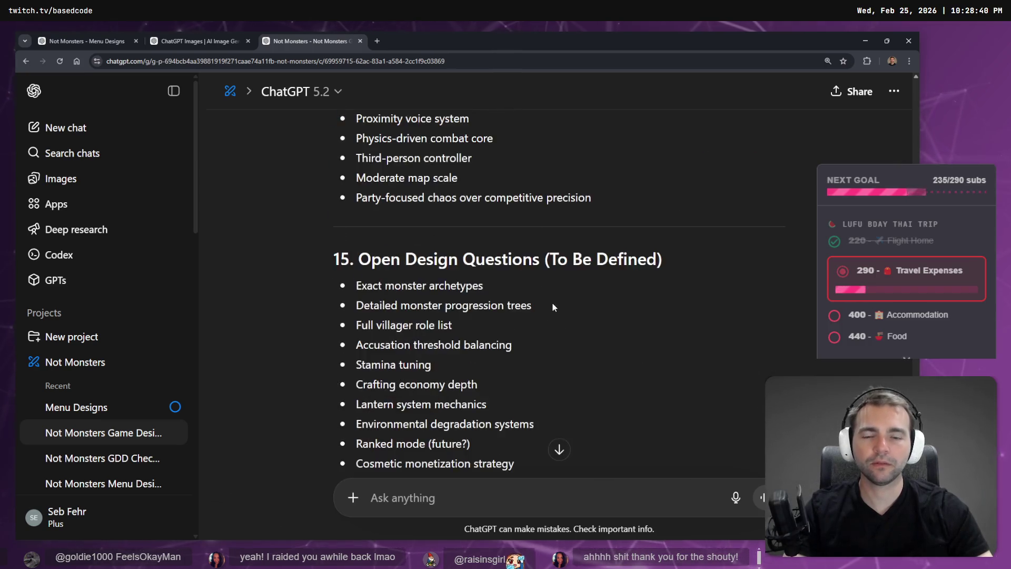
scroll(553, 305, "up", 15)
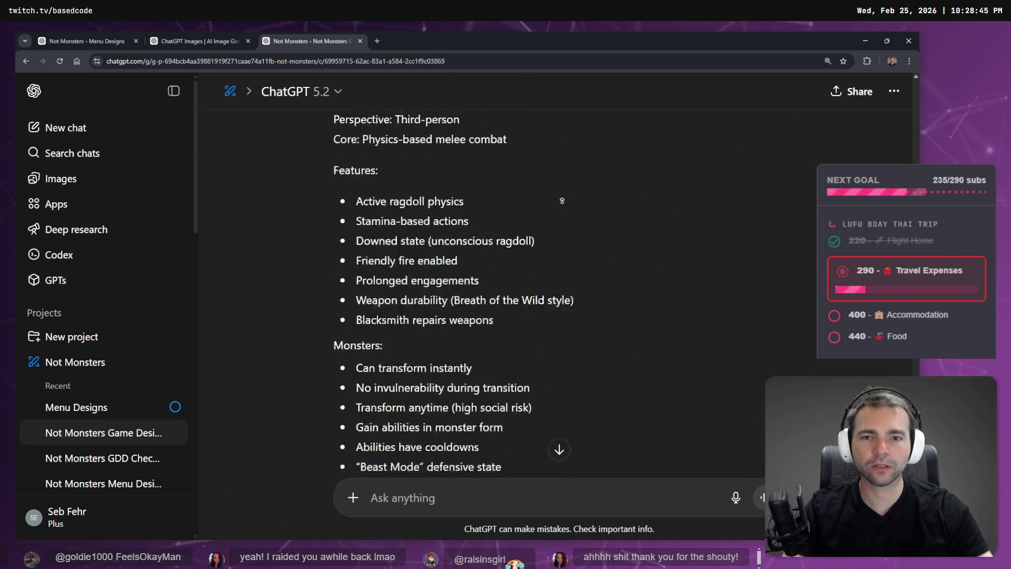
scroll(562, 200, "up", 2)
scroll(539, 424, "down", 20)
scroll(587, 369, "up", 20)
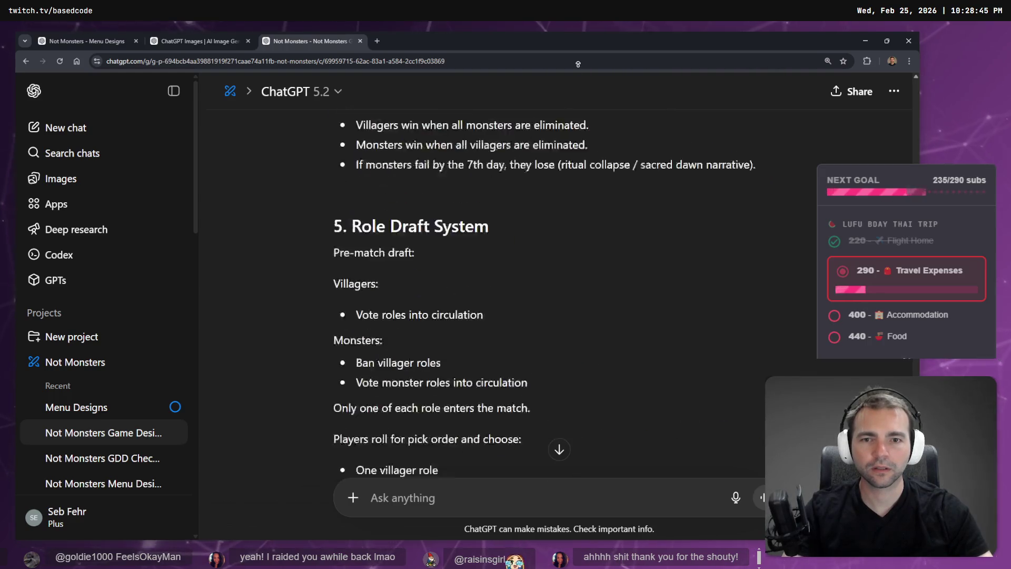
scroll(581, 131, "up", 20)
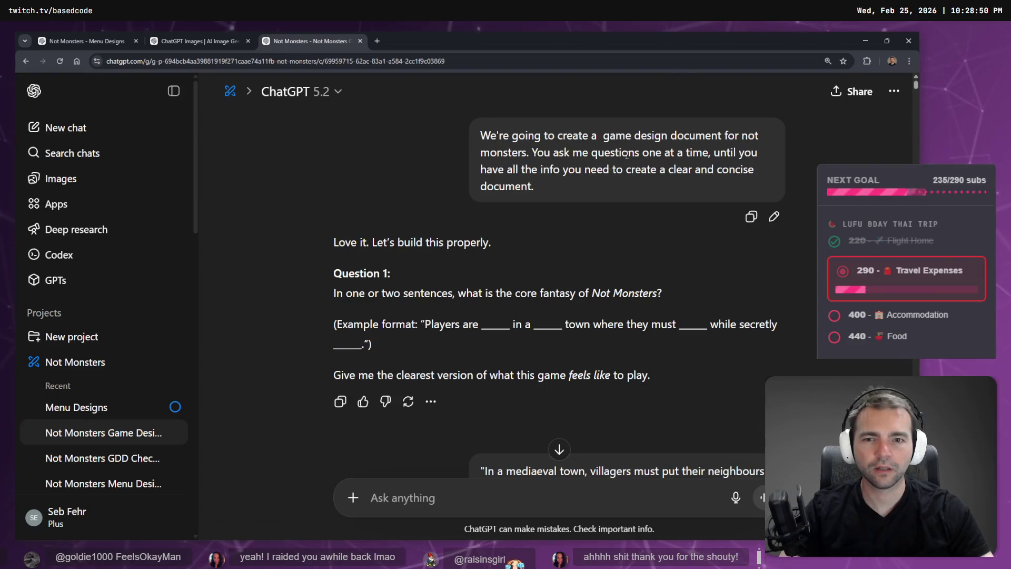
scroll(626, 155, "down", 1)
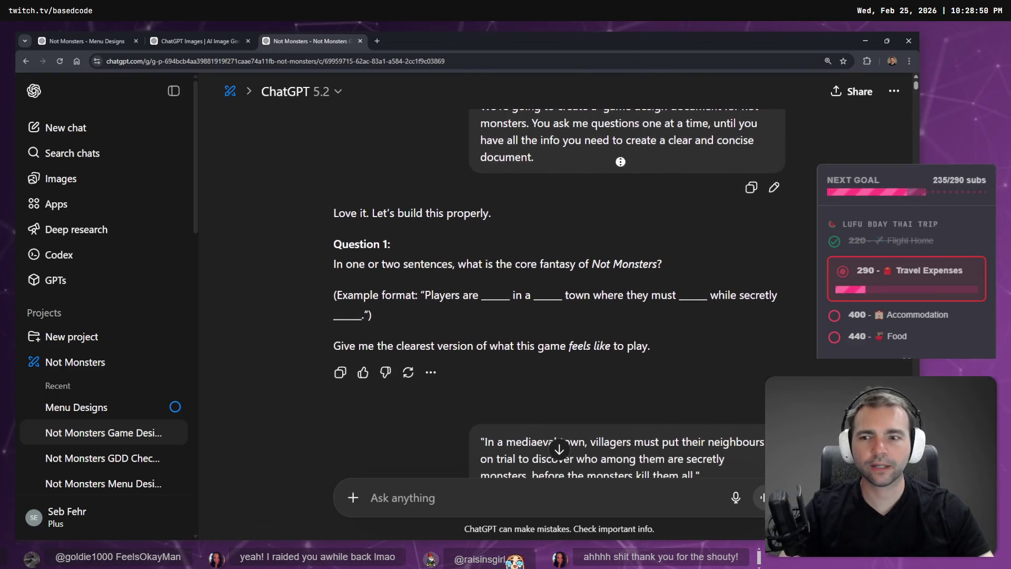
left_click(142, 410)
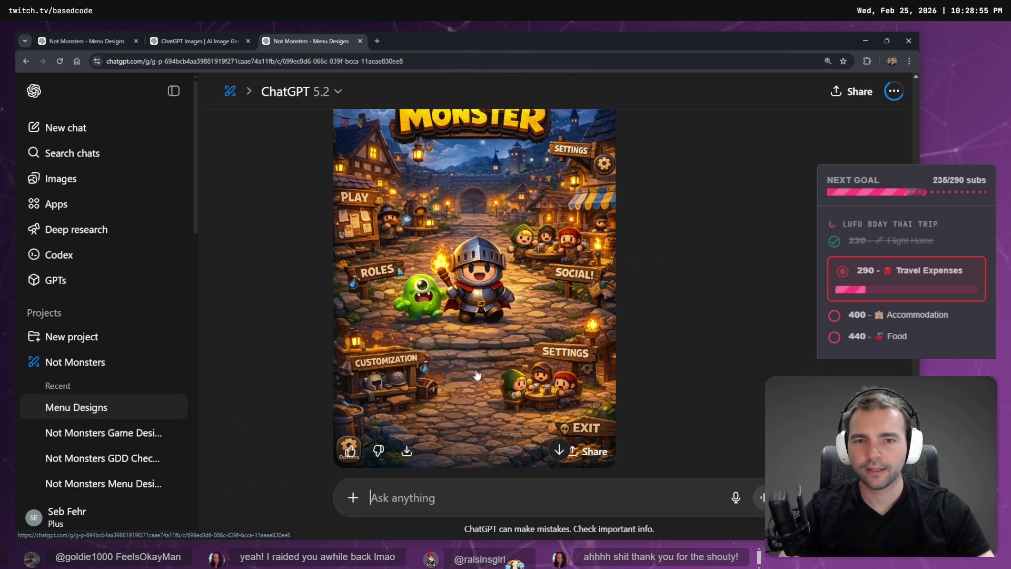
- Resend 'Generate the main menu.' to get a fresh menu image, then open the Images gallery
scroll(523, 361, "up", 15)
scroll(564, 378, "up", 6)
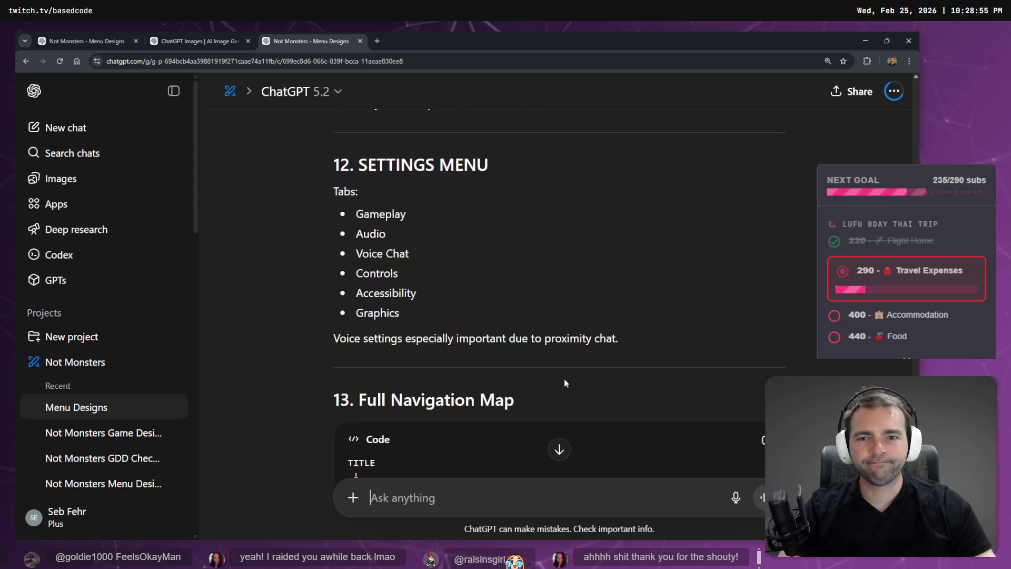
scroll(572, 369, "down", 20)
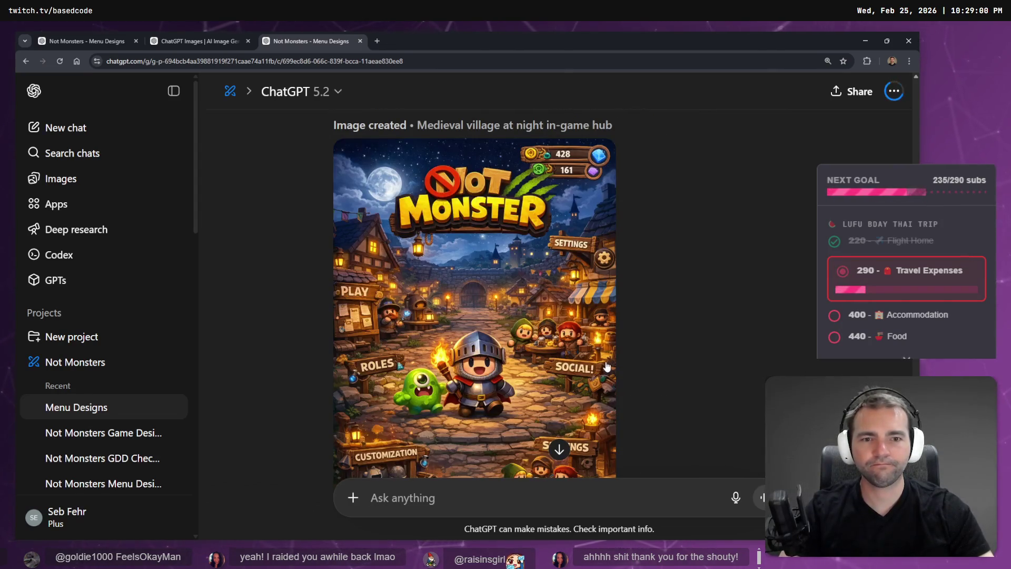
scroll(694, 371, "up", 6)
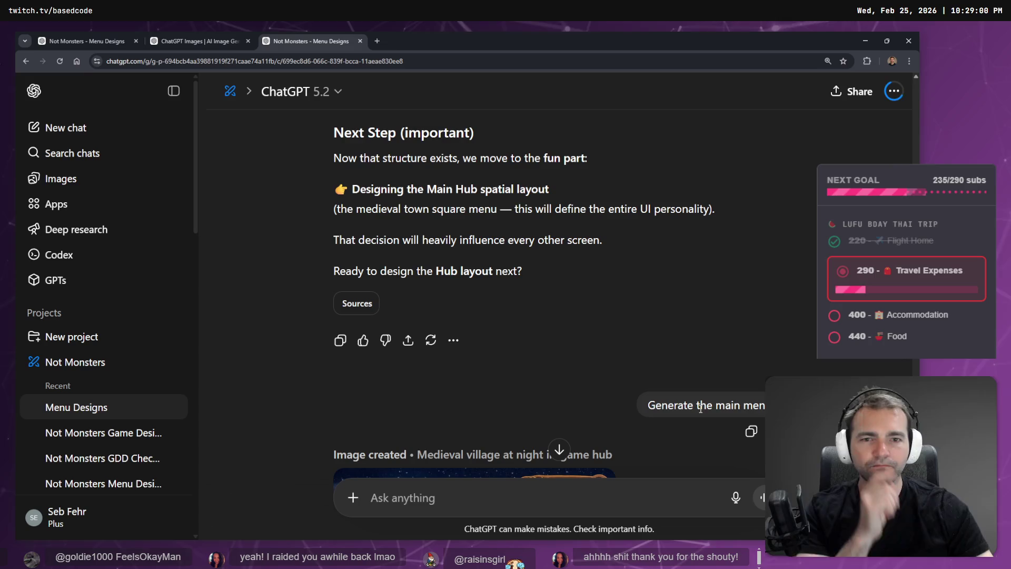
left_click(772, 431)
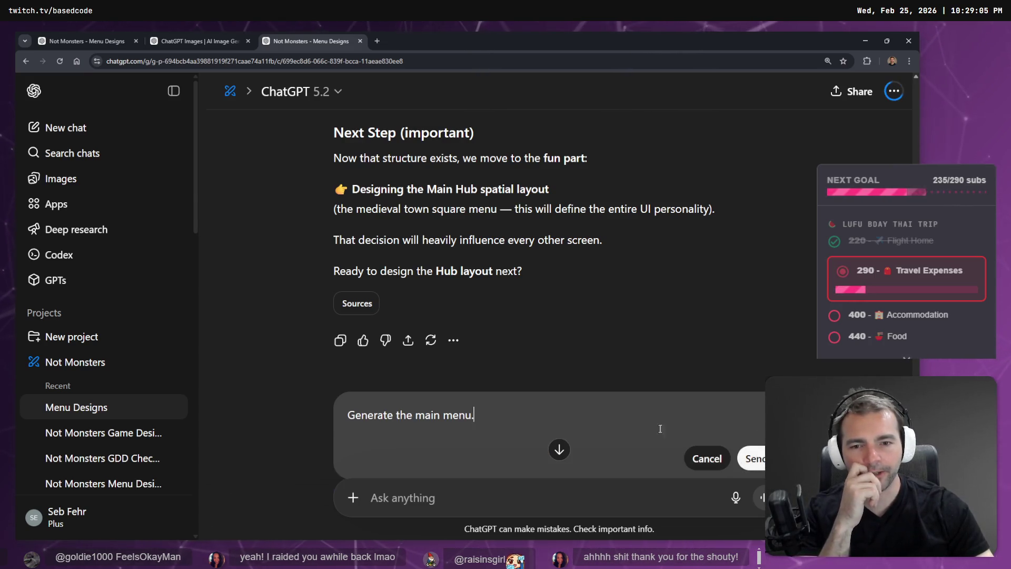
left_click(755, 459)
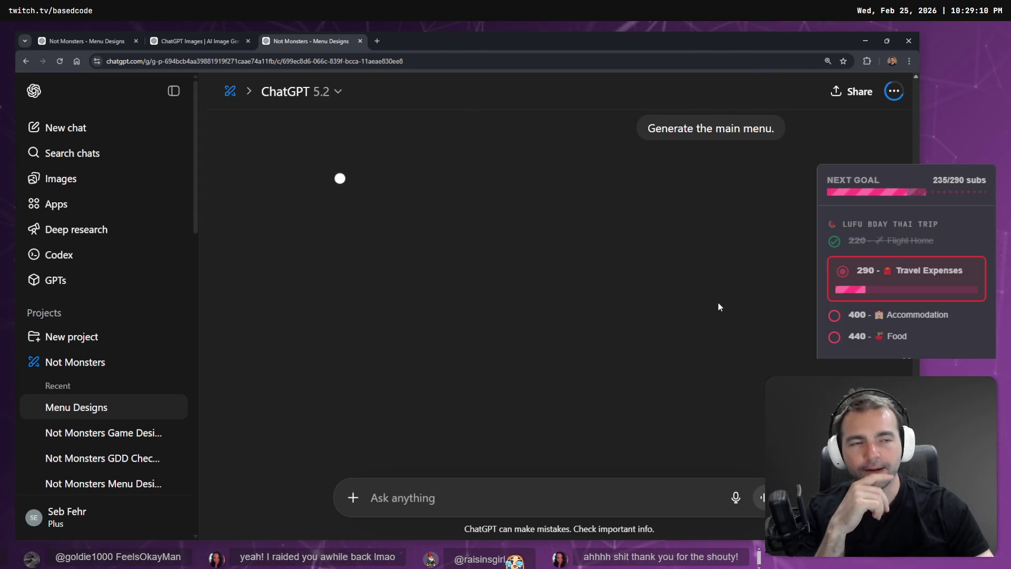
left_click(256, 38)
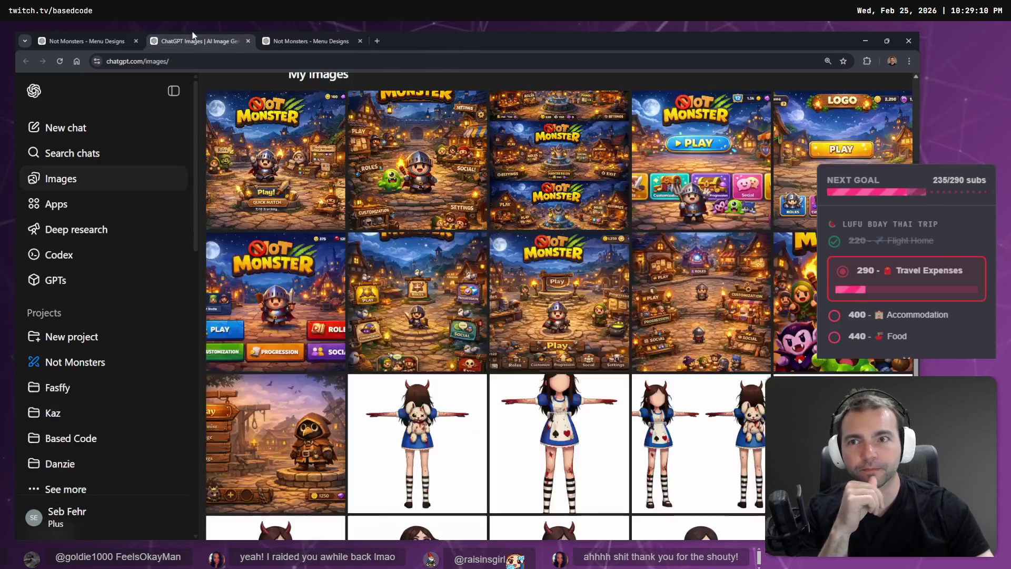
- View the 'Main menu at twilight' image, check the menu still generating in Menu Designs, then switch to Godot
mouse_move(370, 353)
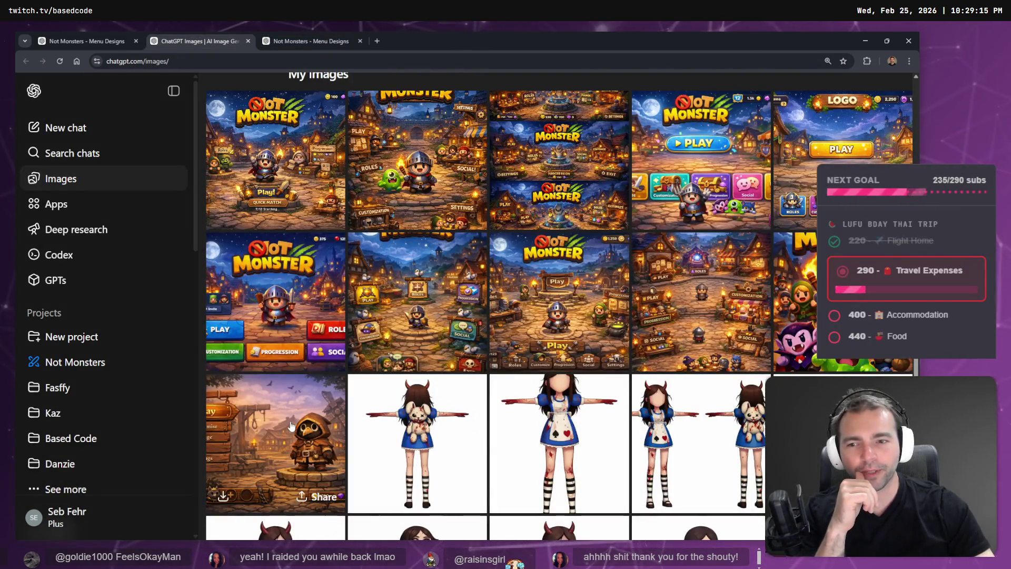
left_click(262, 412)
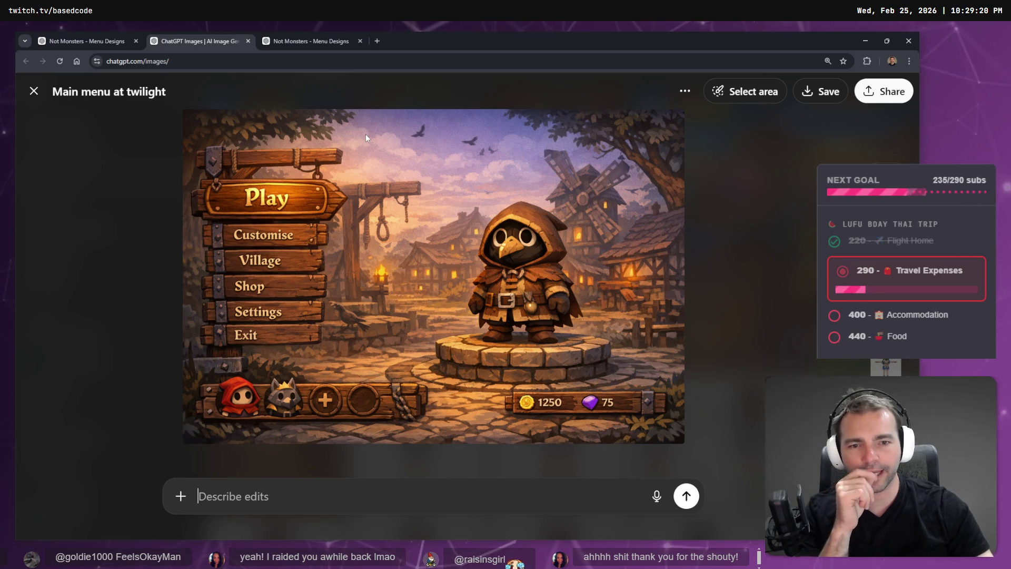
left_click(298, 33)
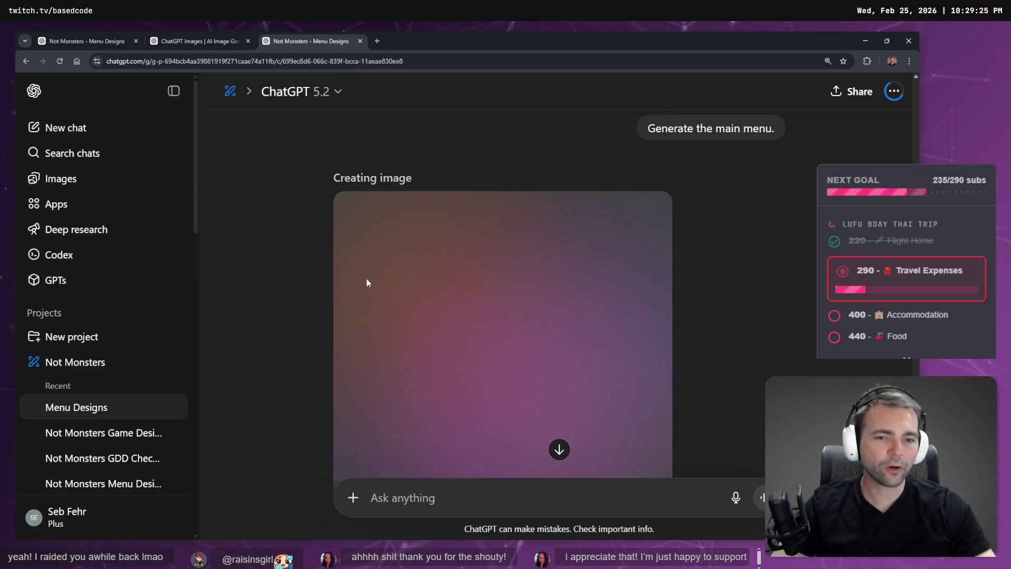
scroll(379, 280, "down", 5)
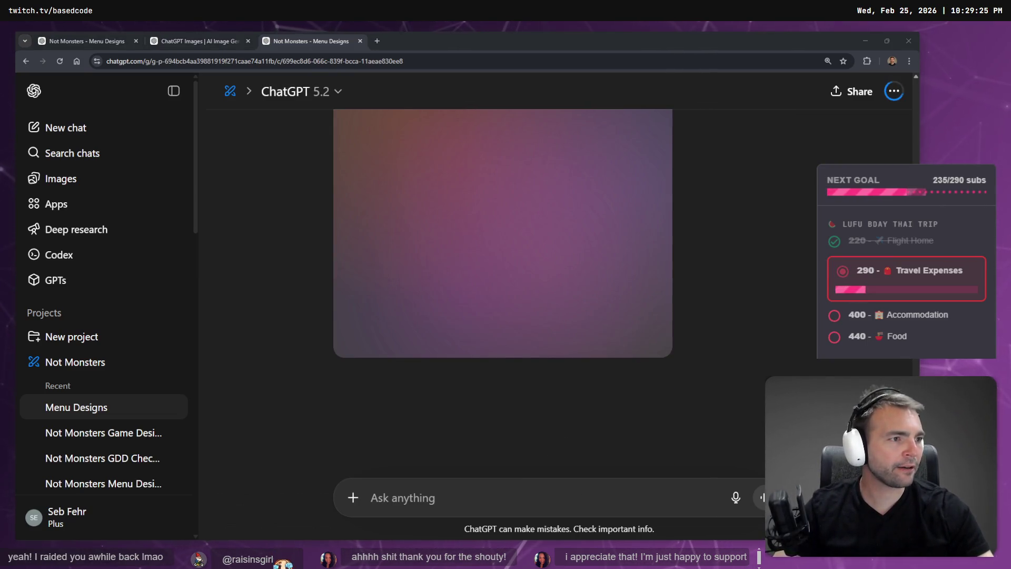
key("alt+Tab")
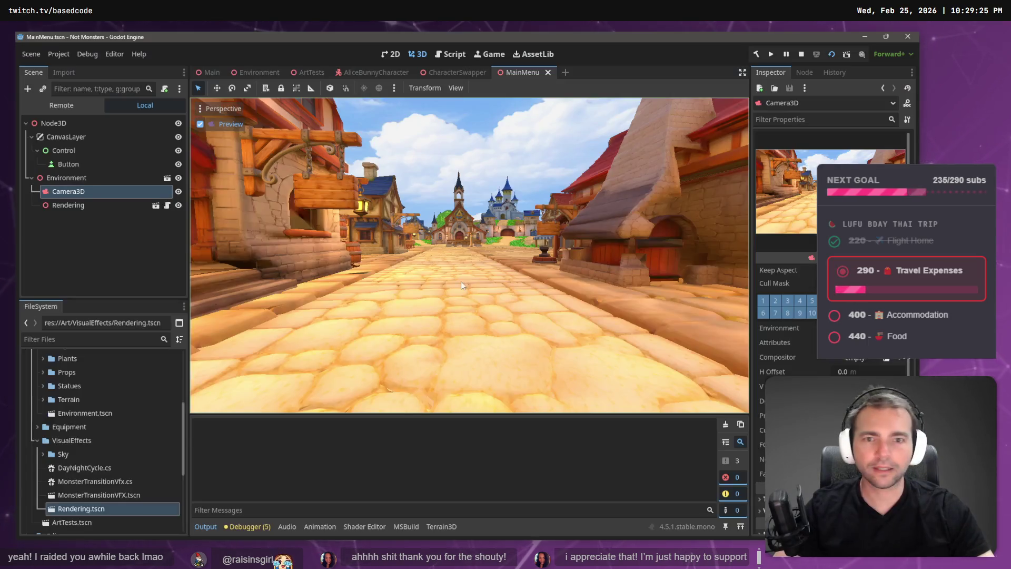
- Collapse VisualEffects and expand the Props folder to show subfolders like Gravestones
left_click(37, 440)
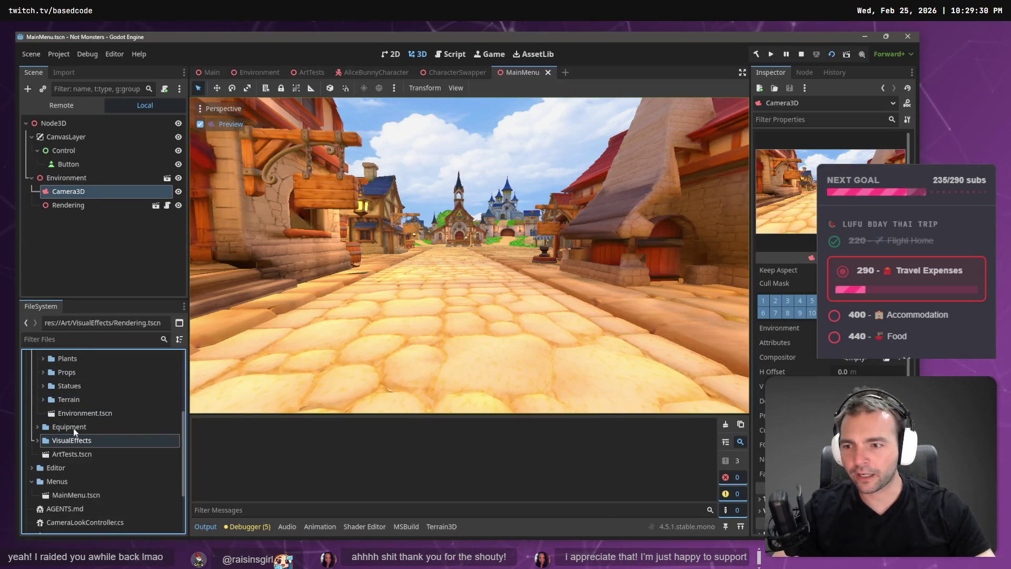
scroll(72, 428, "up", 2)
scroll(71, 427, "up", 3)
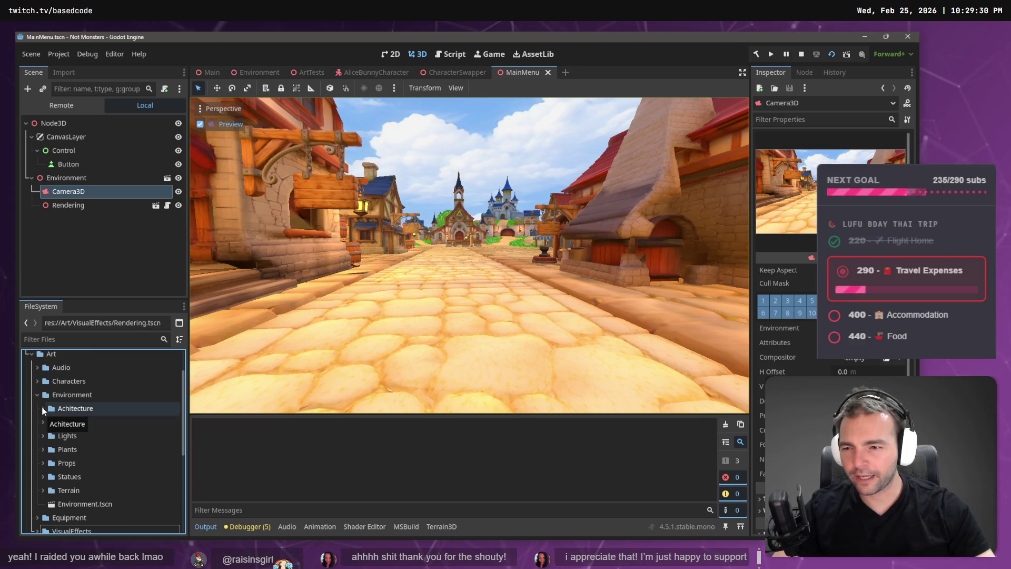
left_click(43, 464)
scroll(48, 466, "down", 3)
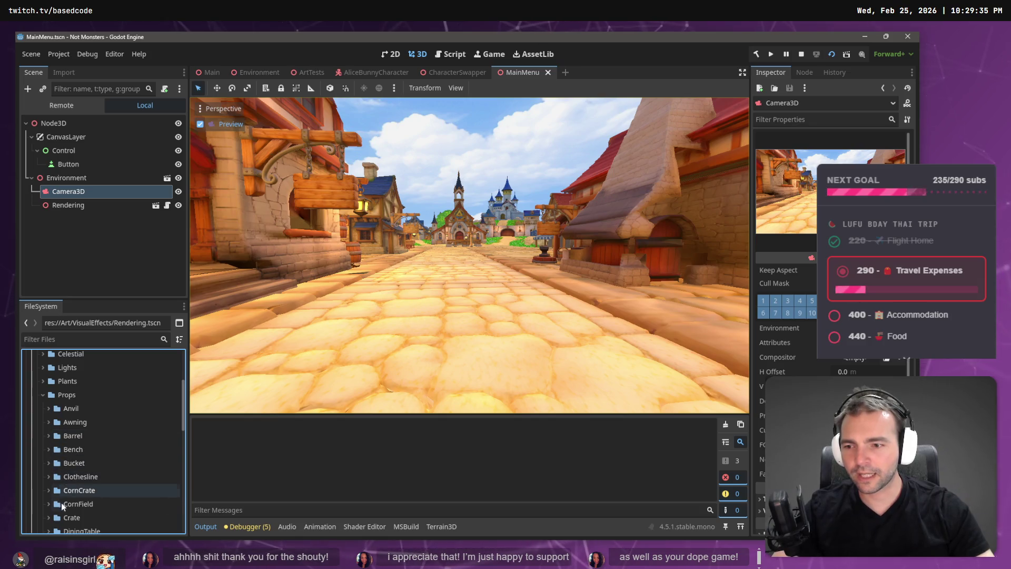
scroll(45, 466, "down", 2)
scroll(49, 474, "down", 5)
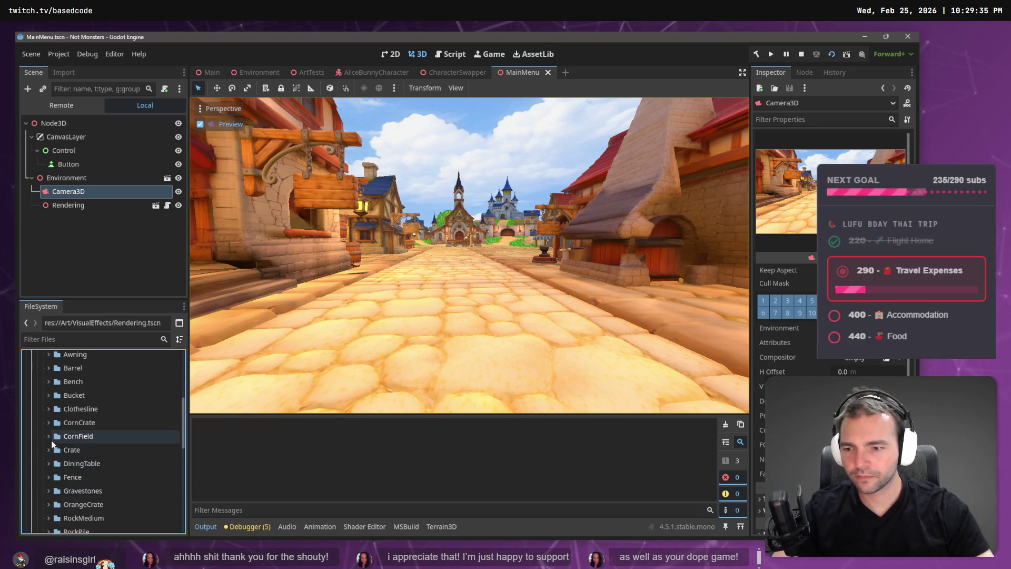
scroll(52, 453, "down", 2)
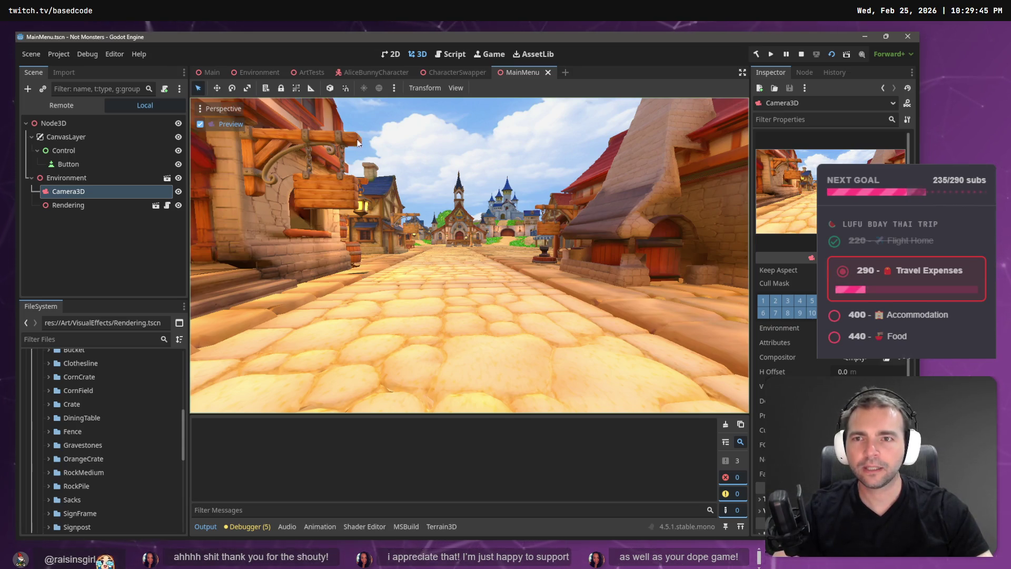
- Turn off the camera preview, fly the view down the street, and frame the Environment node
left_click(201, 125)
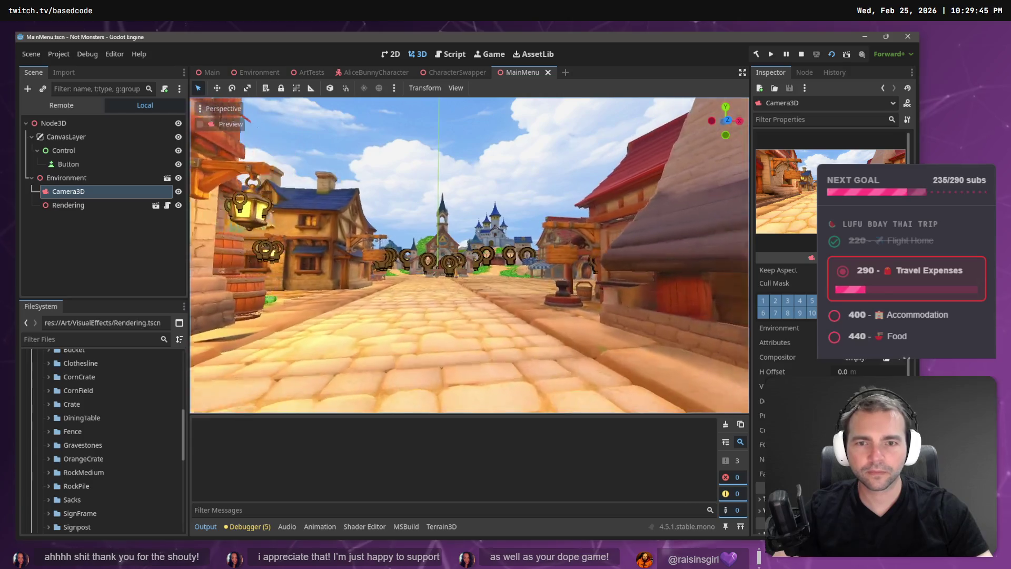
key("w")
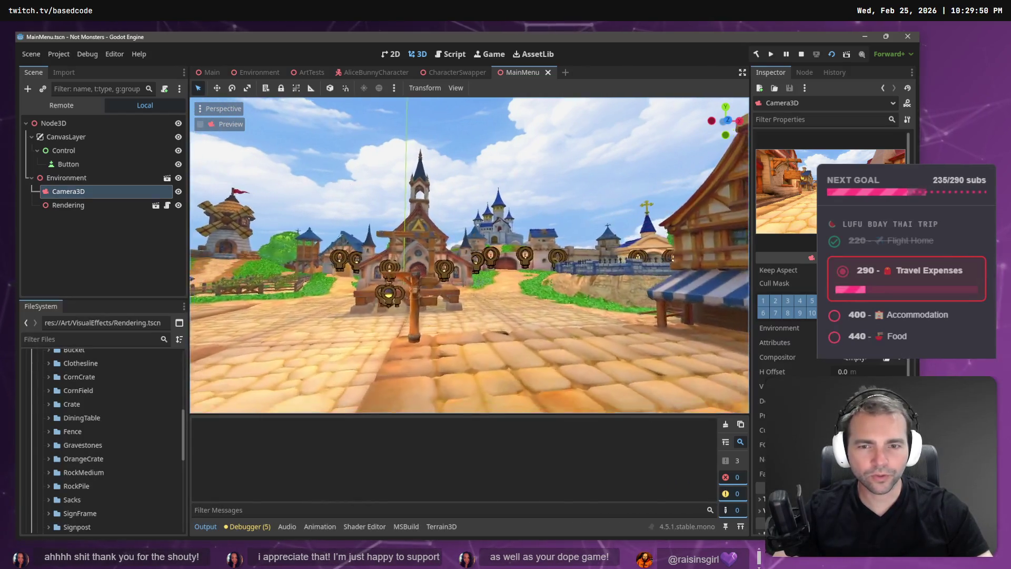
key("w")
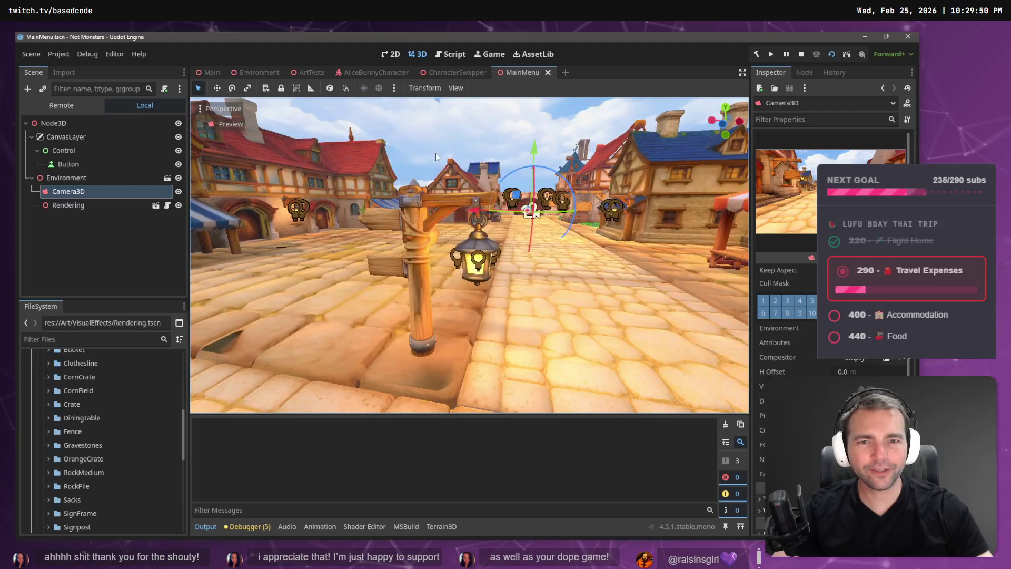
left_click(531, 232)
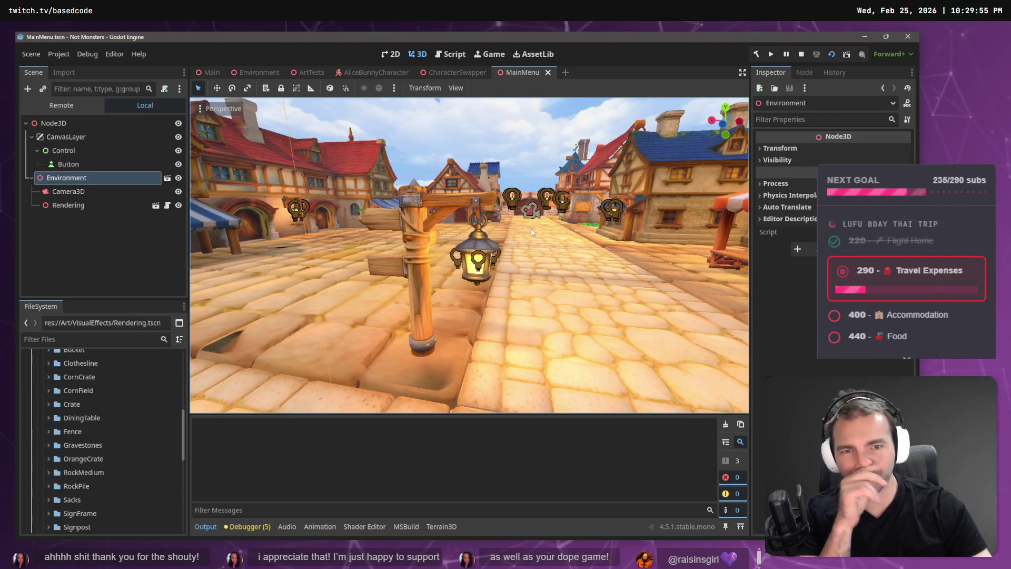
key("w")
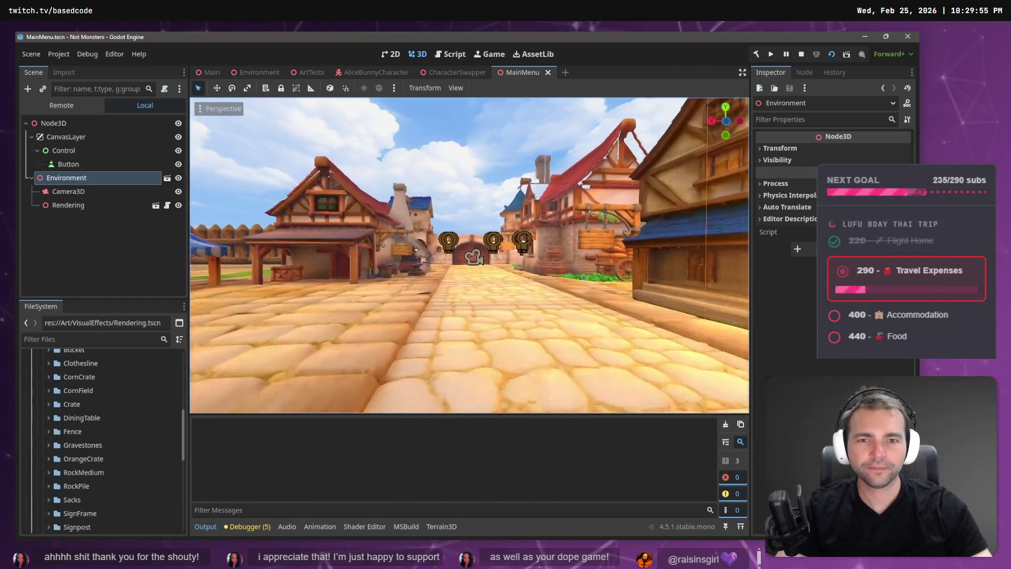
key("w")
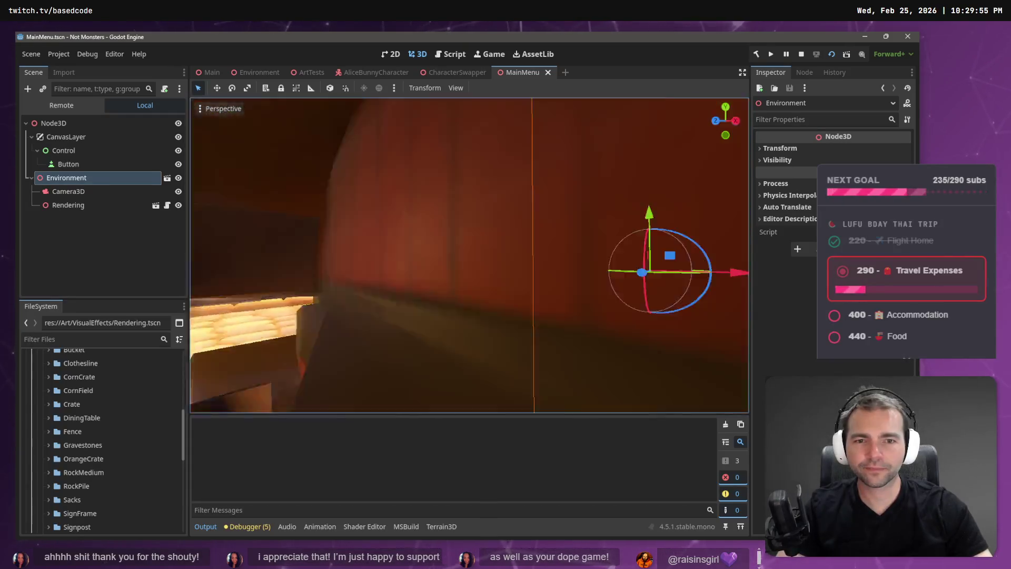
key("f")
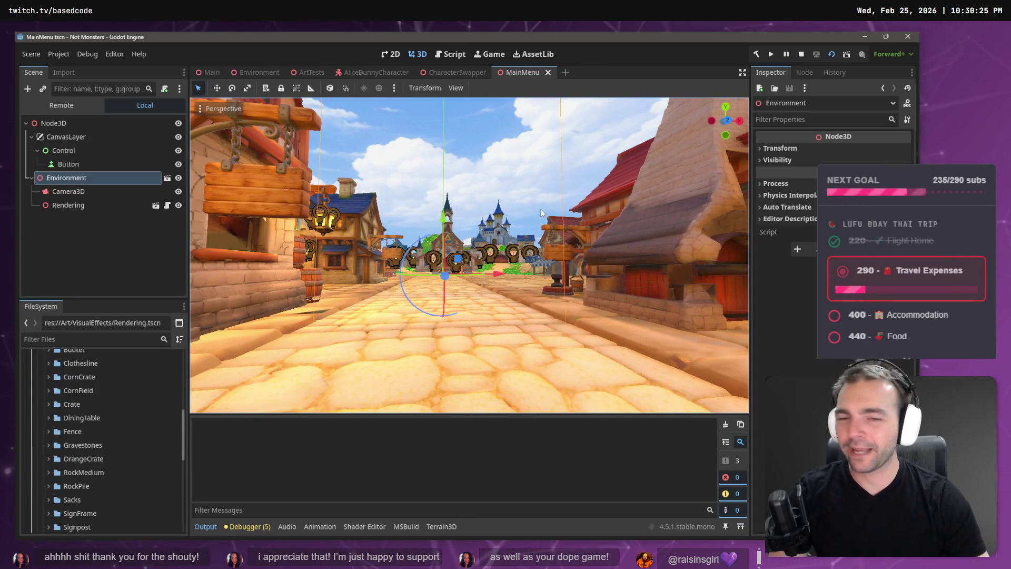
key("alt+Tab")
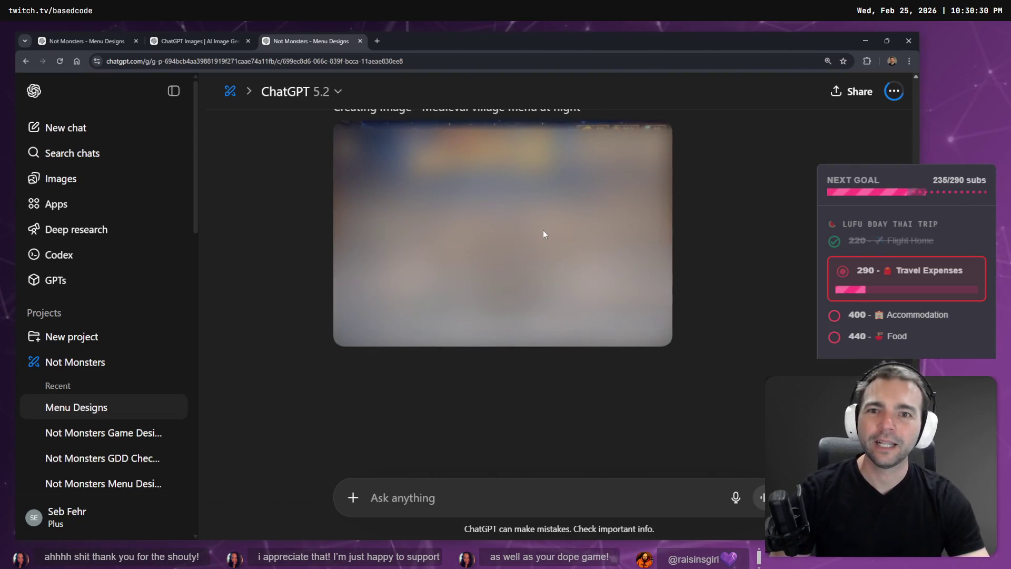
- Switch from ChatGPT back to the Godot editor's MainMenu scene
key("alt+Tab")
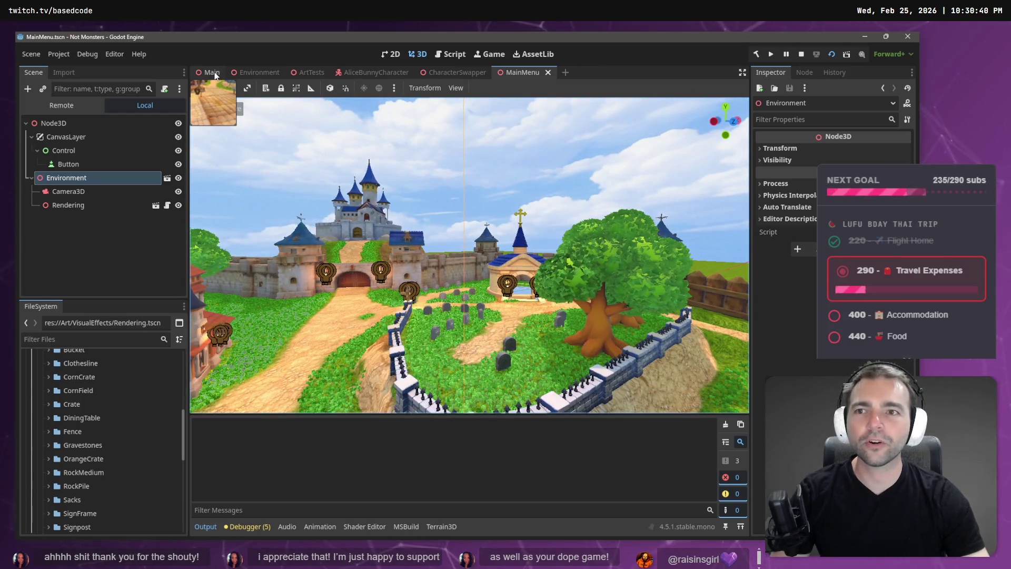
- Switch to the Main scene and select the Crypts geometry in the corridor view
key("ctrl+Tab")
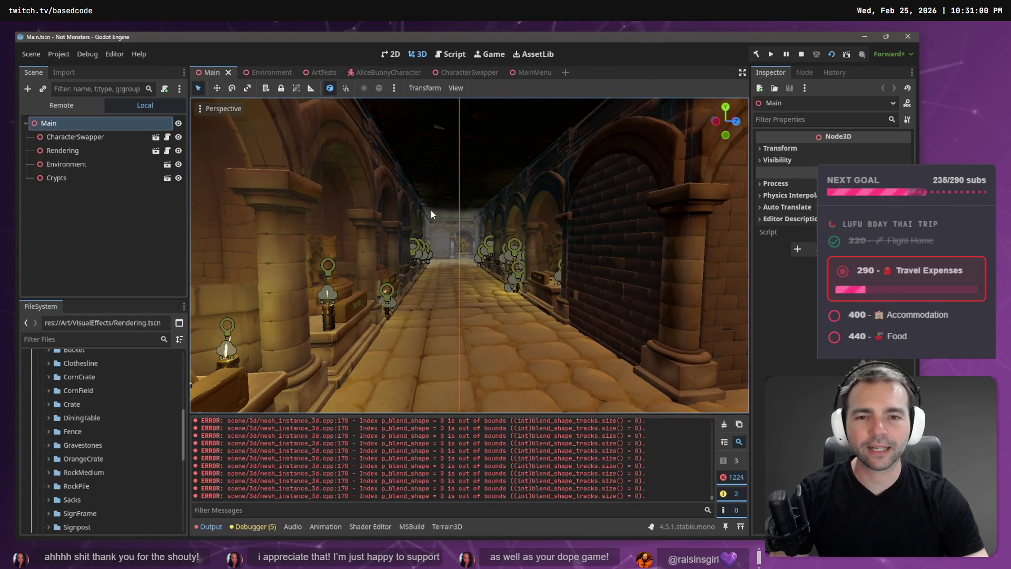
left_click(431, 210)
- Back in ChatGPT, open the finished 'Medieval village menu at night' image full size
key("alt+Tab")
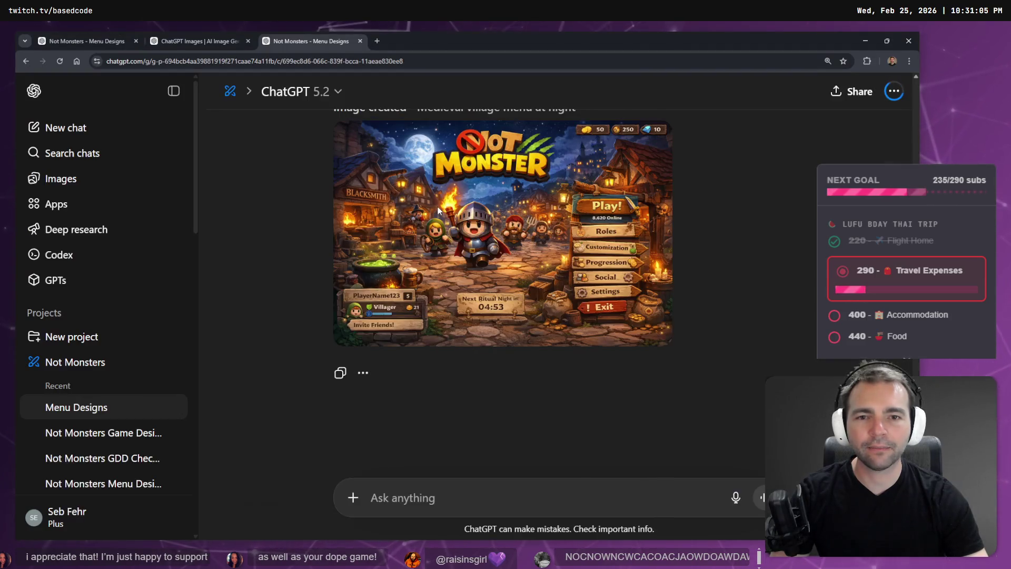
mouse_move(442, 210)
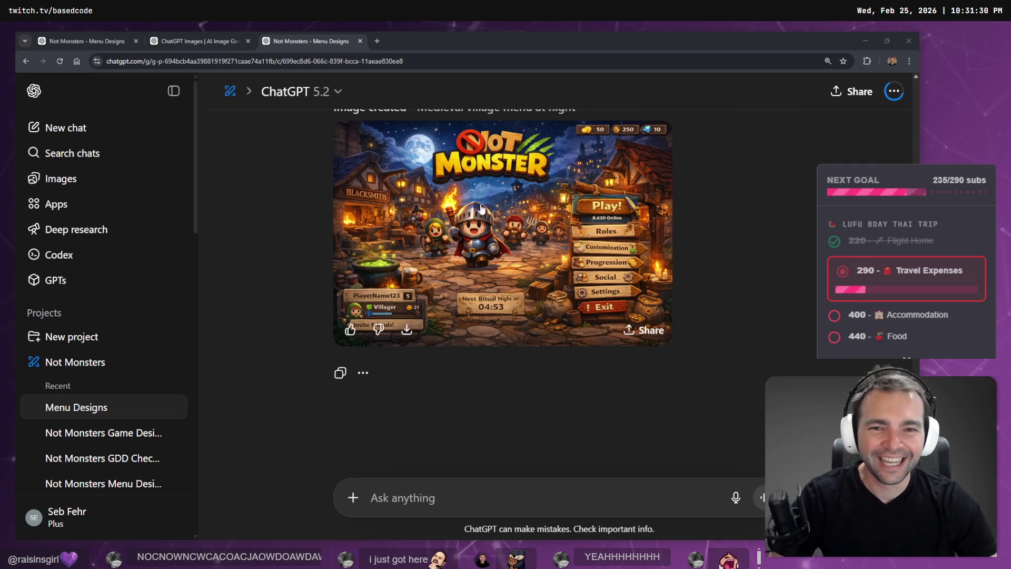
left_click(658, 205)
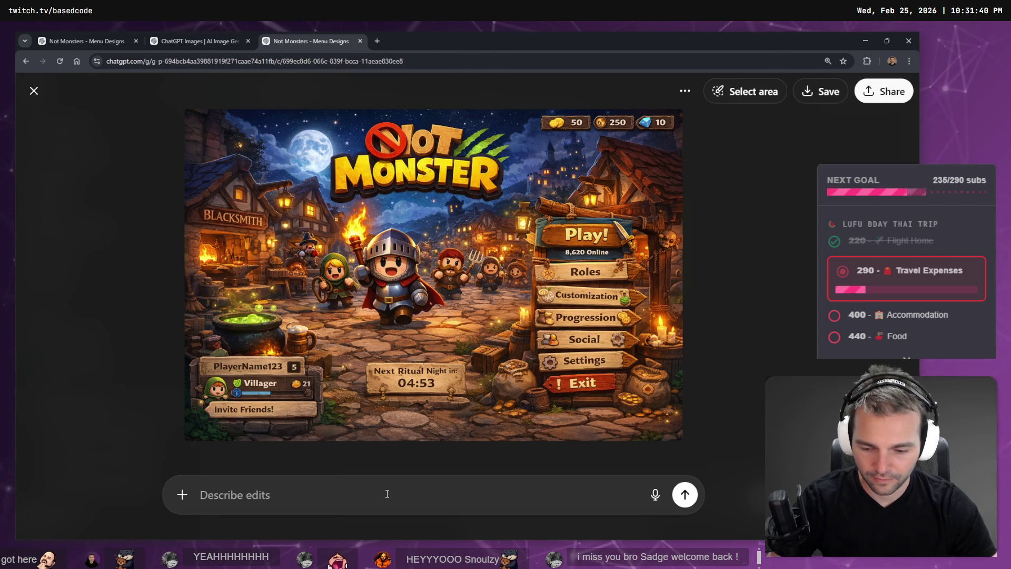
- Dictate and send an edit for simpler in-world sign buttons without the ritual countdown
key("super+h")
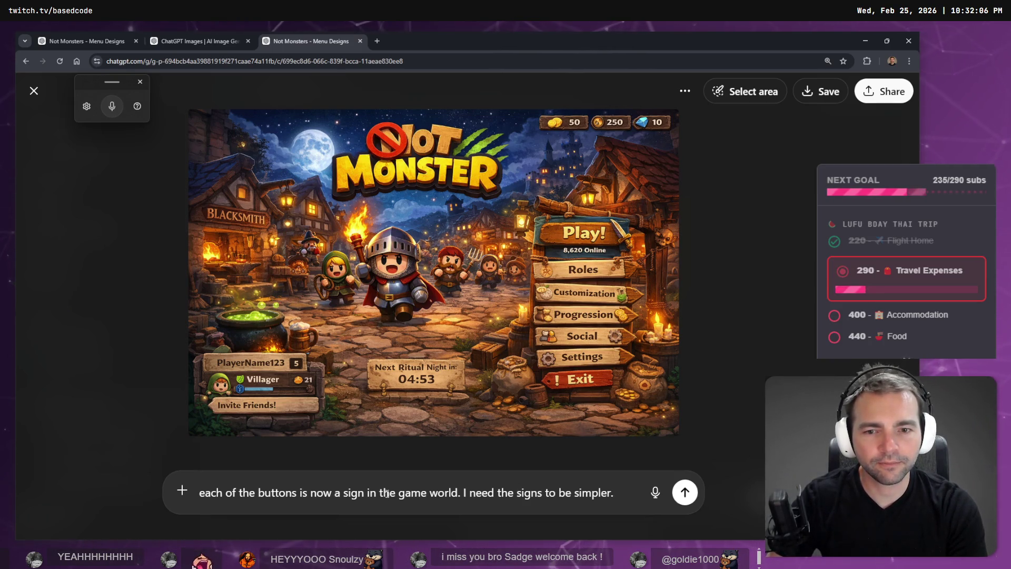
key("super+h")
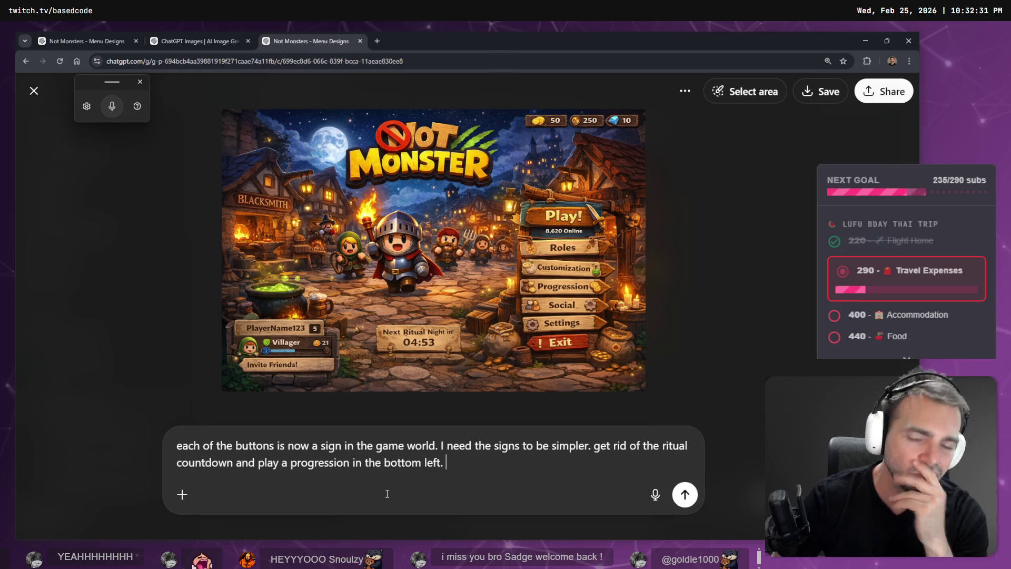
key("Return")
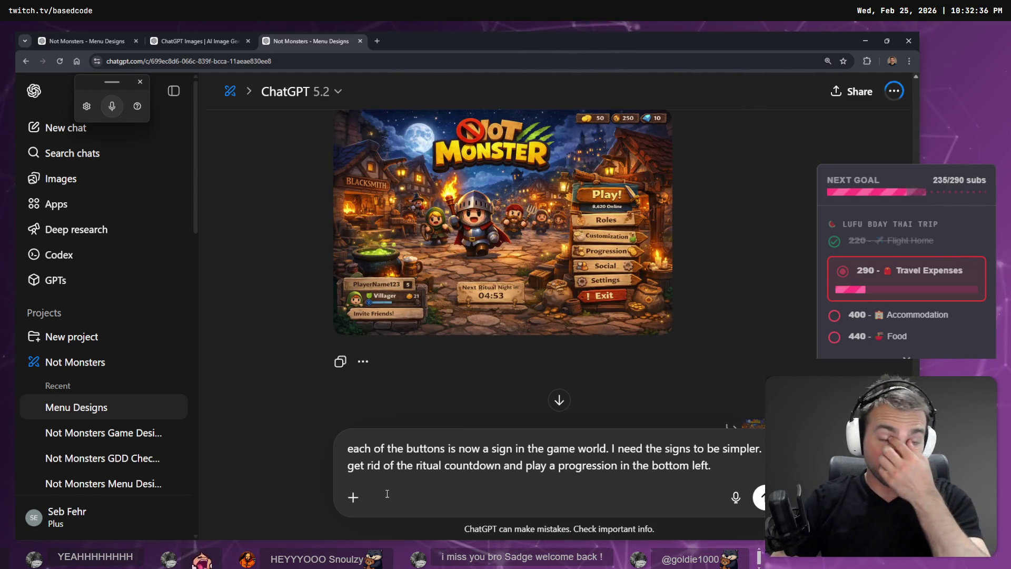
left_click(557, 400)
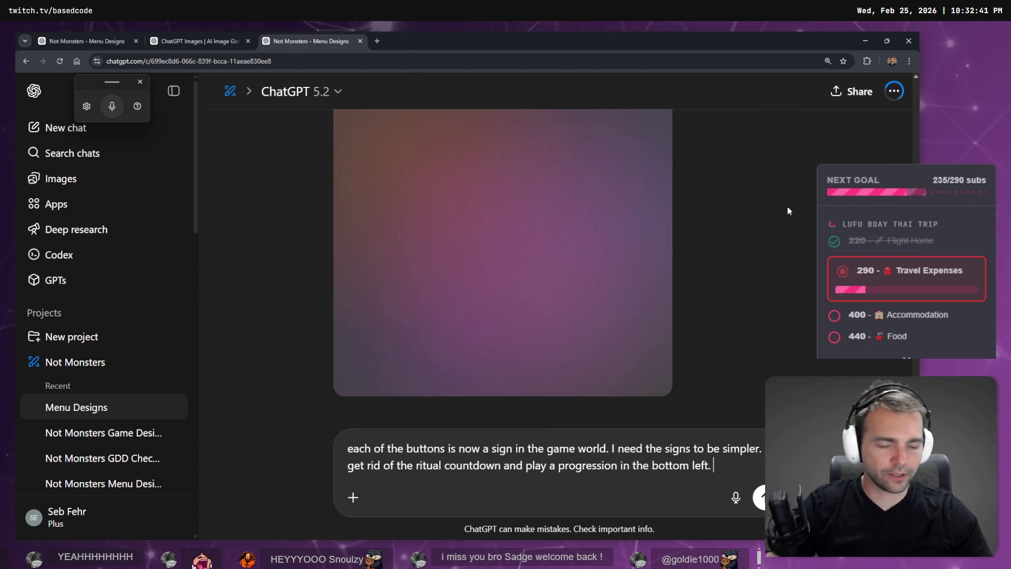
left_click(231, 33)
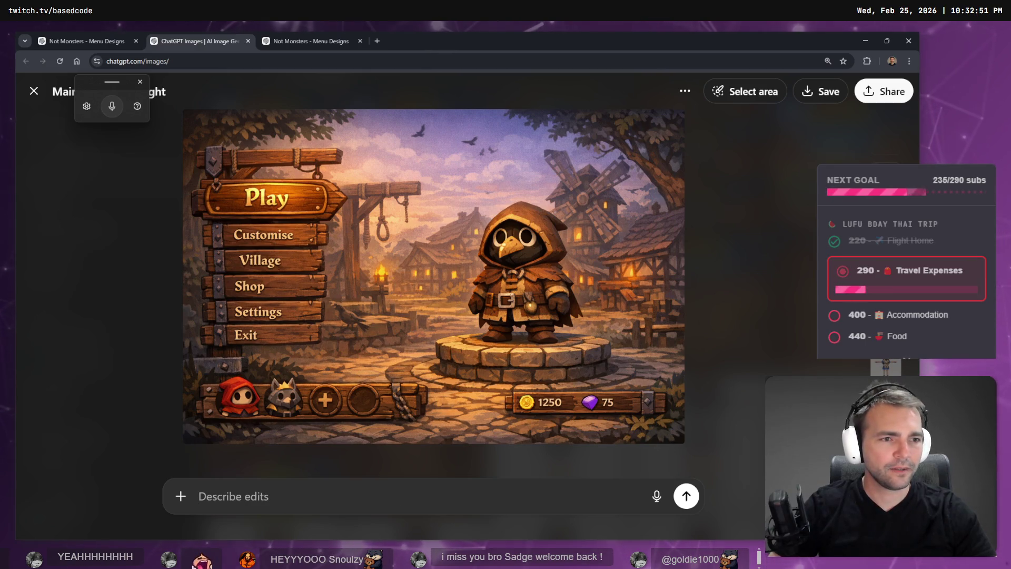
- Browse two more generated village menu images, then close the image viewer
key("Right")
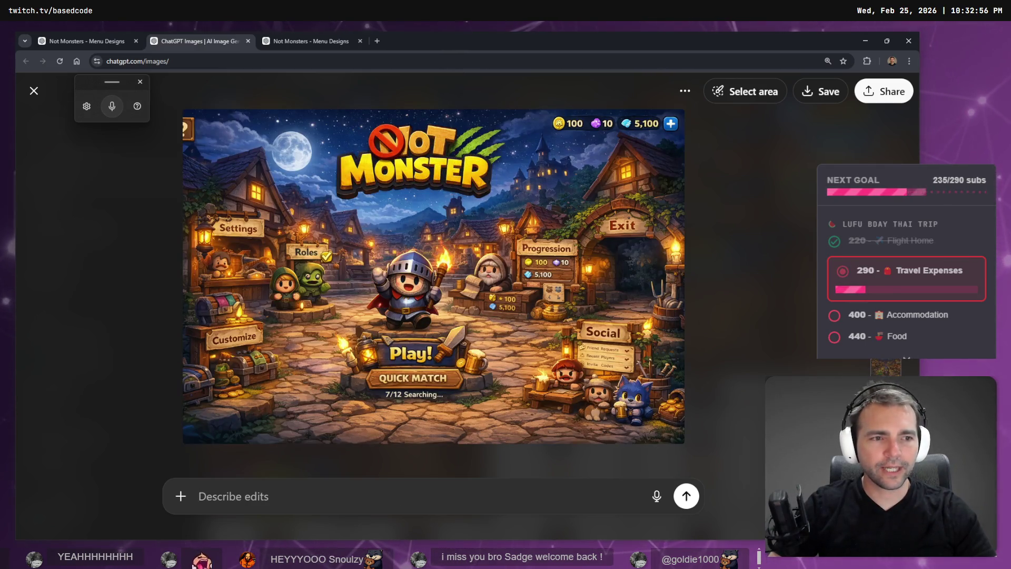
key("Right")
left_click(260, 147)
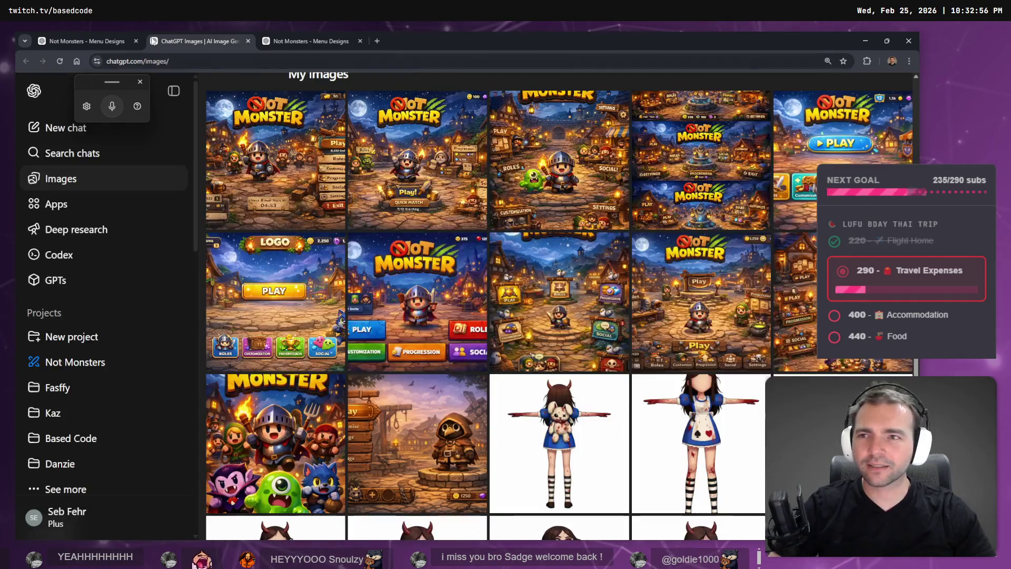
- In the Menu Designs tab, dismiss the image viewer and open the Images gallery with My images
left_click(122, 44)
key("Escape")
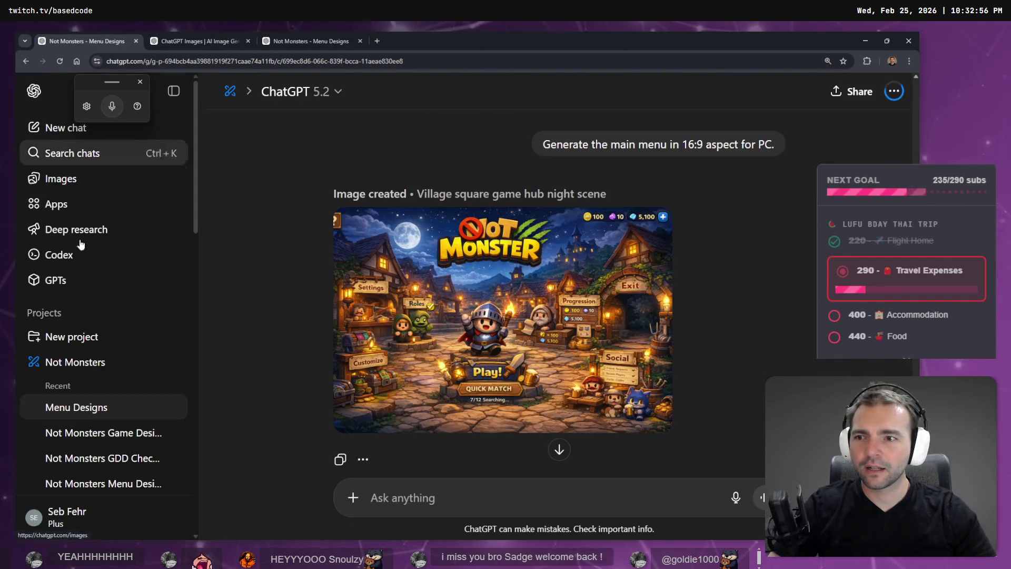
left_click(60, 179)
scroll(515, 339, "down", 5)
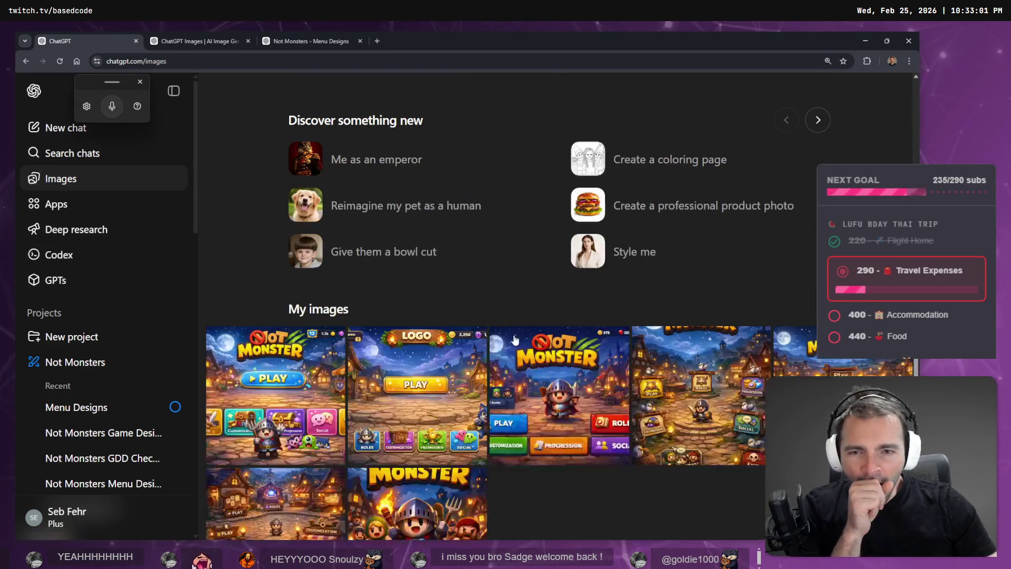
- Preview the first Not Monster menu image and the village hub night scene, closing each
scroll(522, 316, "down", 2)
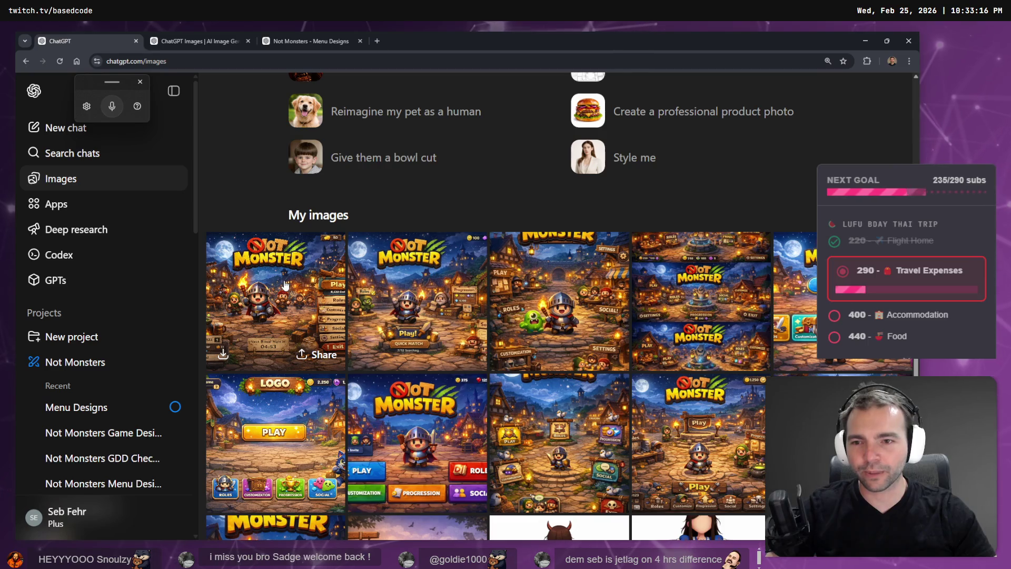
left_click(286, 285)
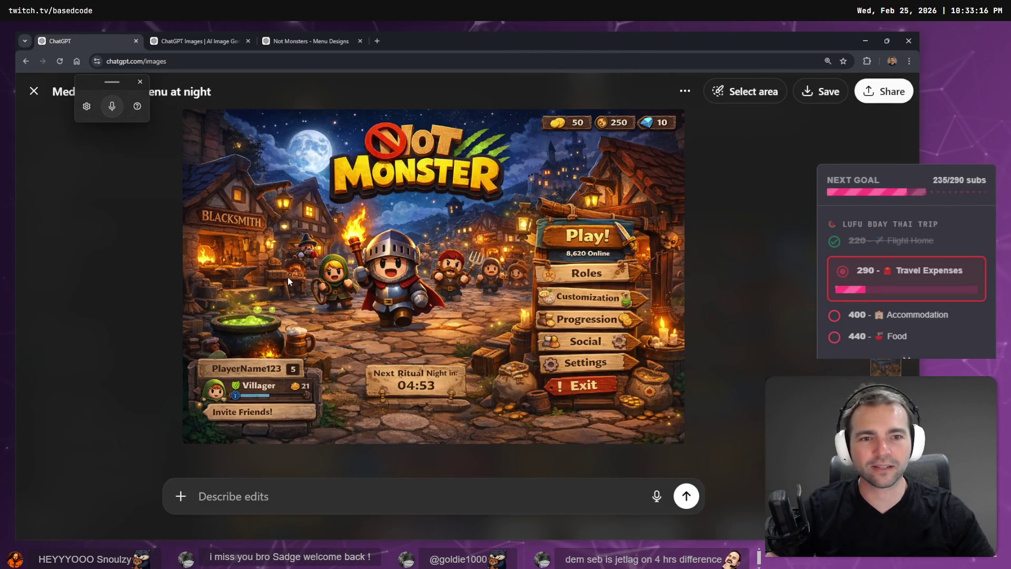
left_click(777, 208)
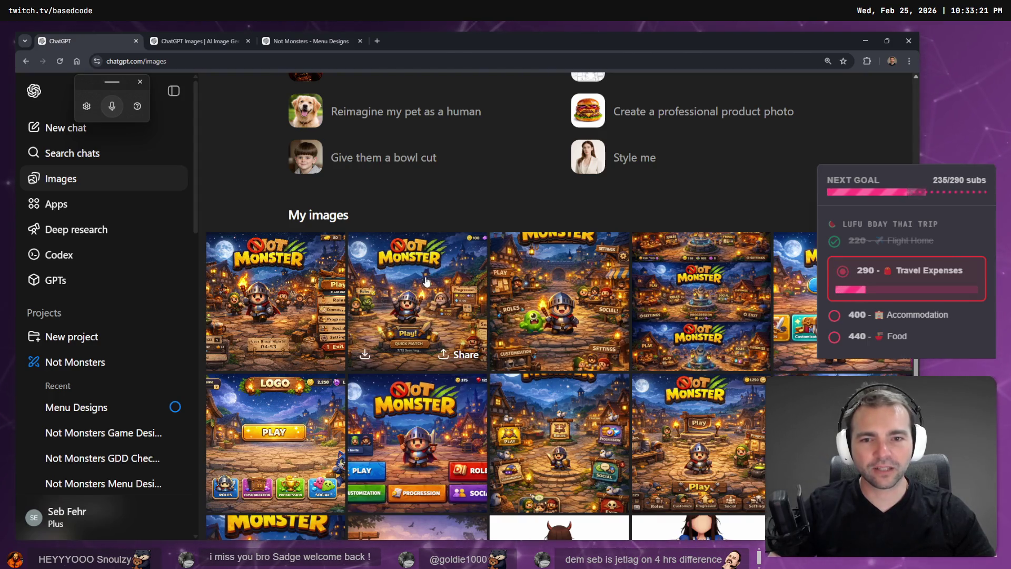
left_click(425, 278)
key("Escape")
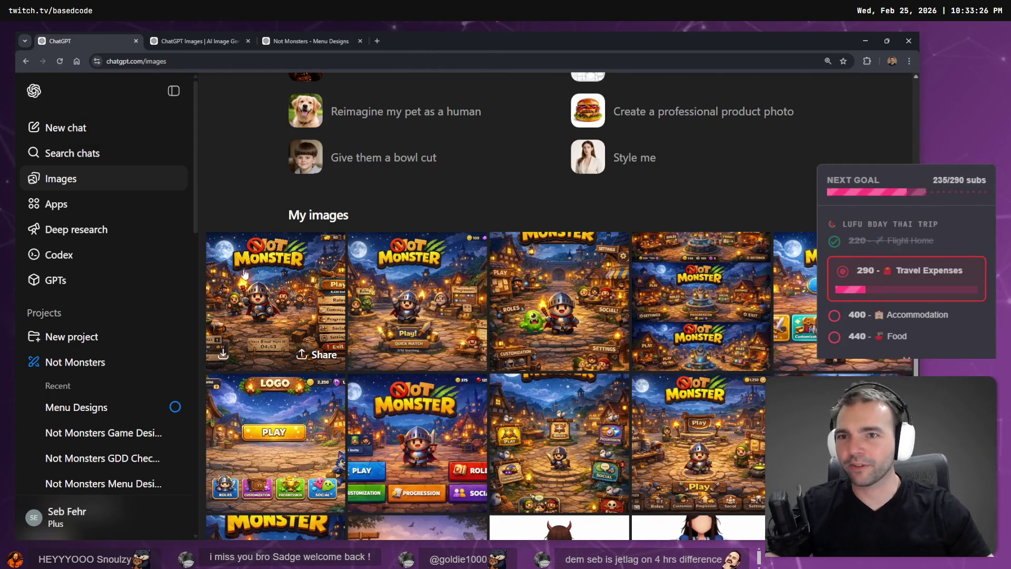
- Scroll through the other image gallery tab, then go back to the Menu Designs chat
key("ctrl+Tab")
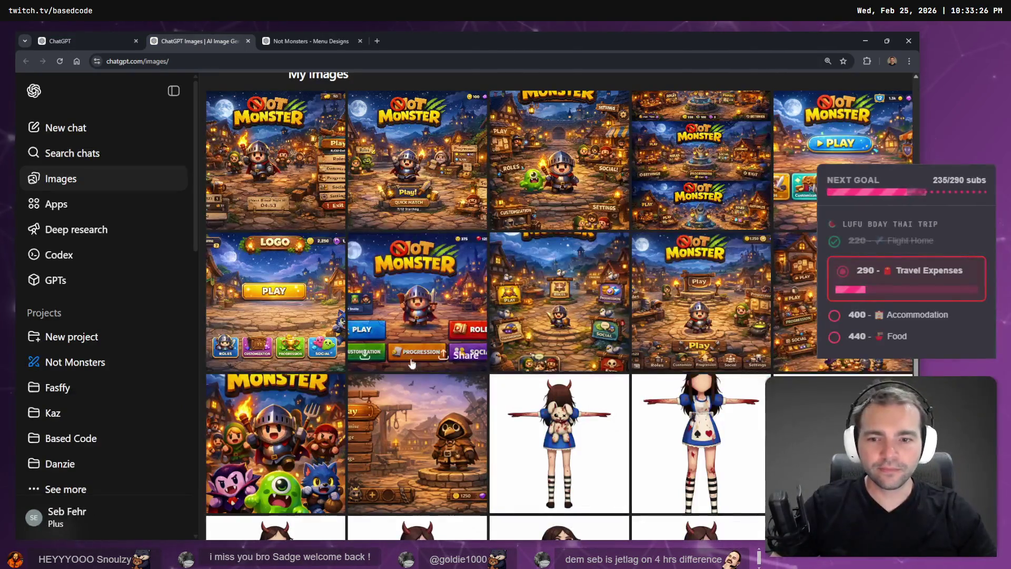
scroll(411, 364, "down", 5)
scroll(327, 80, "up", 12)
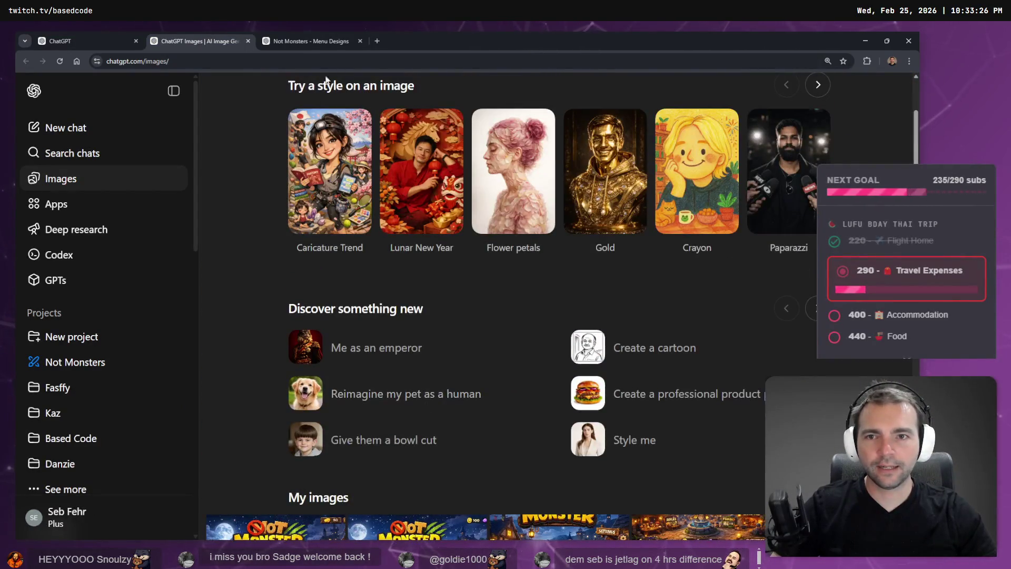
scroll(326, 80, "down", 5)
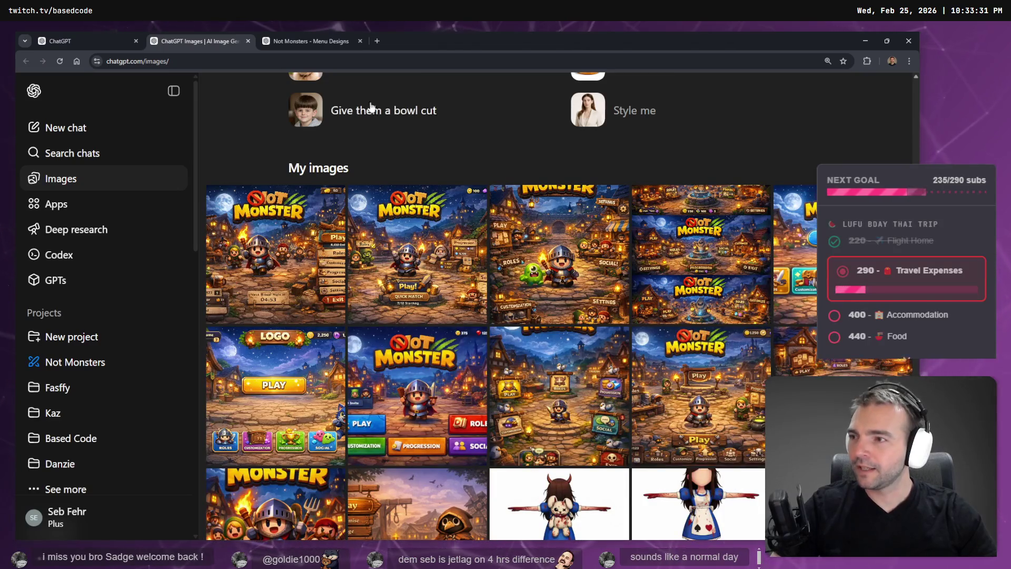
left_click(316, 46)
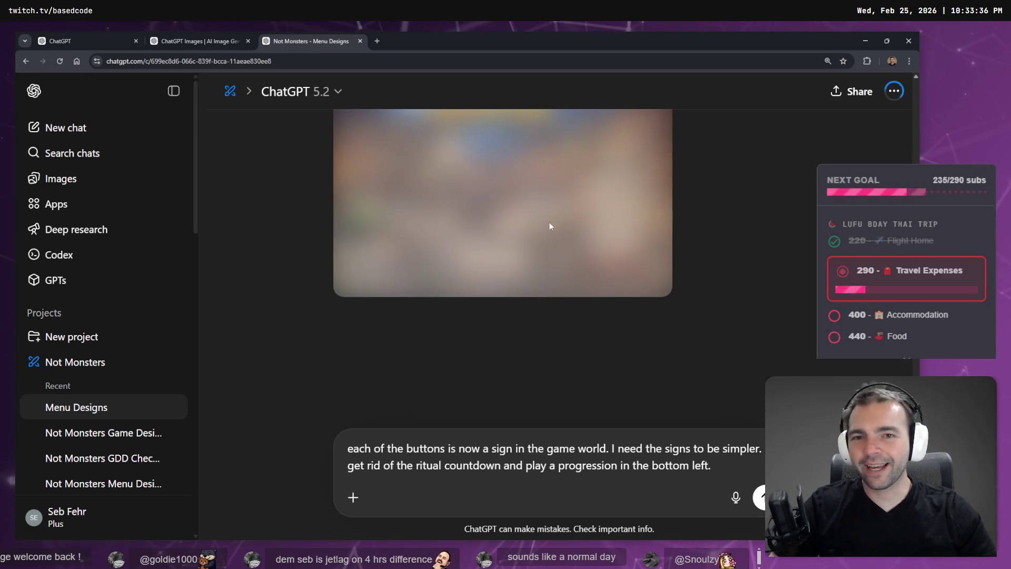
- Submit the simpler-signs edit request and view the resulting Not Monster menu image full-size
scroll(585, 355, "up", 2)
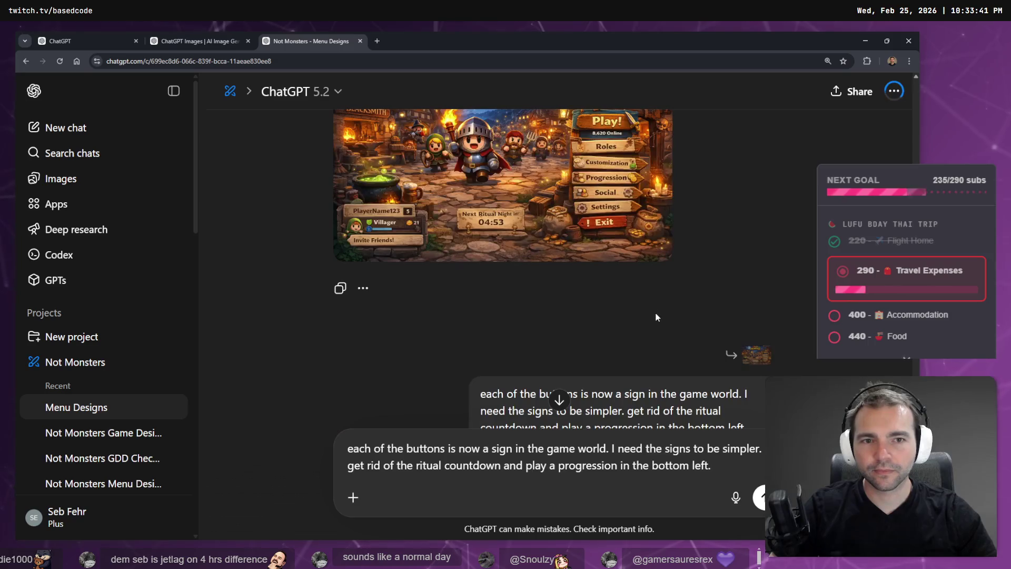
key("Return")
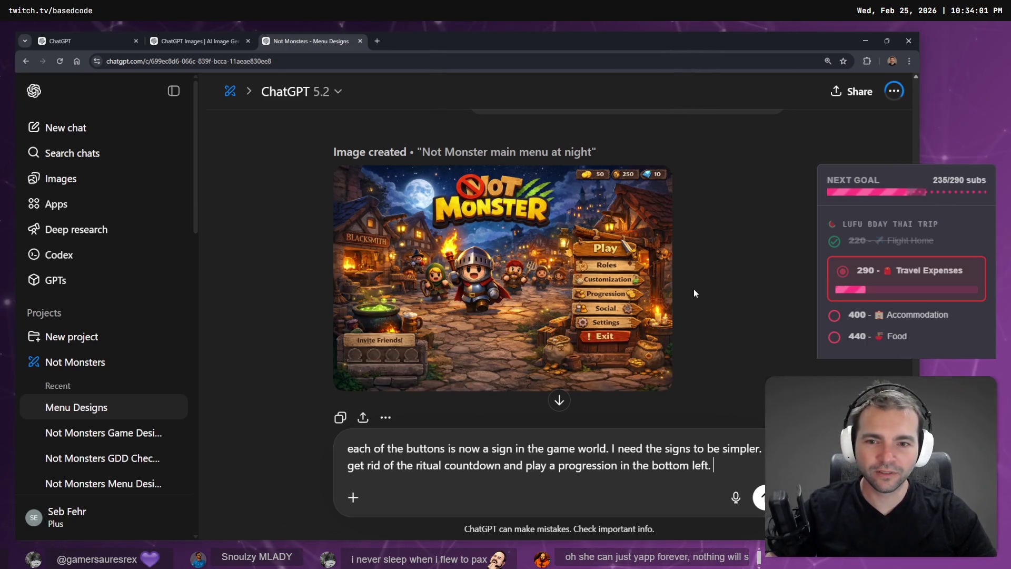
left_click(594, 325)
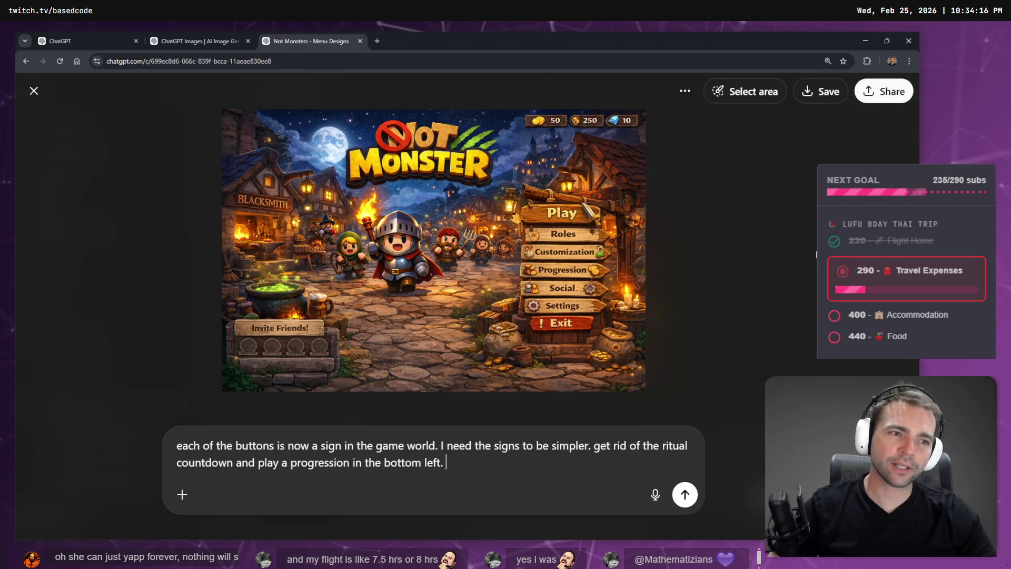
key("Escape")
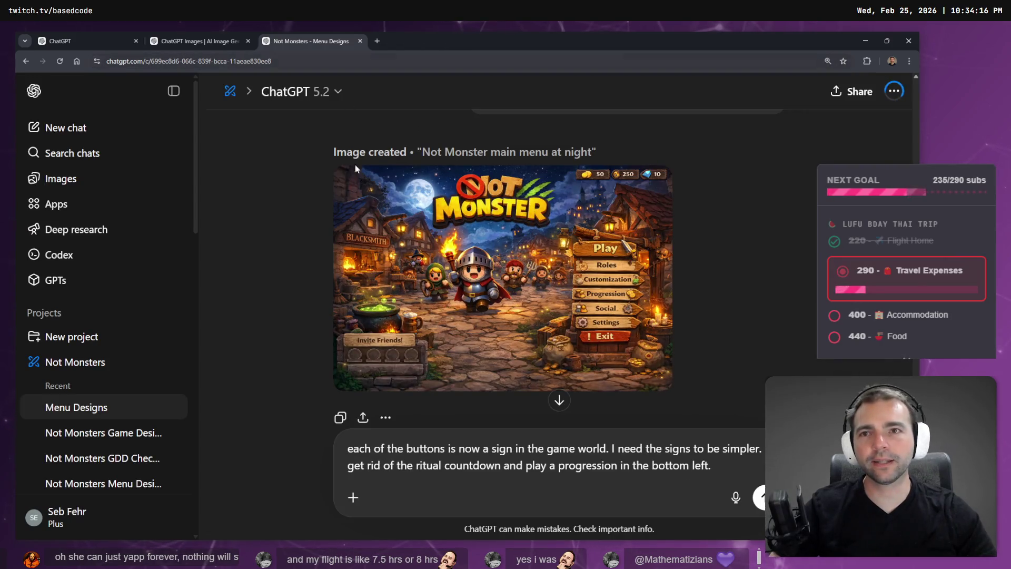
- Clear the leftover prompt text from the composer and switch to the tldraw board
triple_click(510, 483)
key("BackSpace")
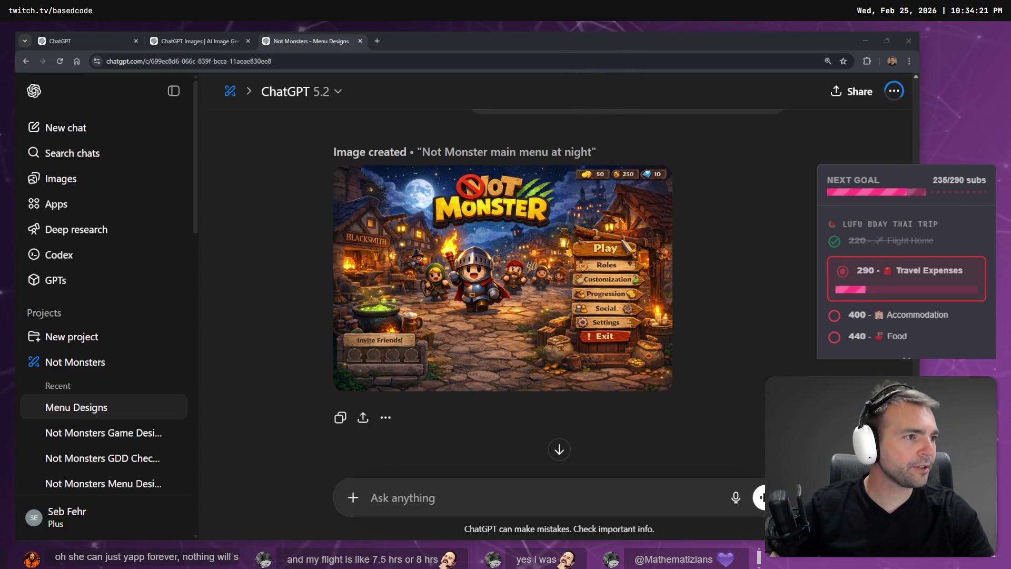
key("alt+Tab")
- Copy the mockup 2 wooden-sign menu design from the tldraw board and go back to ChatGPT
scroll(587, 223, "down", 2)
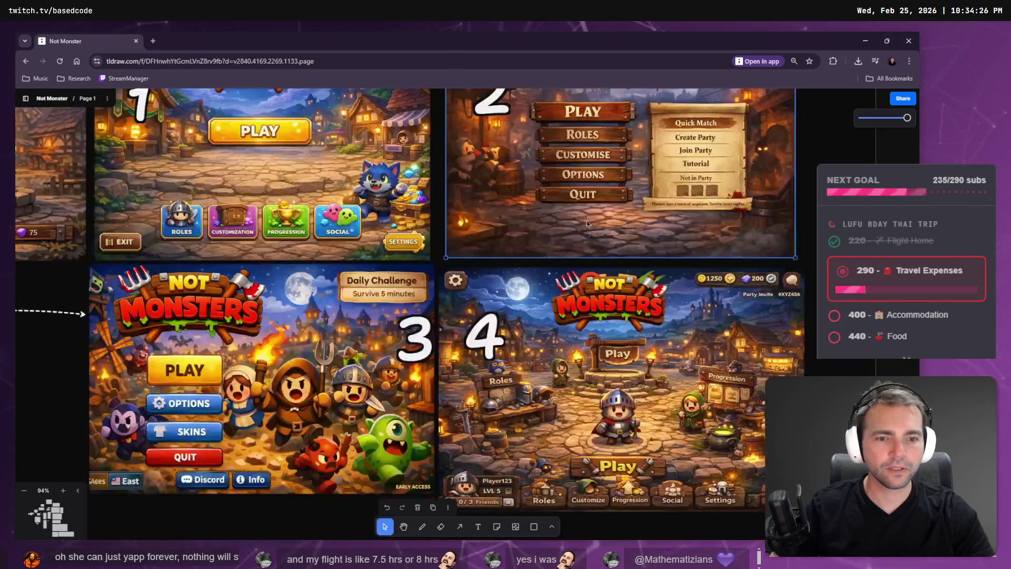
right_click(596, 168)
left_click(643, 284)
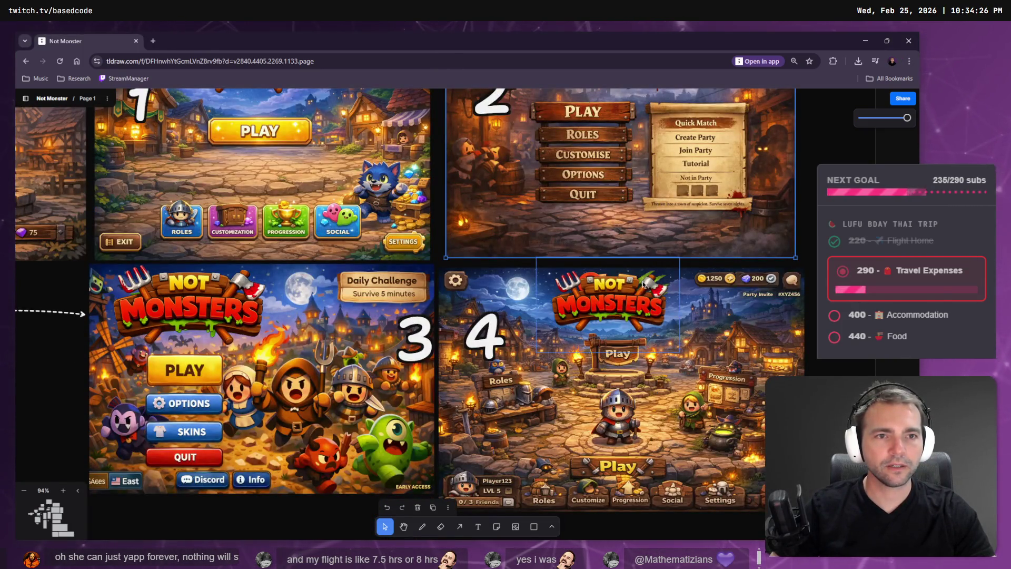
key("alt+Tab")
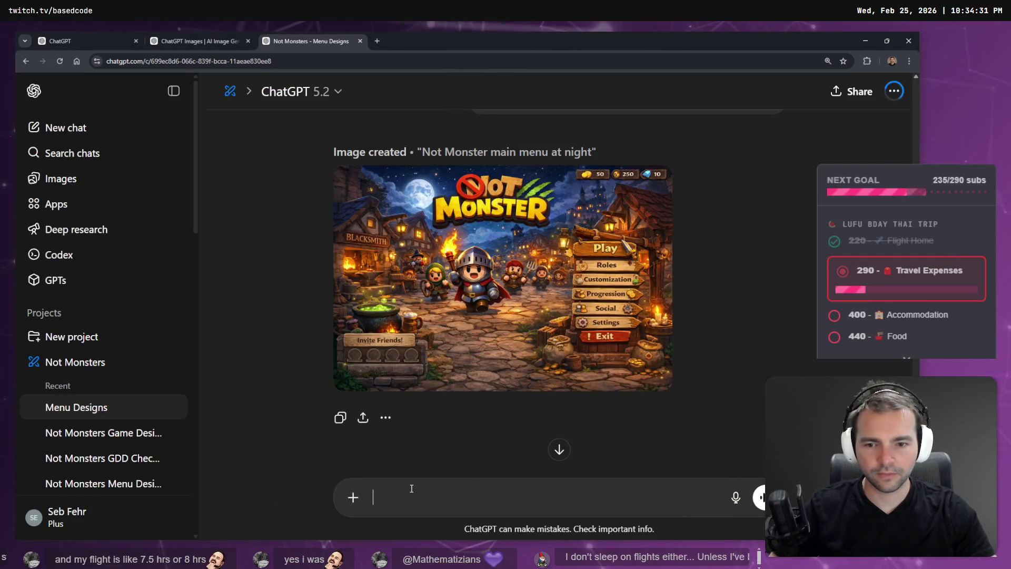
key("alt+Tab")
scroll(764, 209, "right", 10)
scroll(764, 209, "up", 3)
left_click(737, 368)
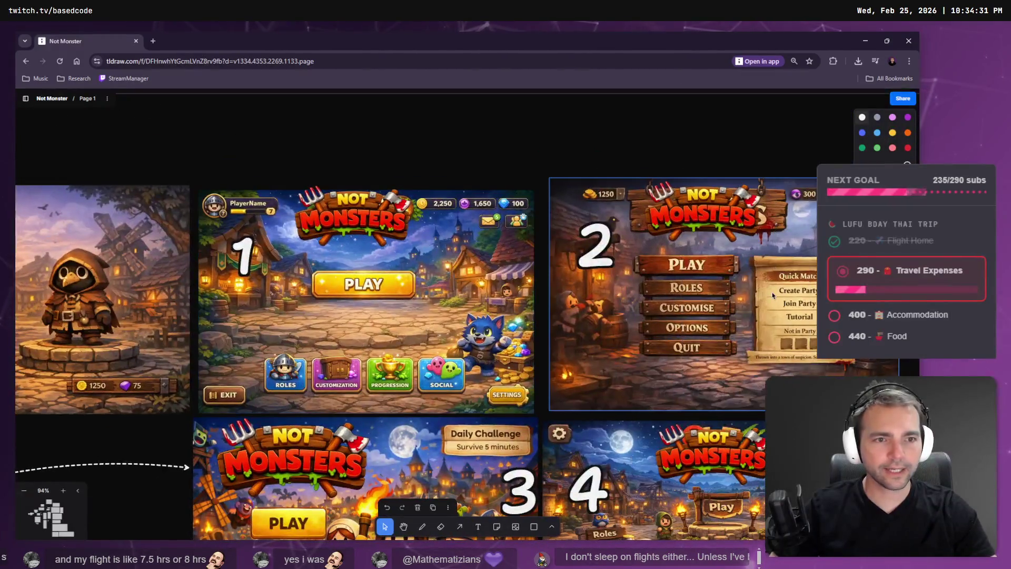
right_click(729, 390)
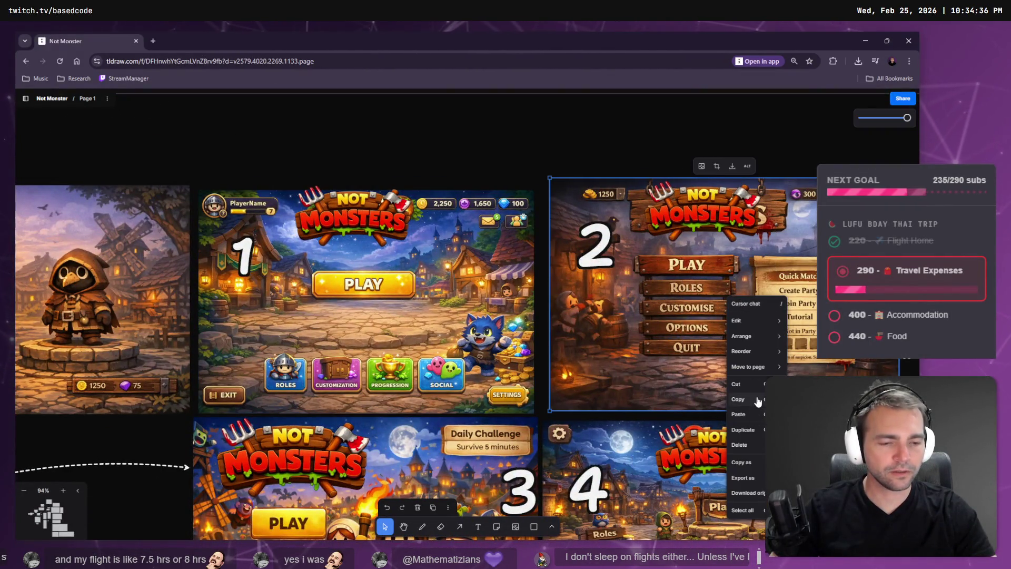
key("alt+Tab")
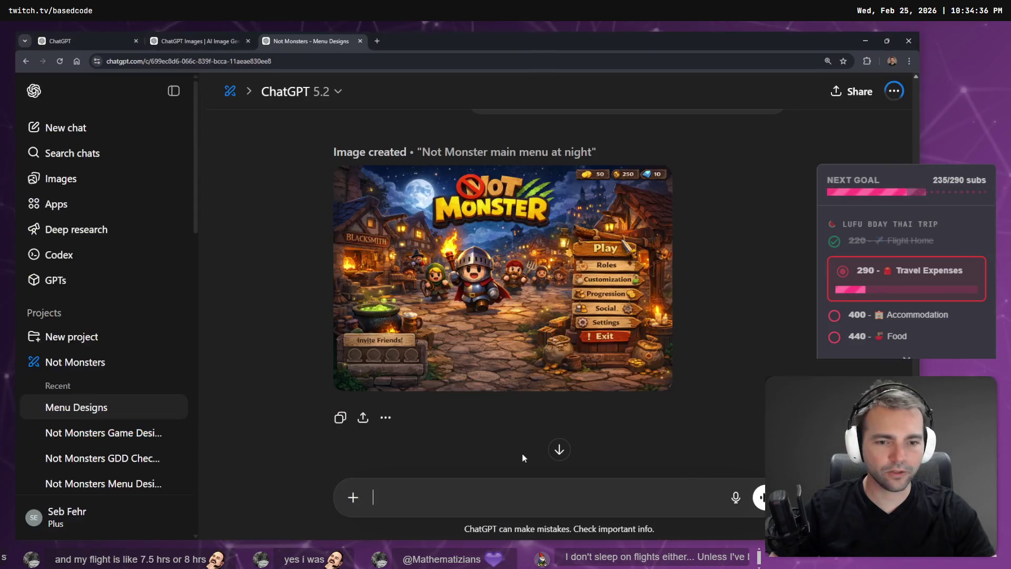
- Attach mockup 2 and send 'adapt the sign to look like the one in the provided image.'
key("ctrl+v")
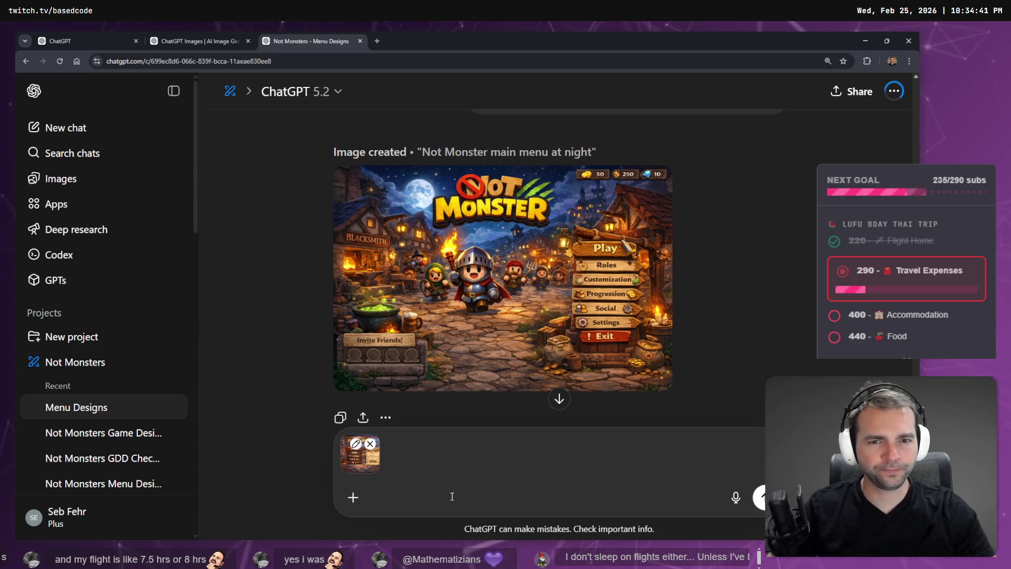
key("super+h")
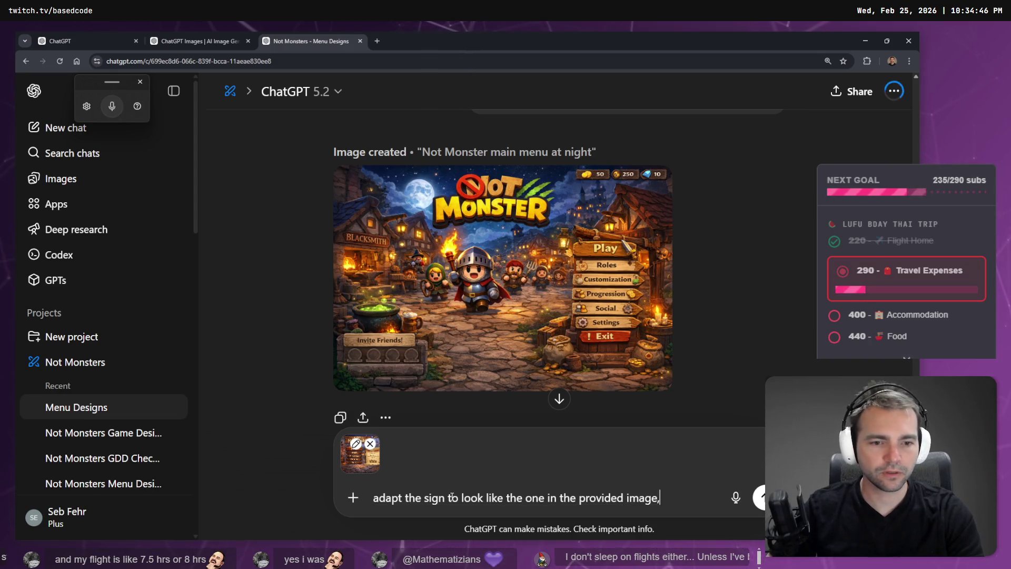
key("Return")
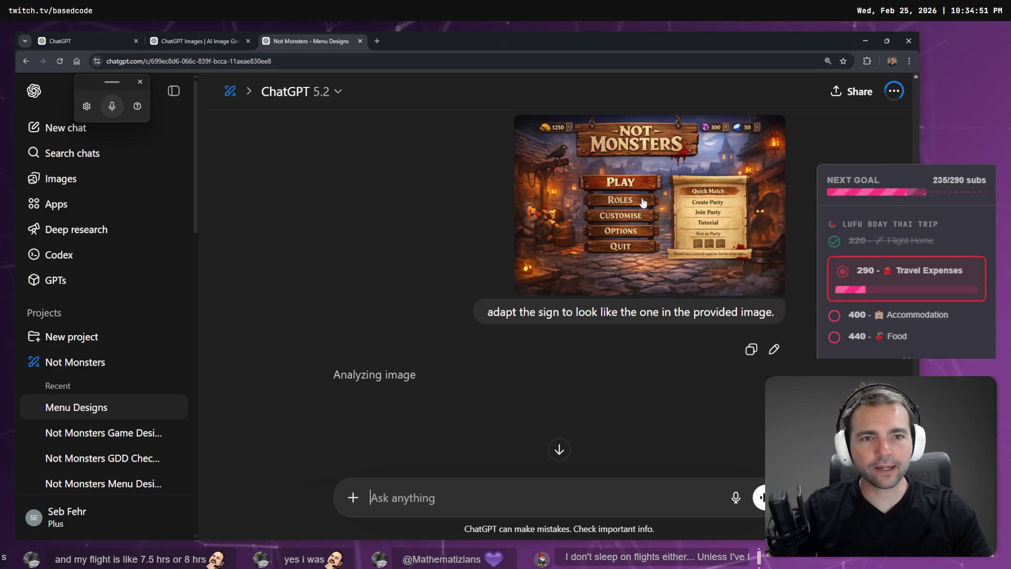
left_click(644, 210)
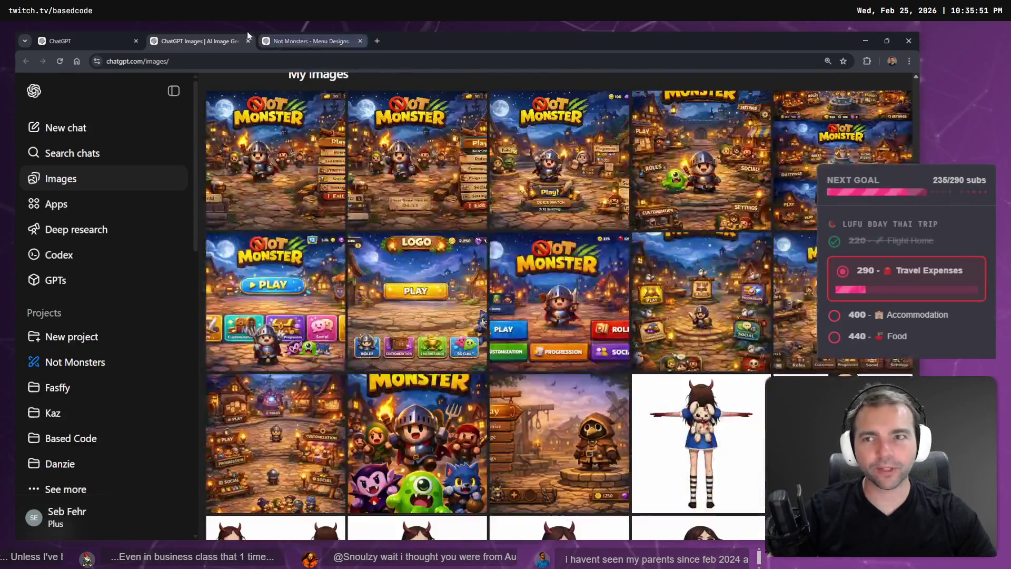
- In the other ChatGPT Images tab, open and close the village square at night image
left_click(86, 37)
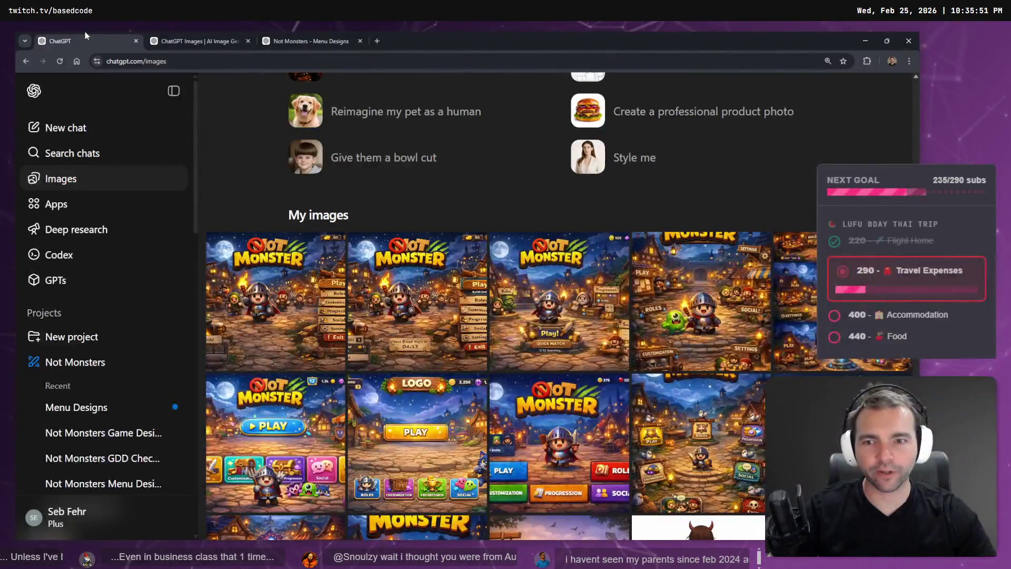
scroll(408, 313, "down", 3)
scroll(407, 313, "down", 3)
scroll(407, 313, "up", 3)
left_click(693, 309)
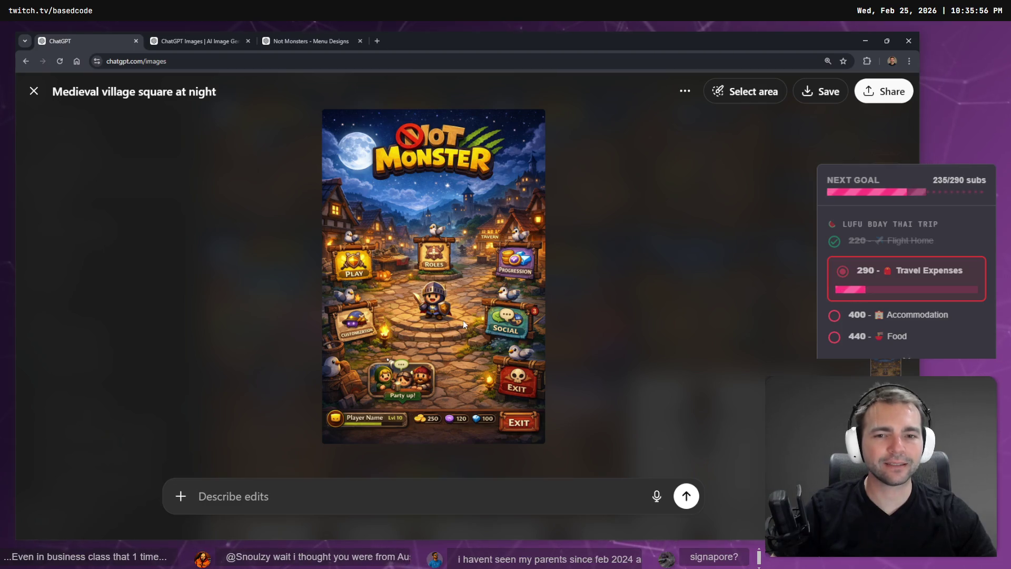
key("Escape")
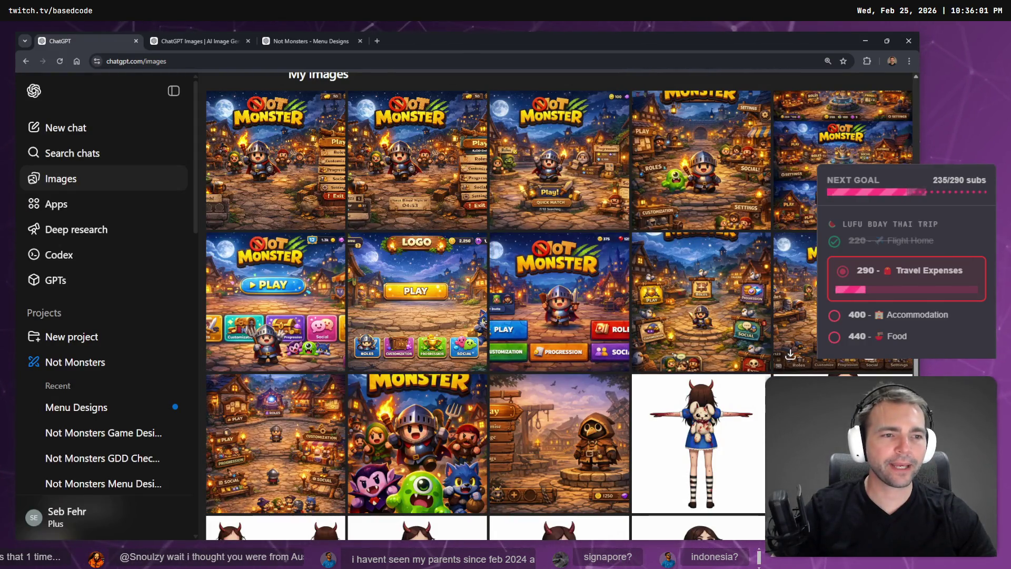
- Preview the Chibi knight and Twilight village square hub images, then start a new chat
left_click(767, 283)
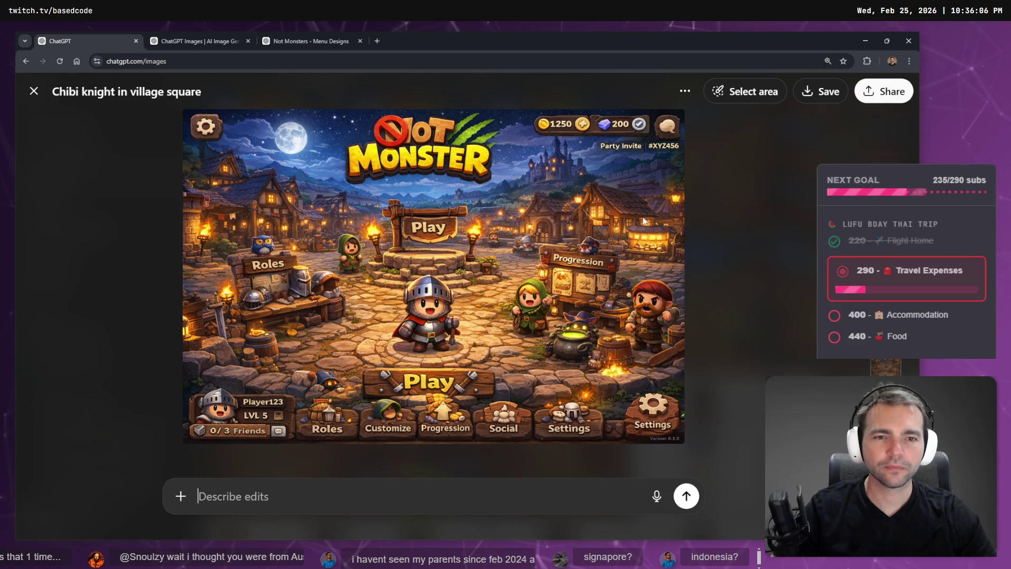
left_click(127, 344)
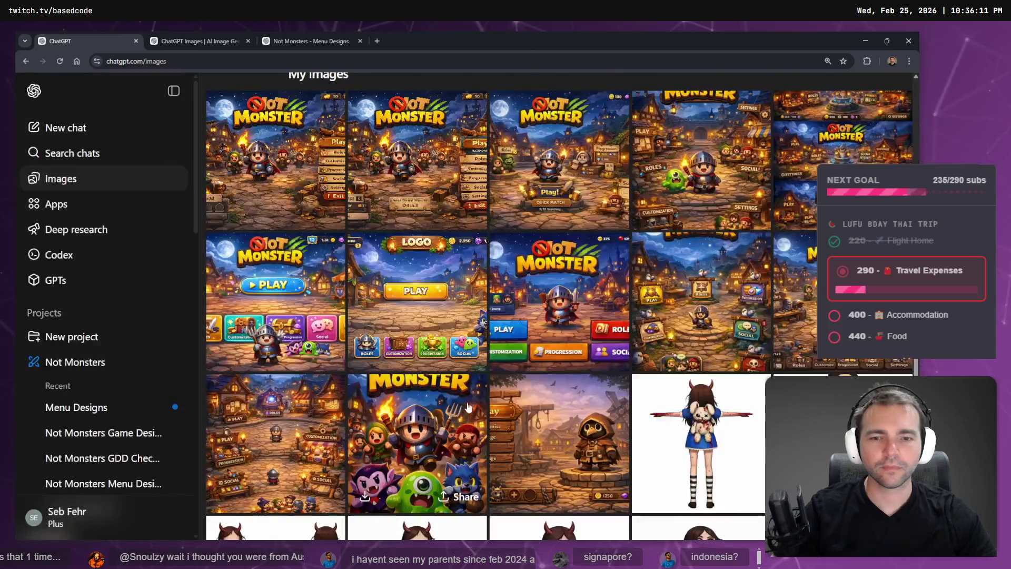
left_click(292, 421)
left_click(292, 421)
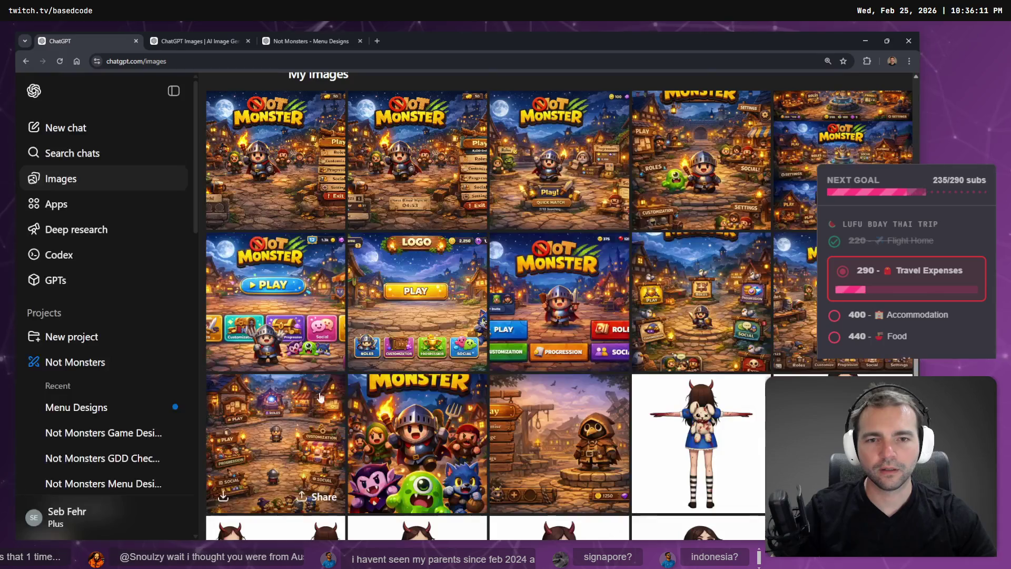
scroll(449, 273, "up", 4)
scroll(450, 272, "down", 4)
scroll(449, 273, "down", 2)
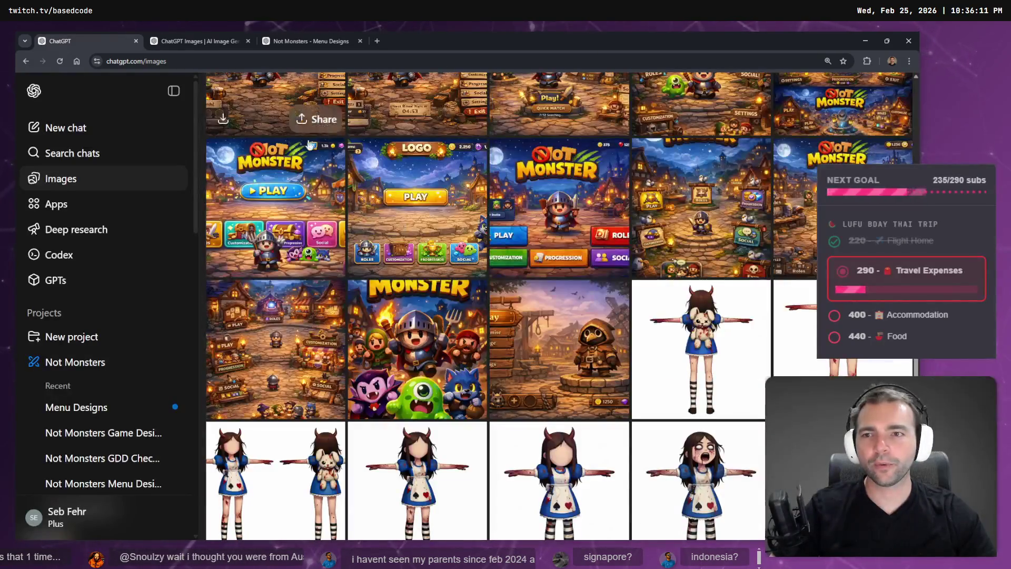
left_click(83, 138)
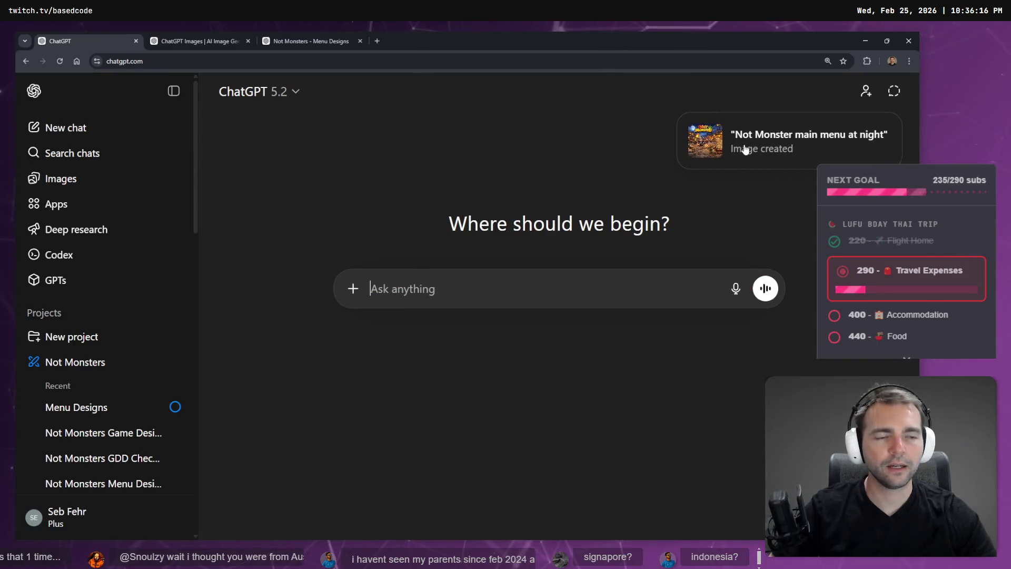
- Open the Menu Designs chat from the 'Image created' notice and wait for the medieval village menu
left_click(705, 146)
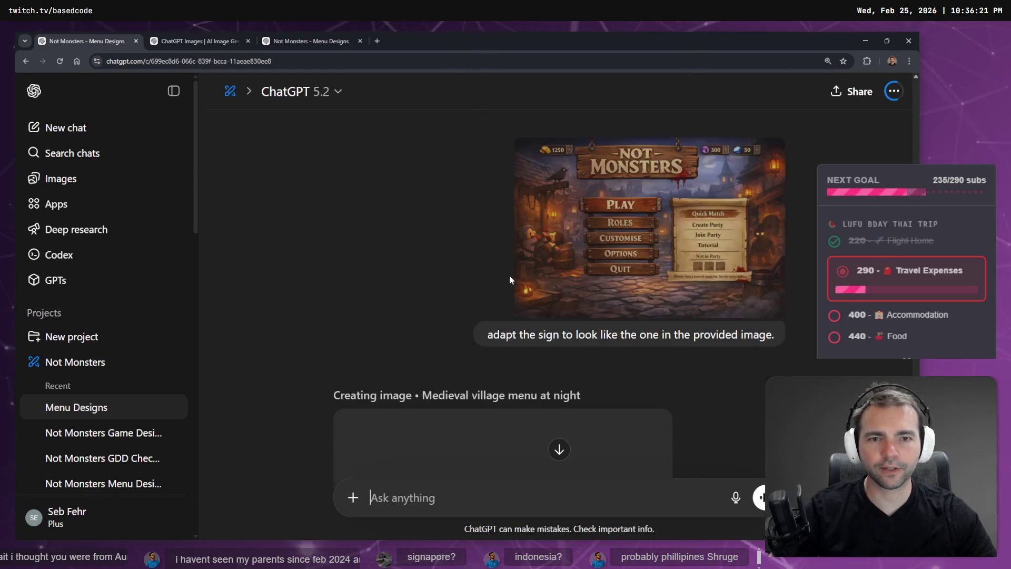
scroll(526, 294, "down", 3)
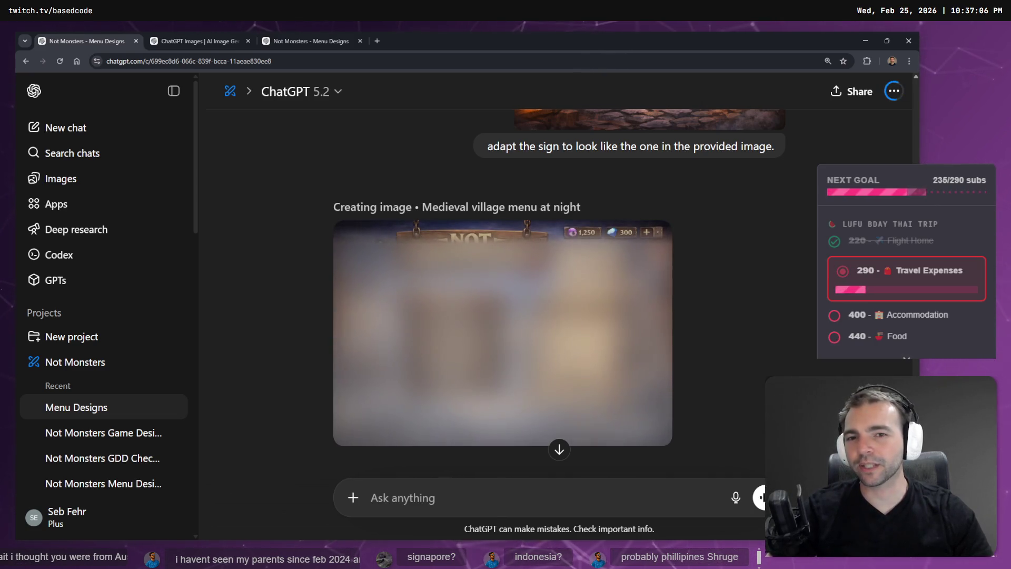
scroll(666, 289, "up", 4)
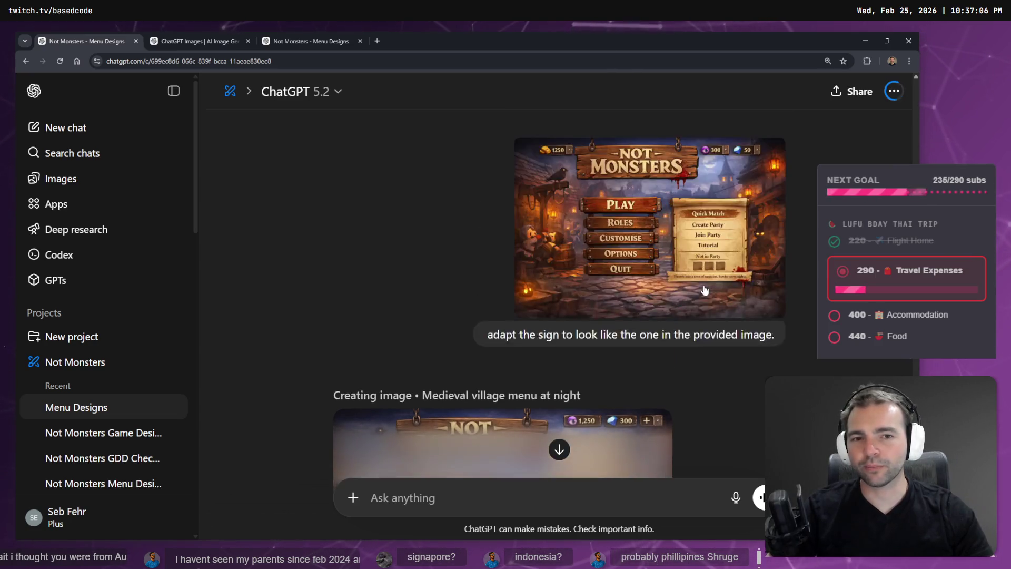
scroll(704, 284, "down", 5)
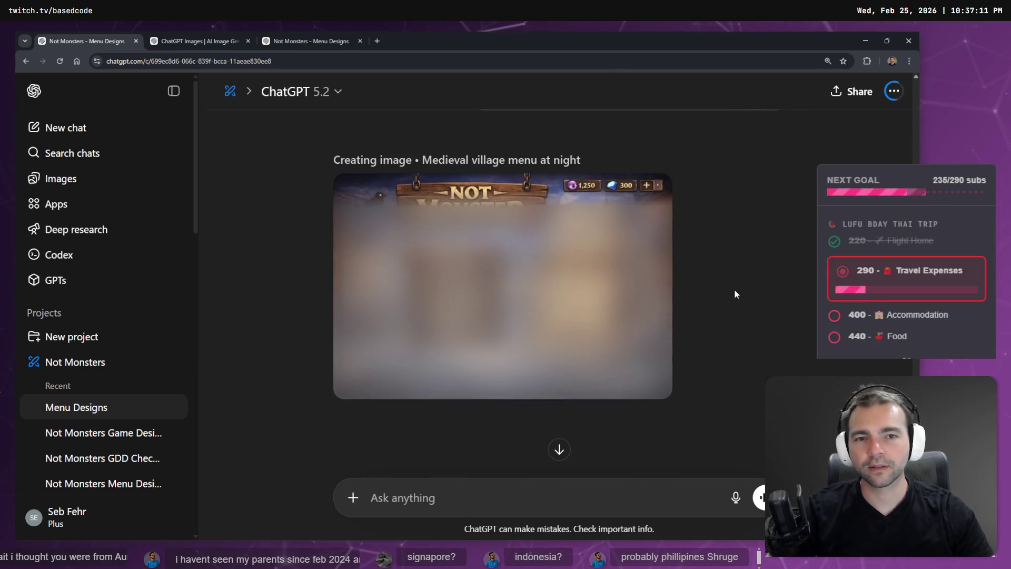
scroll(615, 264, "up", 6)
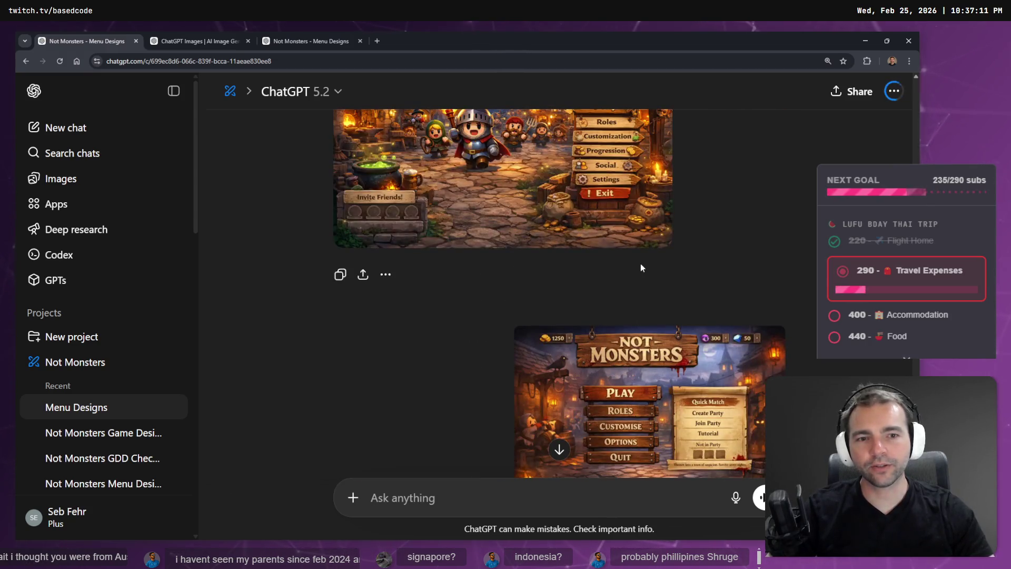
scroll(680, 309, "down", 6)
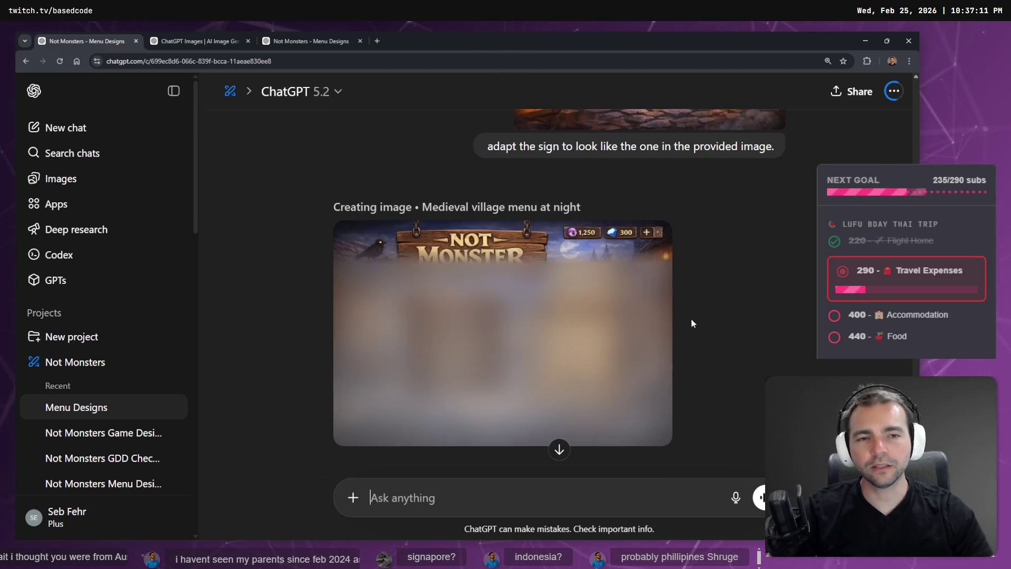
scroll(695, 306, "up", 6)
scroll(698, 303, "down", 4)
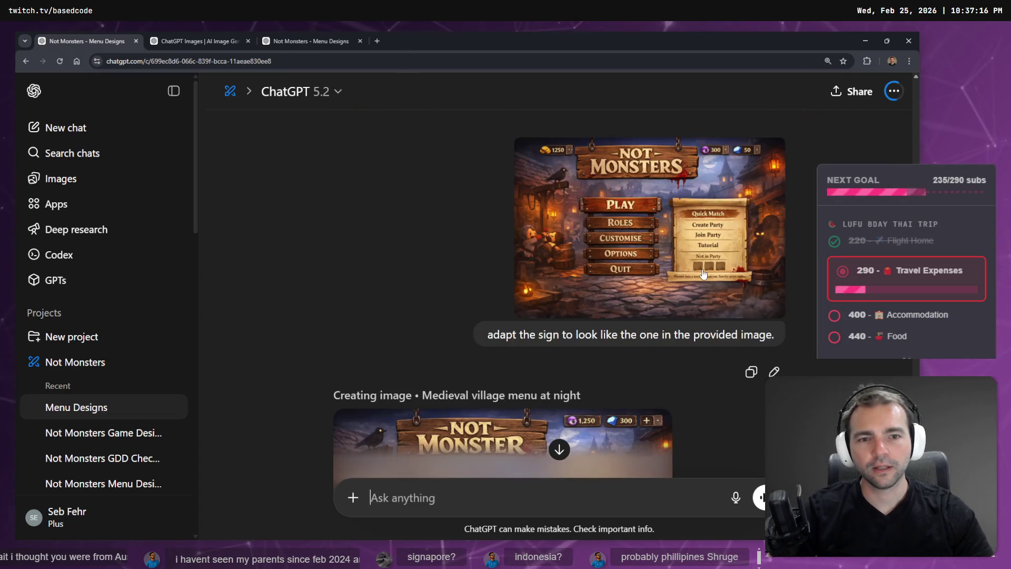
scroll(667, 276, "down", 5)
scroll(658, 260, "up", 8)
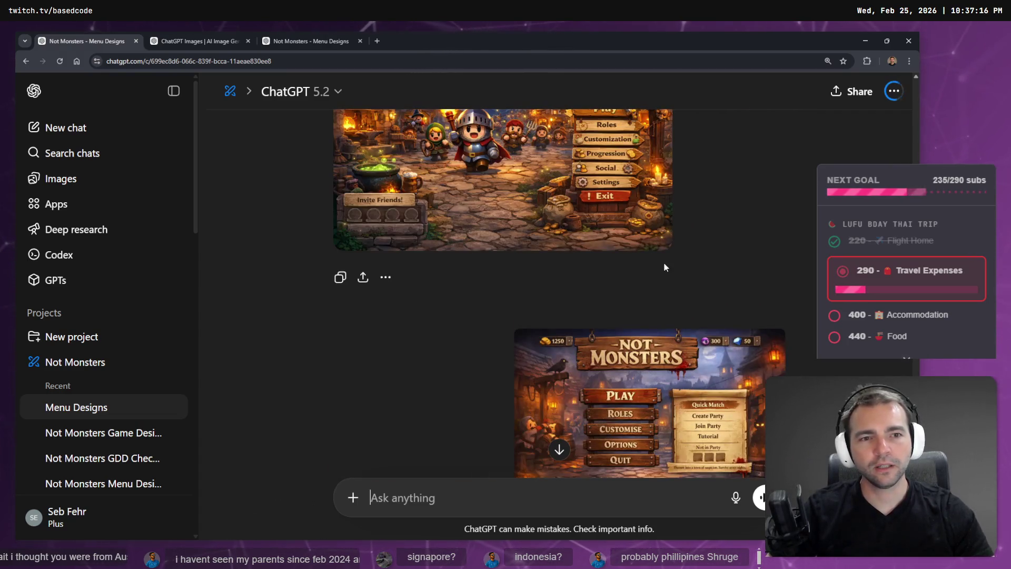
scroll(685, 274, "down", 5)
scroll(685, 274, "down", 3)
scroll(554, 345, "up", 8)
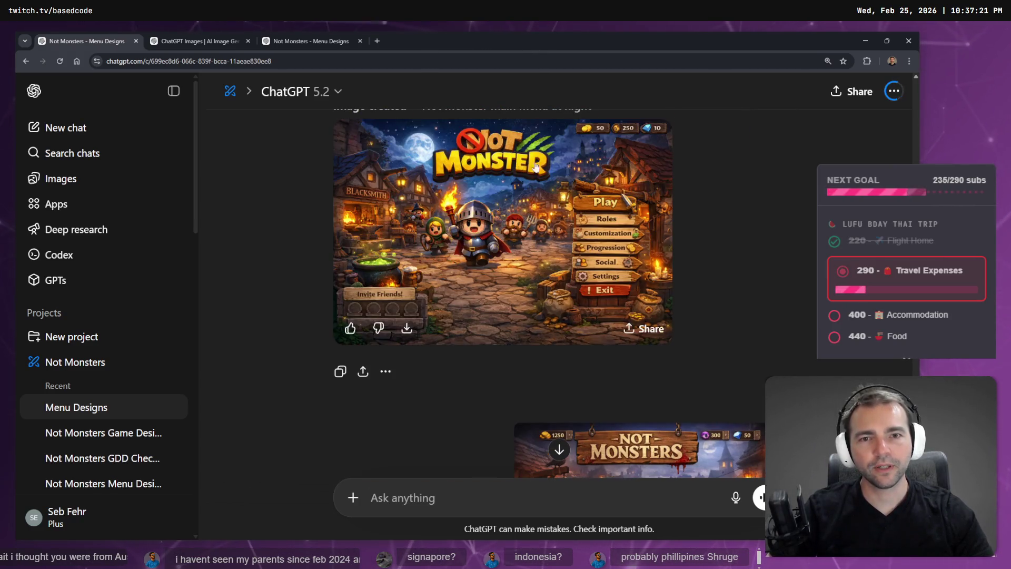
scroll(613, 285, "down", 4)
- Enlarge the uploaded reference Not Monsters menu image, close it, and start a new empty chat
scroll(613, 285, "down", 3)
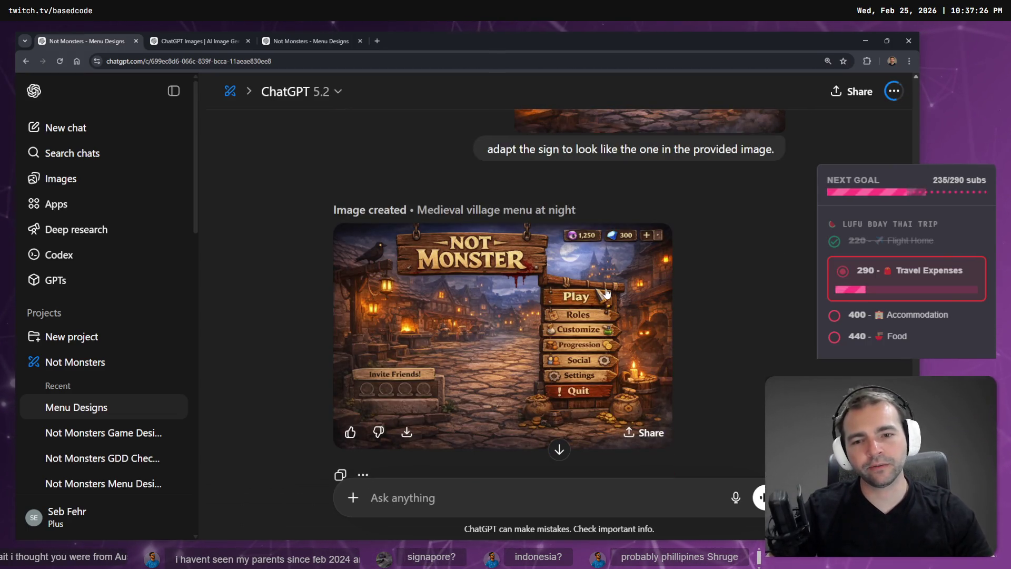
scroll(606, 293, "up", 10)
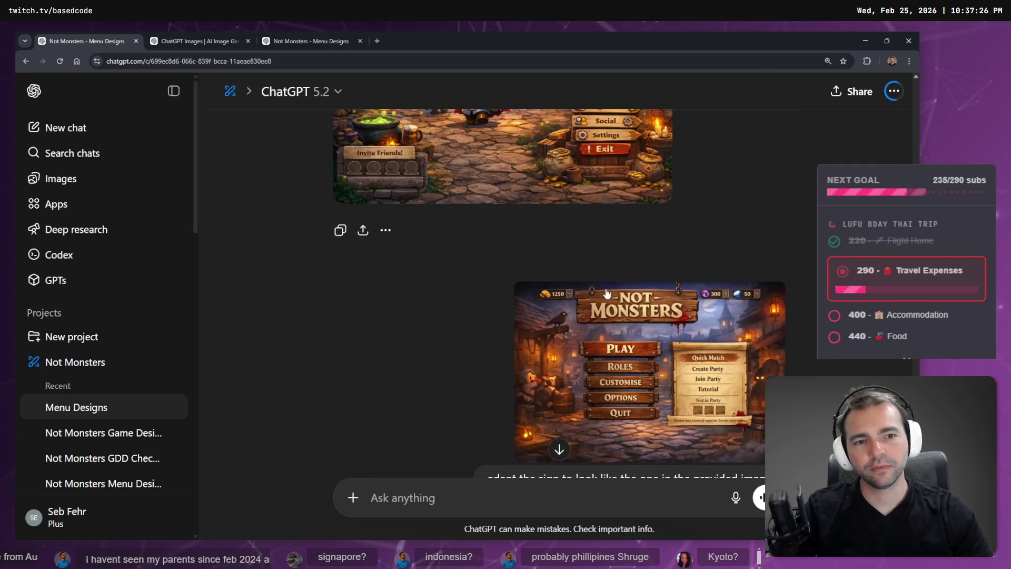
scroll(620, 229, "down", 5)
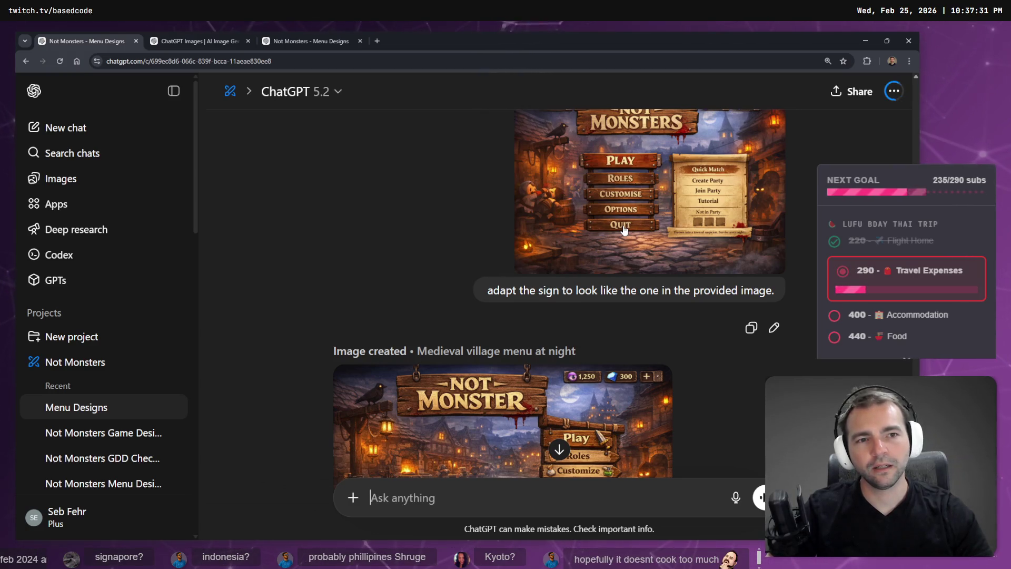
scroll(632, 259, "down", 4)
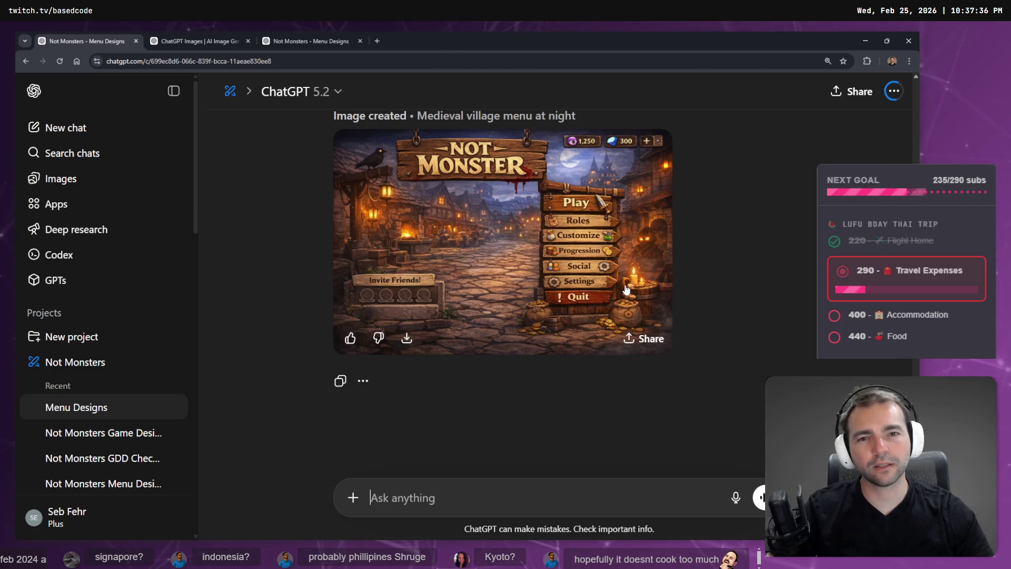
scroll(626, 289, "down", 10)
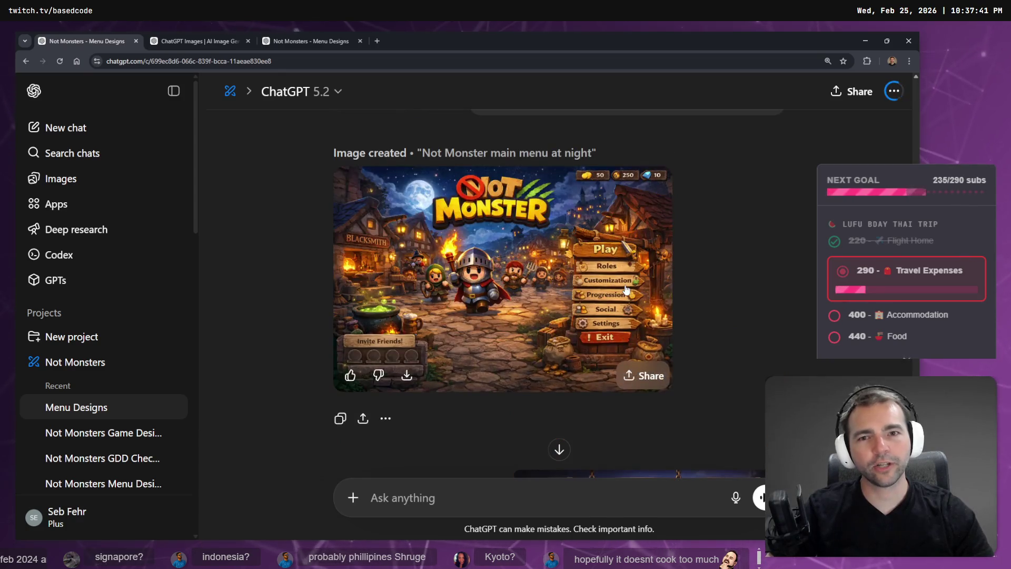
scroll(626, 289, "up", 10)
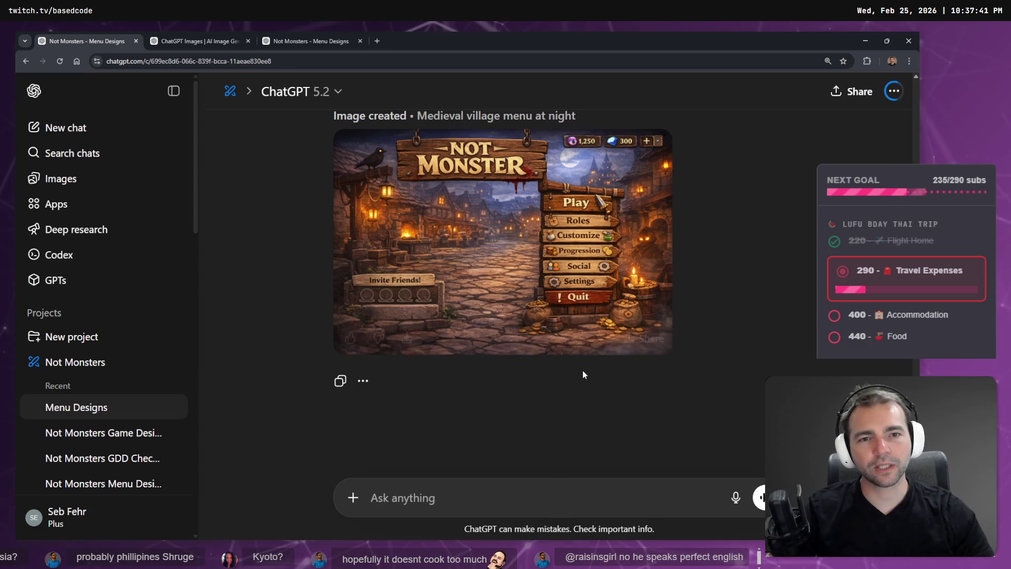
scroll(582, 375, "up", 5)
left_click(634, 286)
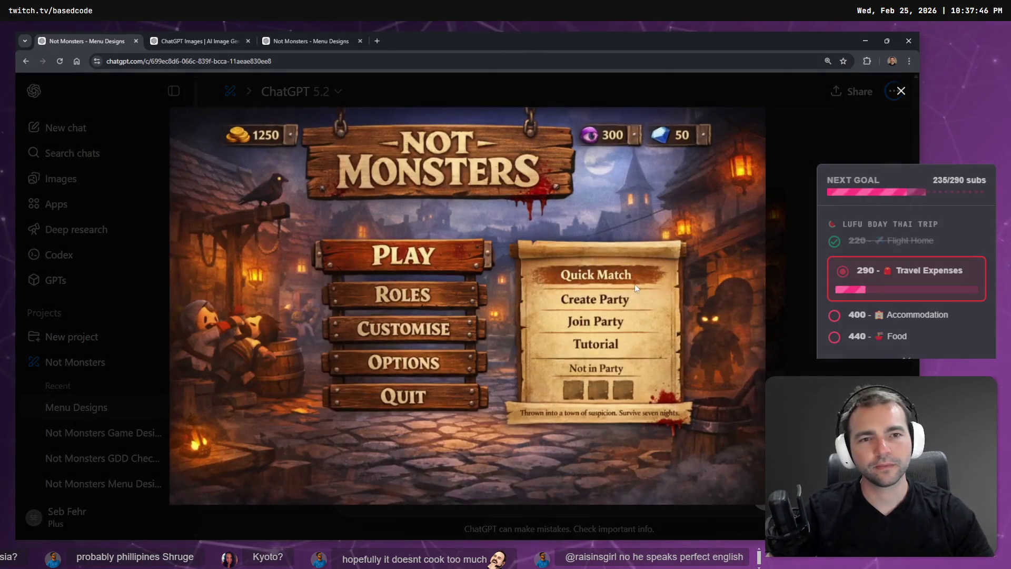
left_click(802, 183)
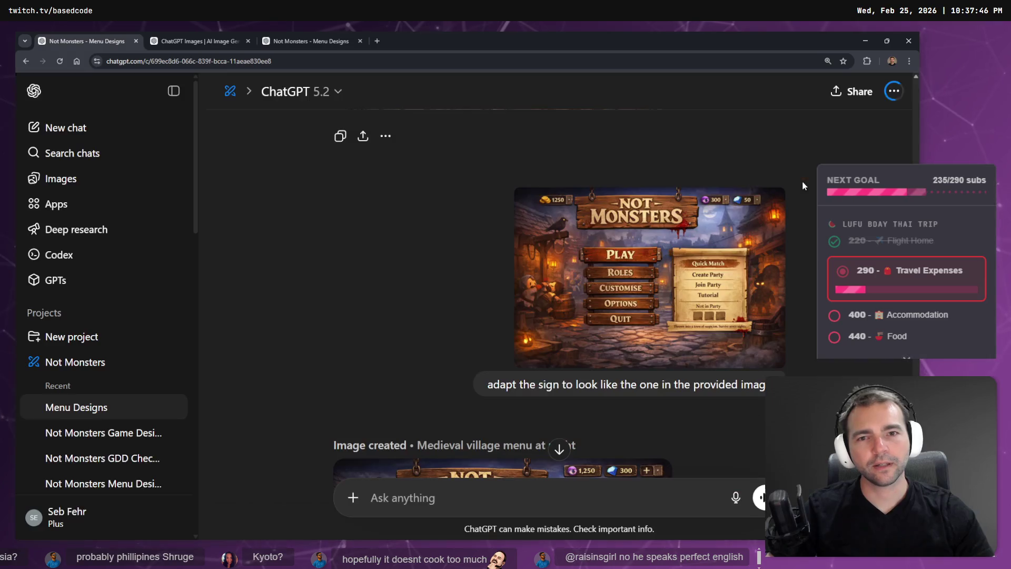
left_click(65, 129)
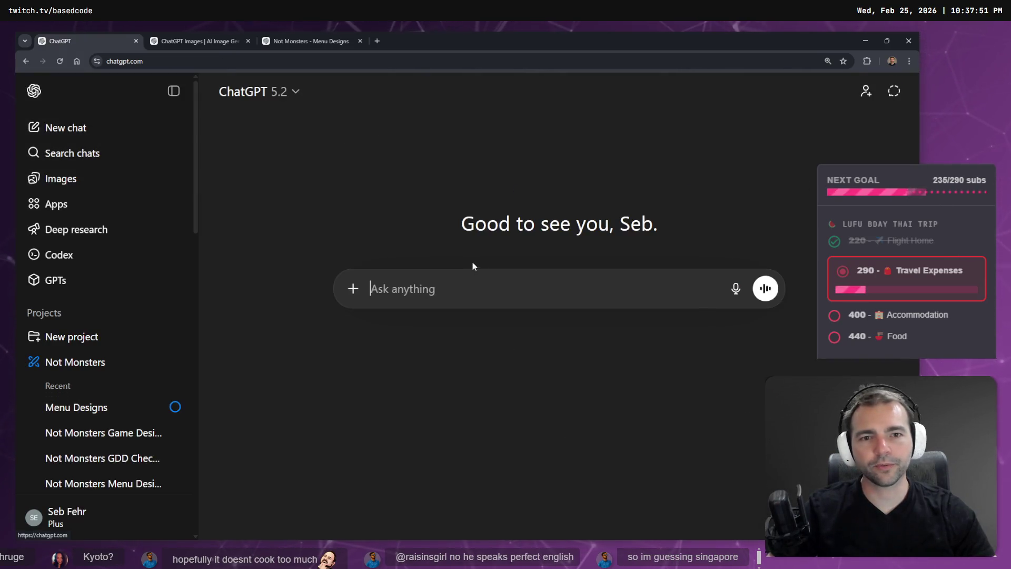
- Paste the menu image and send 'Remove everything but the sign from this image.'
key("ctrl+v")
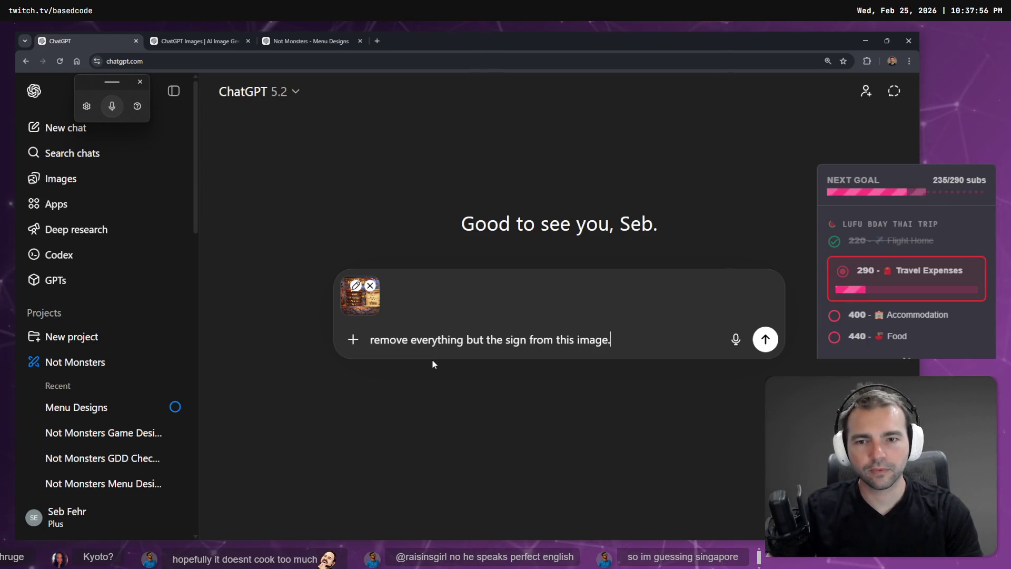
key("Home")
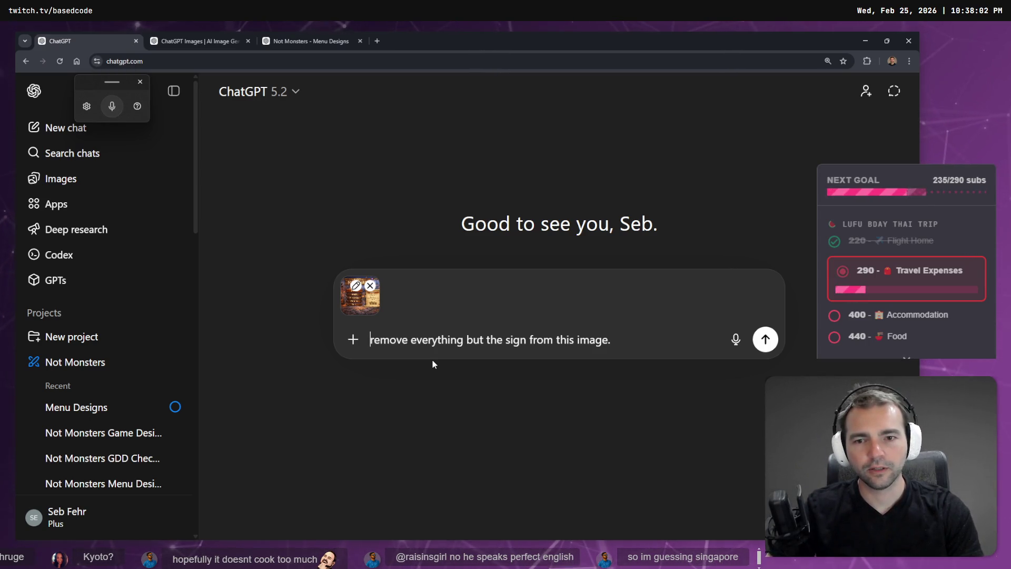
key("Delete")
type("R")
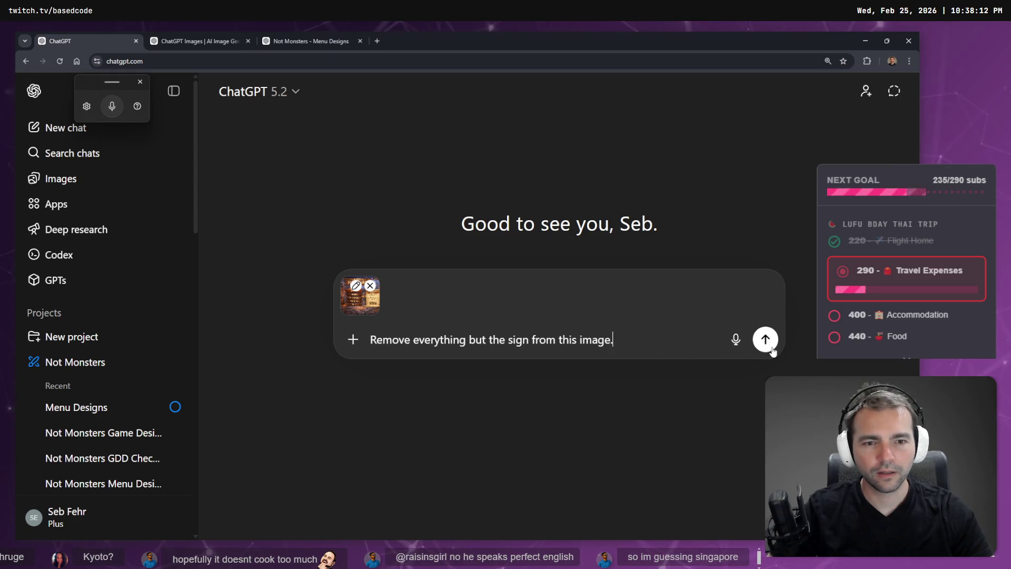
key("Return")
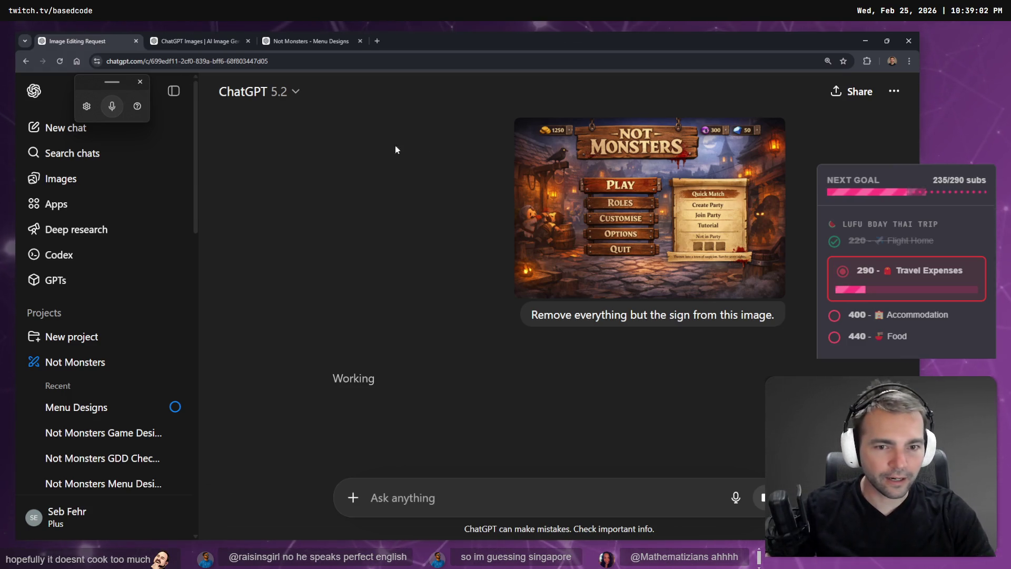
- Check the sent image full size, collapse the chat sidebar, and open File Explorer with Win+E
left_click(537, 164)
key("Escape")
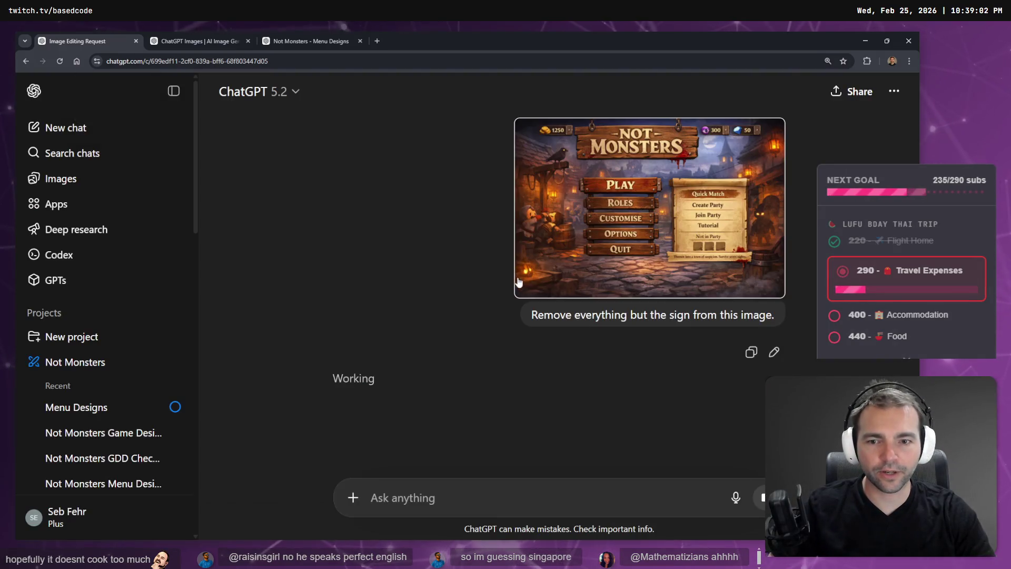
left_click(178, 77)
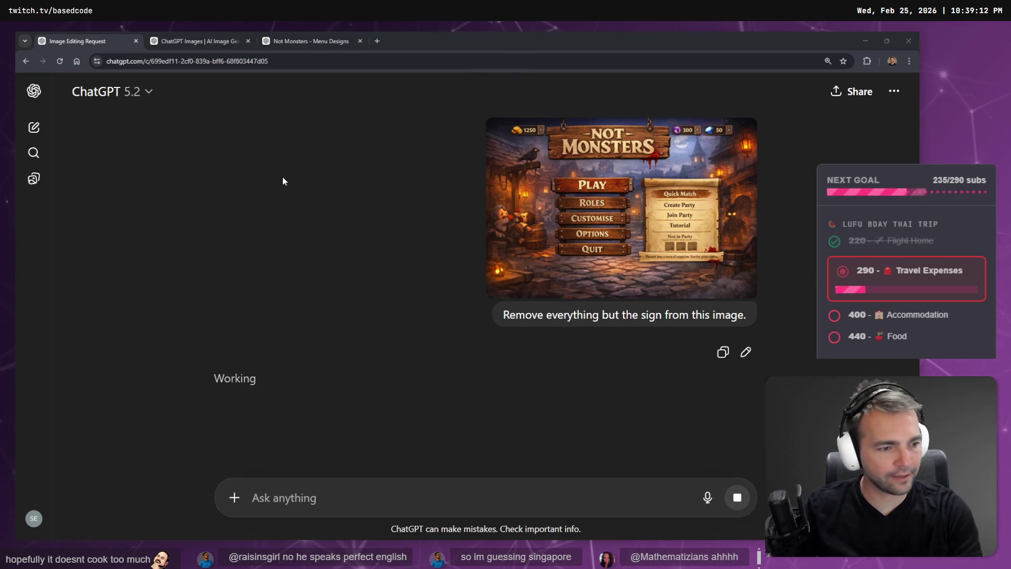
key("super+e")
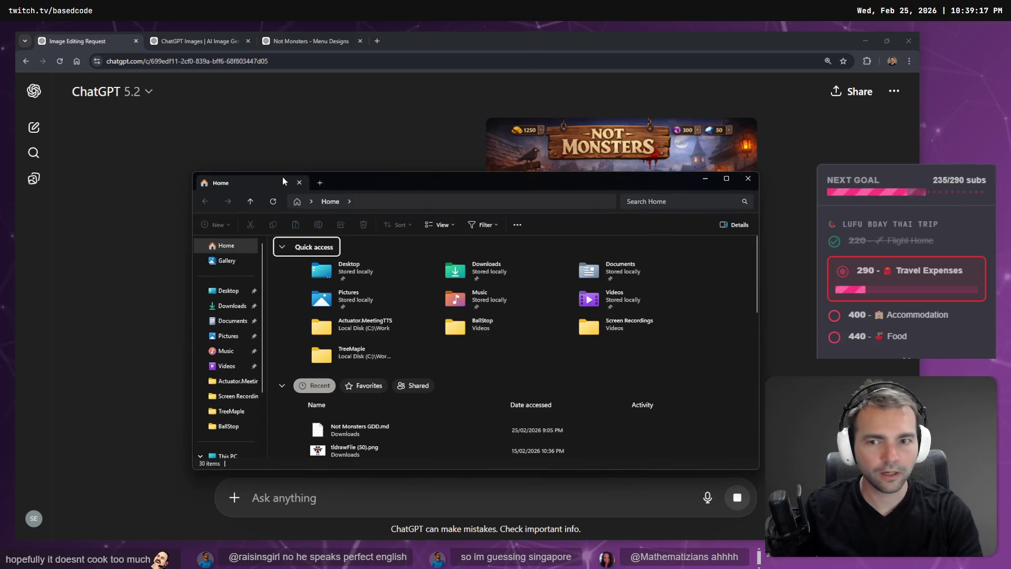
- Point File Explorer's address bar to the C: drive after a failed W drive attempt
key("ctrl+l")
key("Return")
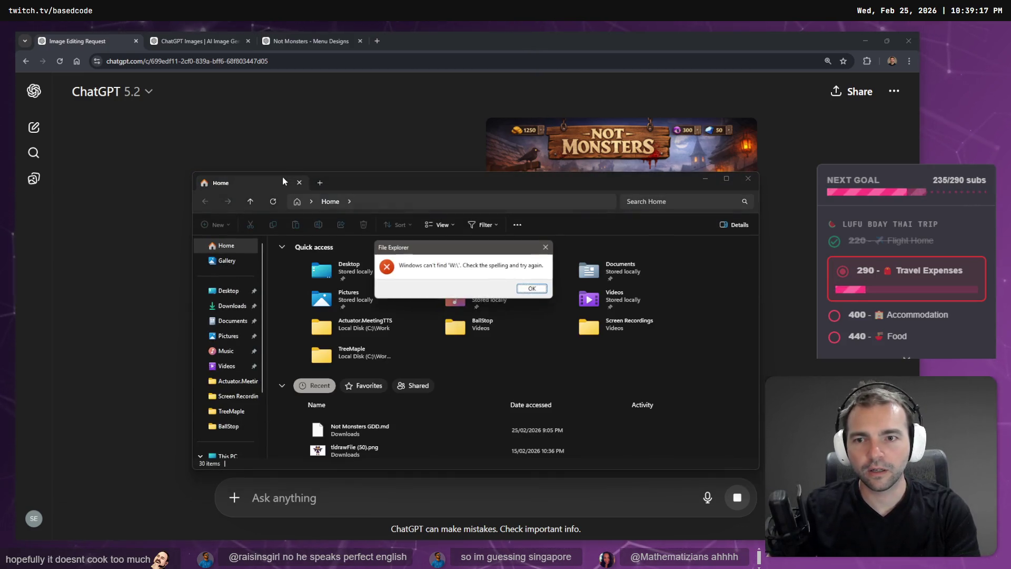
key("Return")
type("C:")
key("Return")
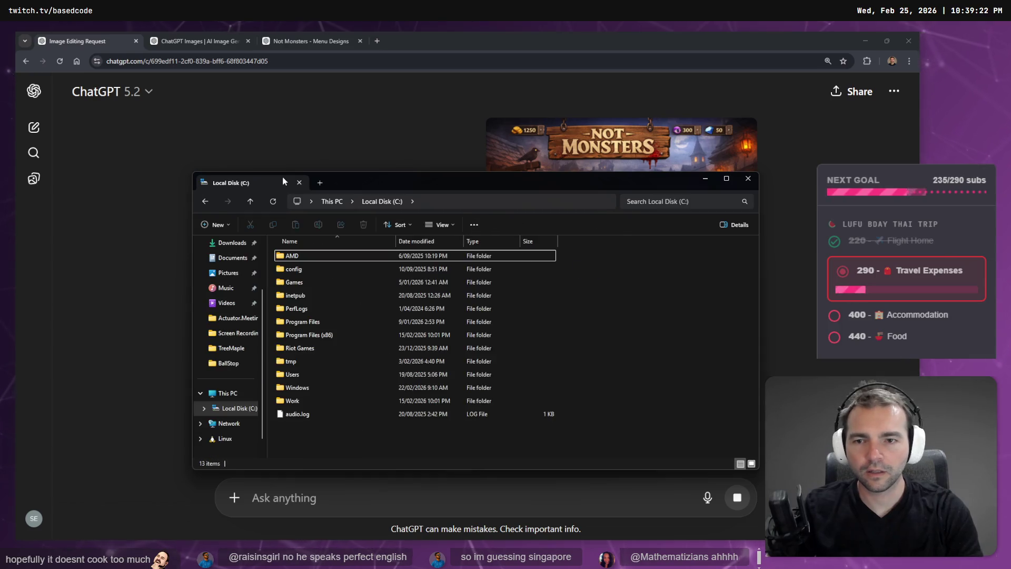
- Open Work then ComfyUi, inspect run_cpu.bat and run_nvidia_gpu.bat, and return to ChatGPT
key("Down")
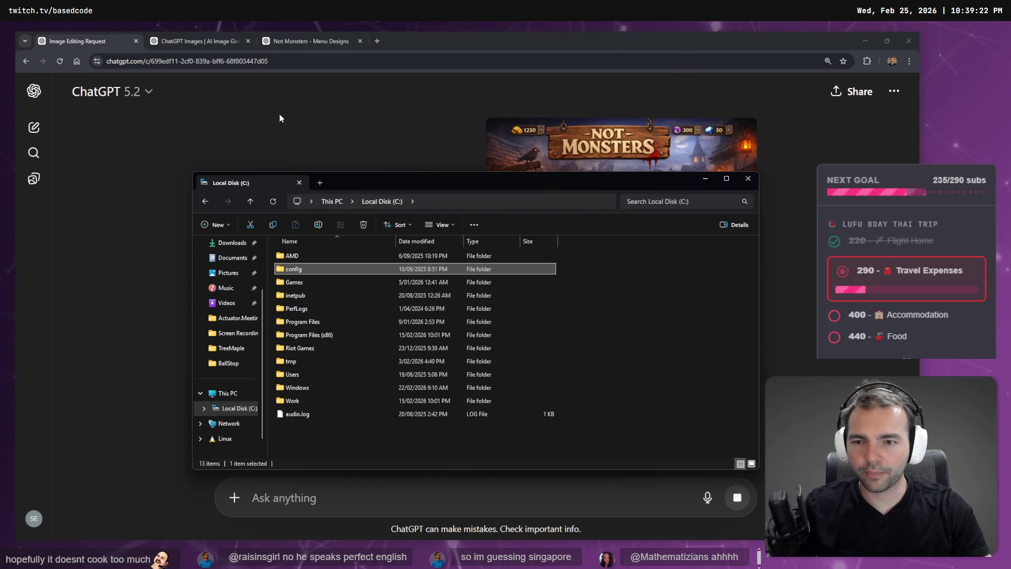
double_click(351, 401)
scroll(357, 393, "down", 3)
double_click(356, 392)
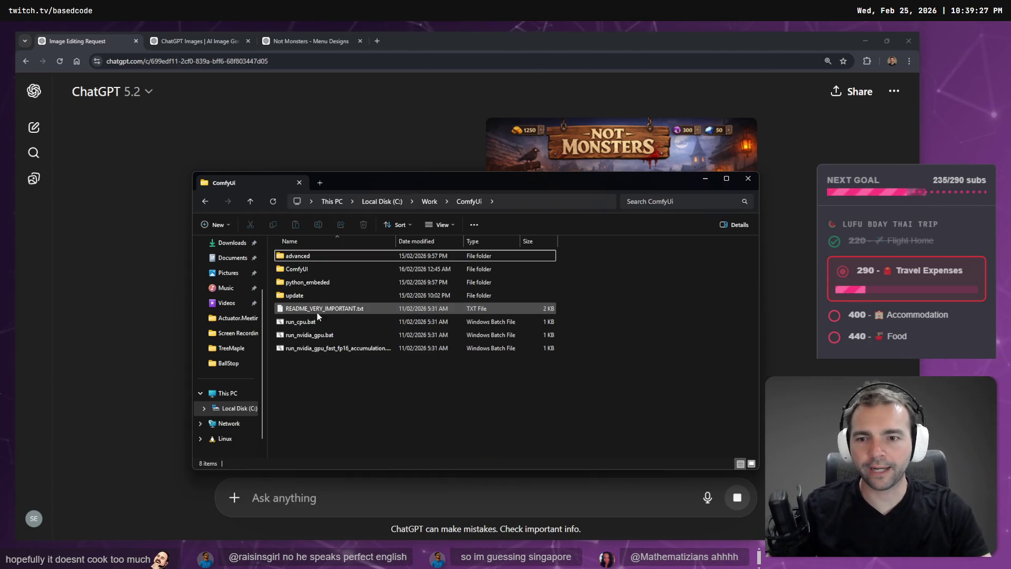
left_click(293, 321)
left_click(315, 338)
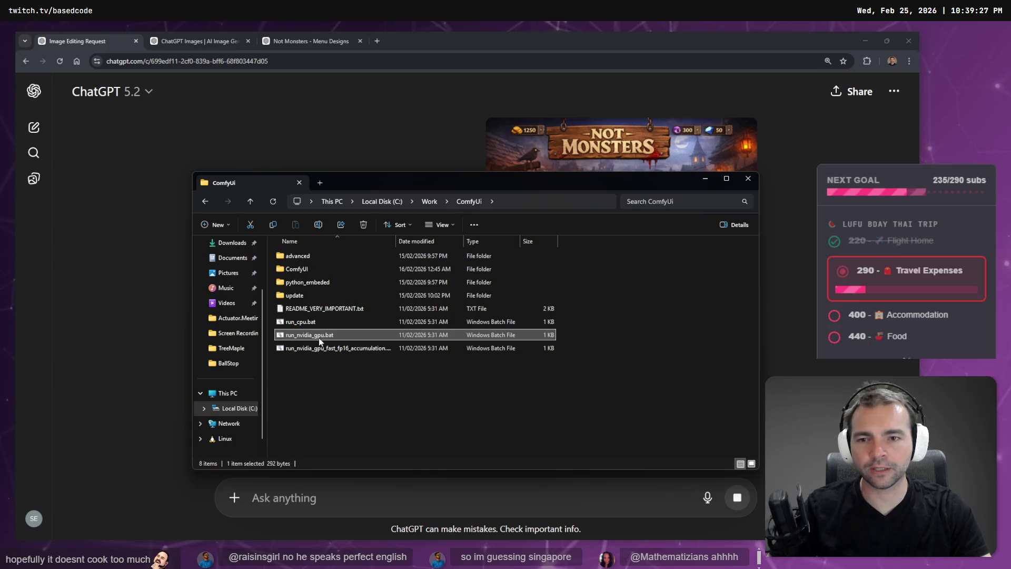
left_click(383, 131)
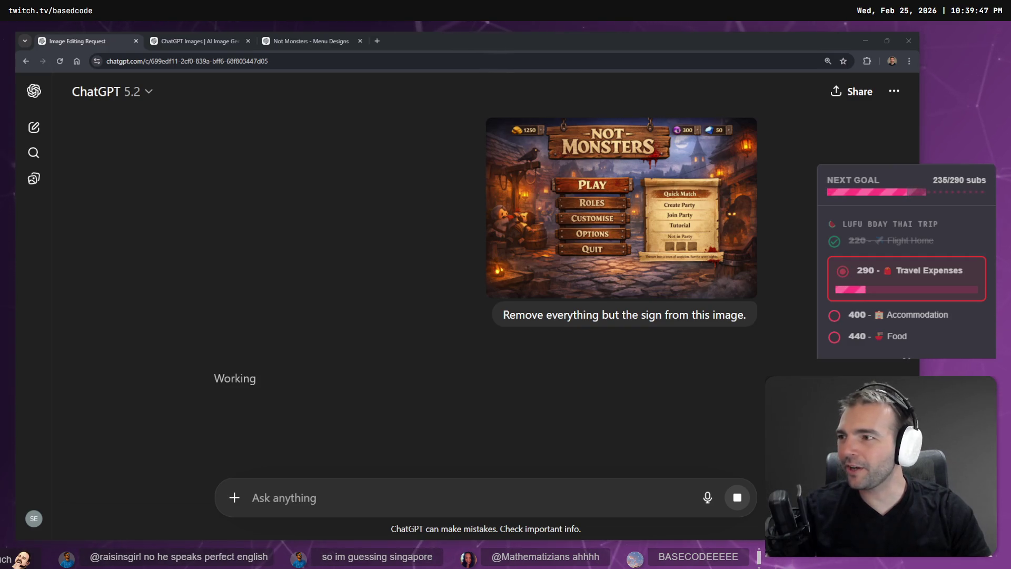
- Reload the ChatGPT chat to get the isolated NOT MONSTERS sign as a transparent PNG download
left_click(383, 253)
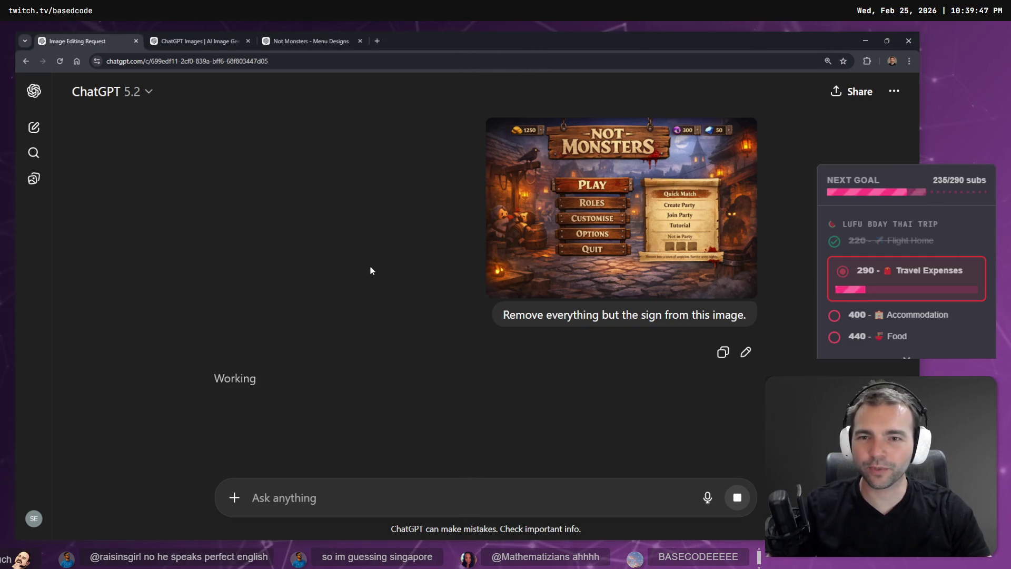
key("F5")
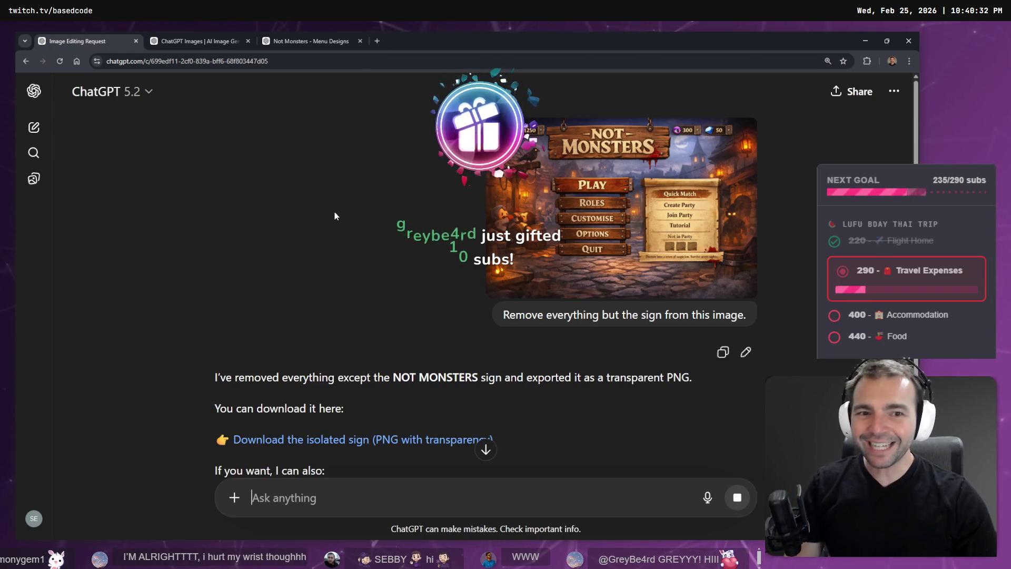
scroll(333, 210, "down", 3)
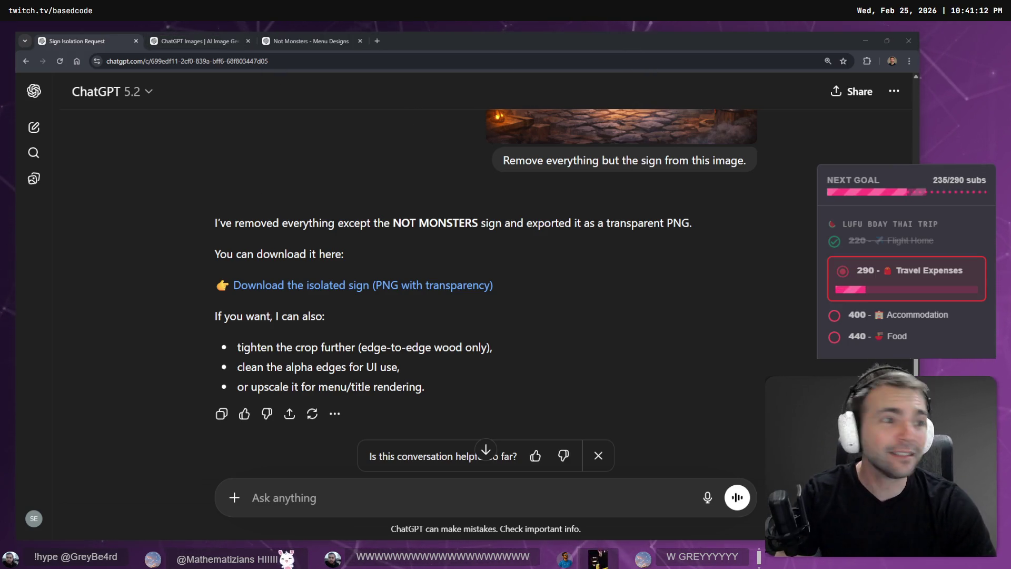
key("alt+Tab")
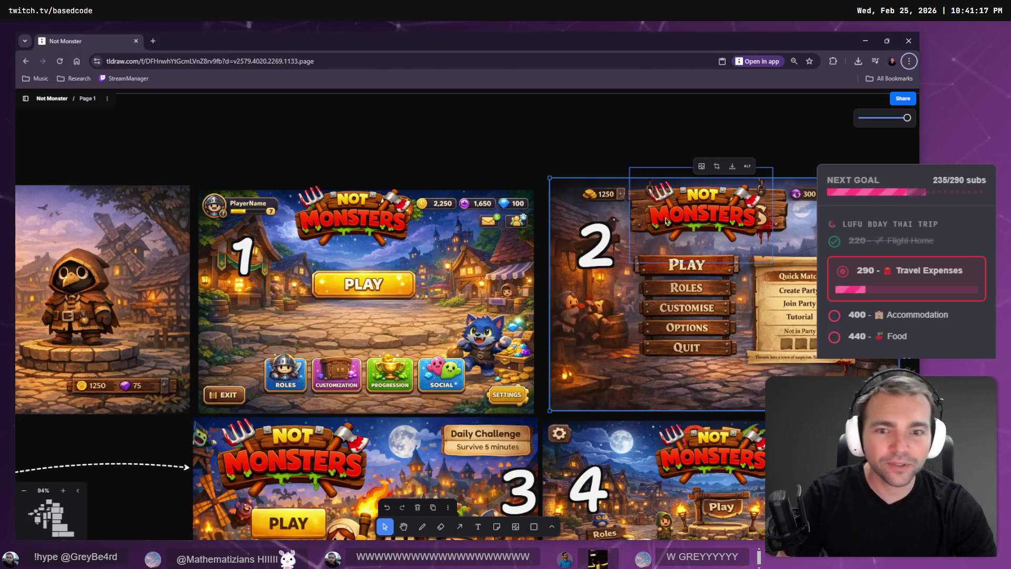
- Scroll around the tldraw board's MENUS section with the four main-menu mockups and Game Loop diagram
scroll(402, 183, "up", 10)
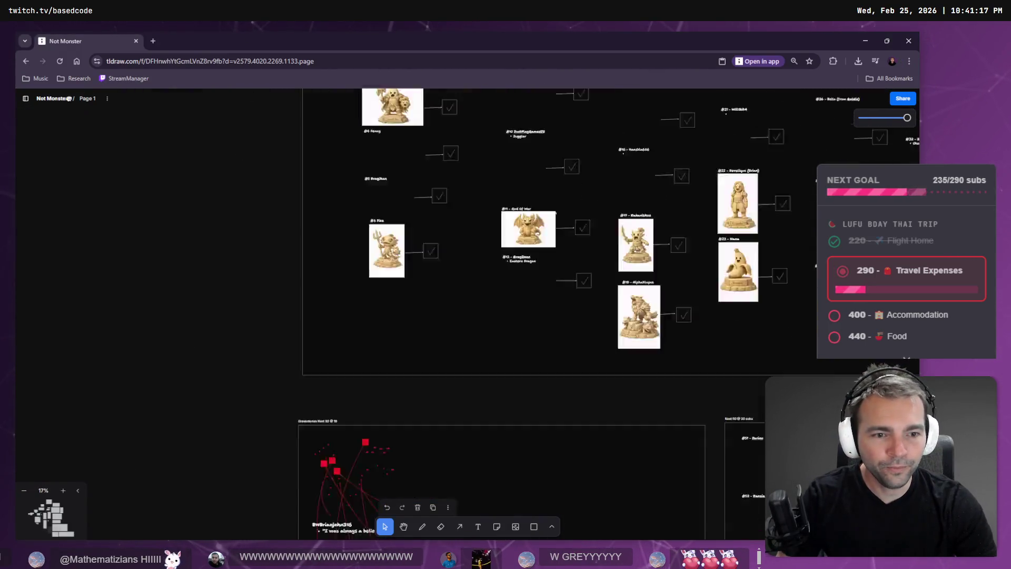
scroll(402, 183, "up", 8)
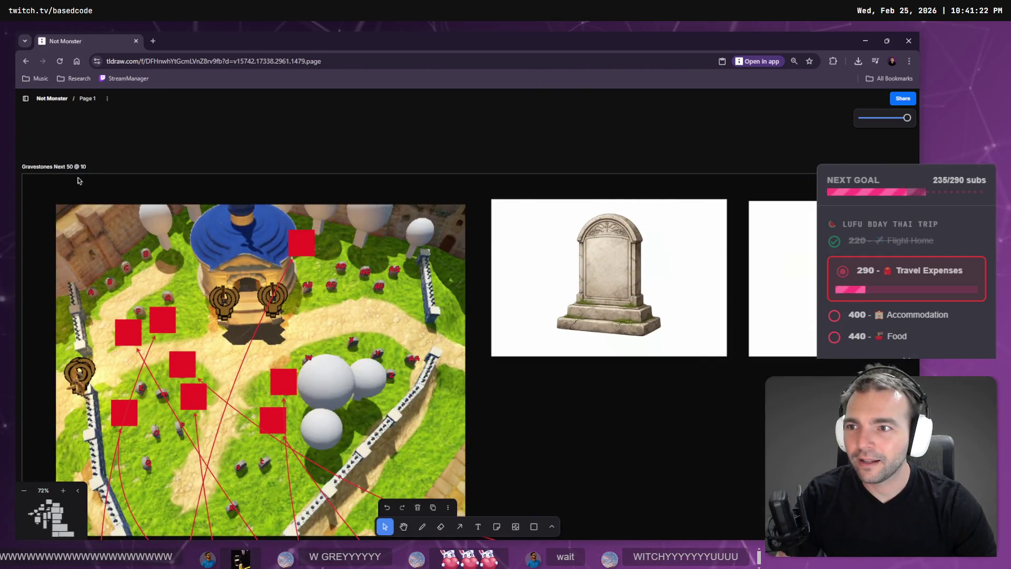
scroll(206, 272, "down", 9)
scroll(359, 379, "down", 5)
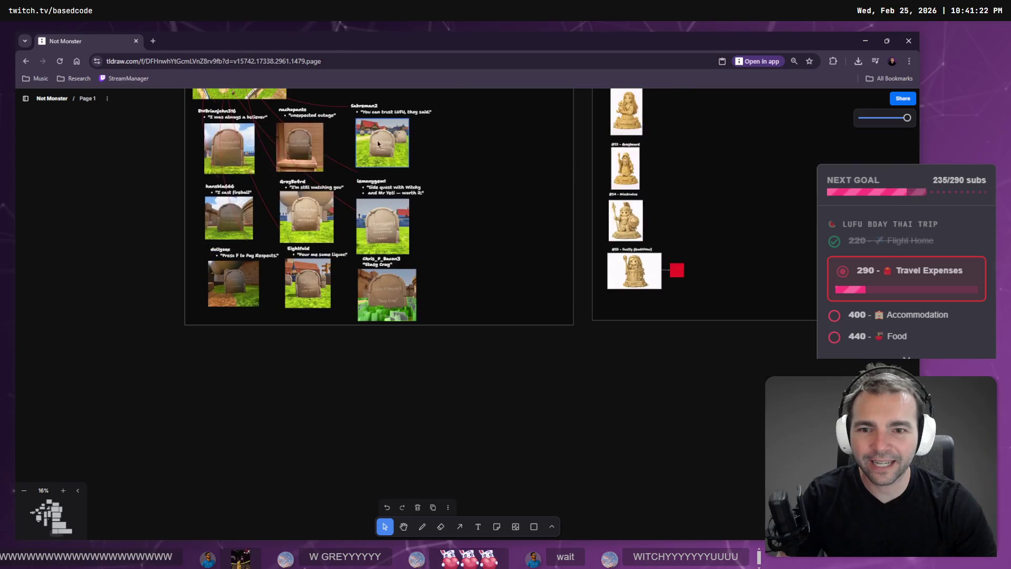
scroll(435, 292, "up", 3)
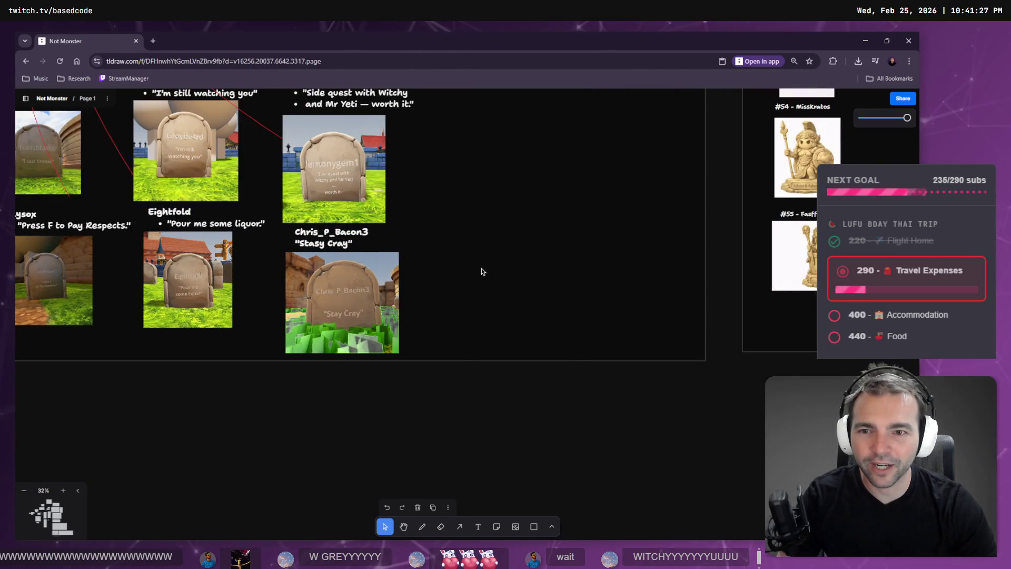
scroll(482, 272, "up", 7)
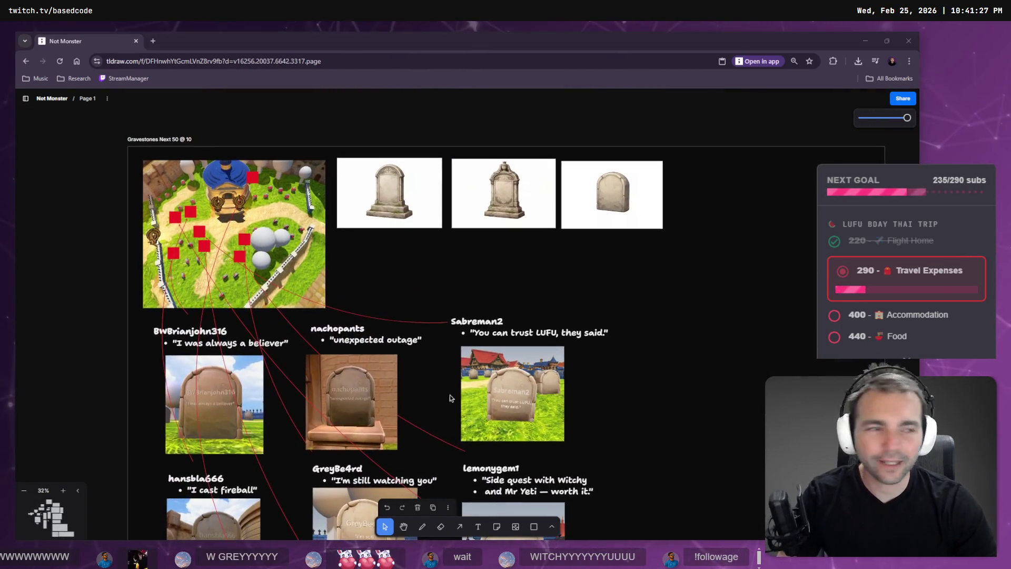
- Look around the crypt corridor in the Godot 3D view, then return to the tldraw board
key("alt+Tab")
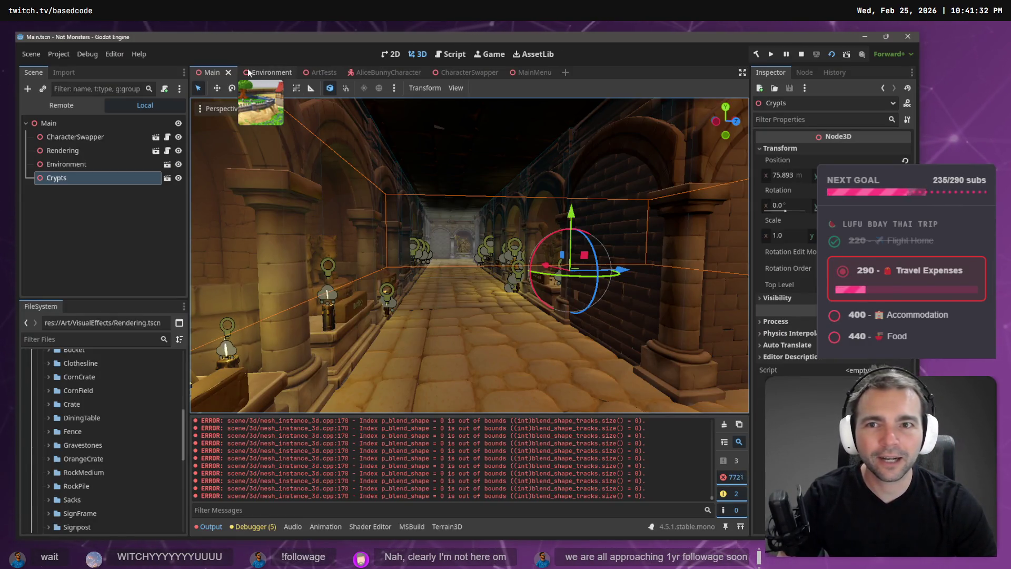
left_click_drag(425, 179, 412, 164)
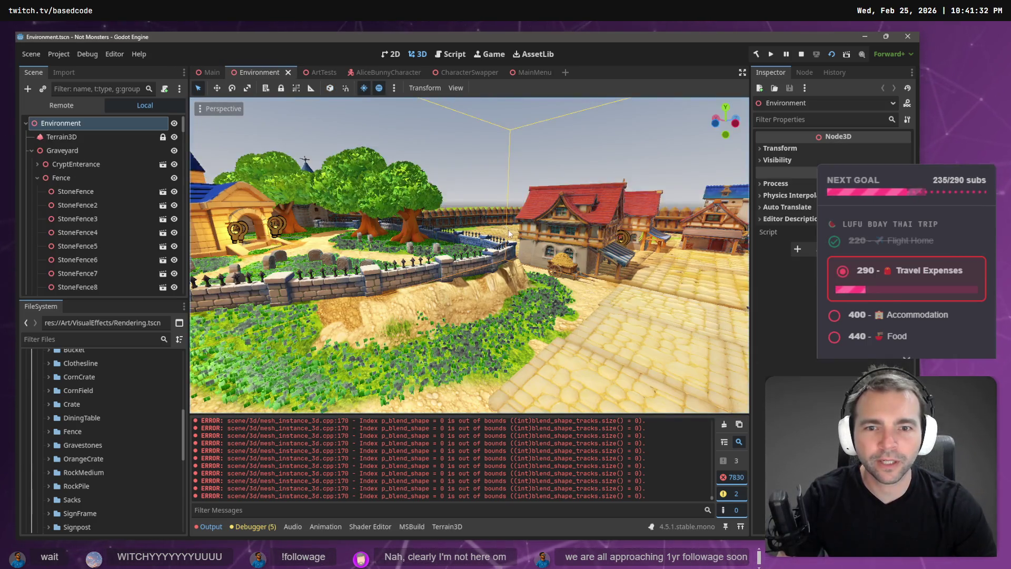
left_click_drag(503, 222, 447, 218)
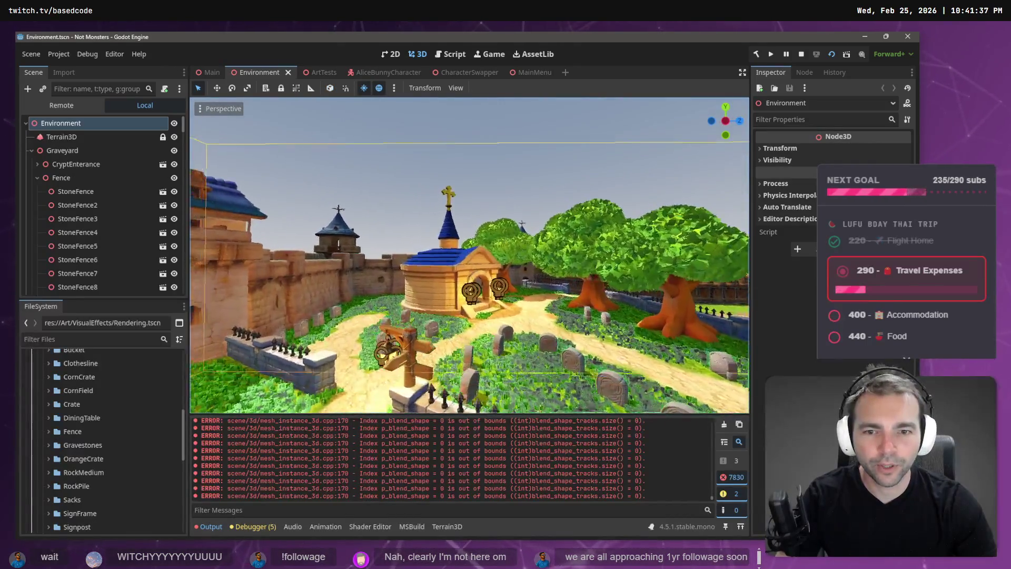
key("alt+Tab")
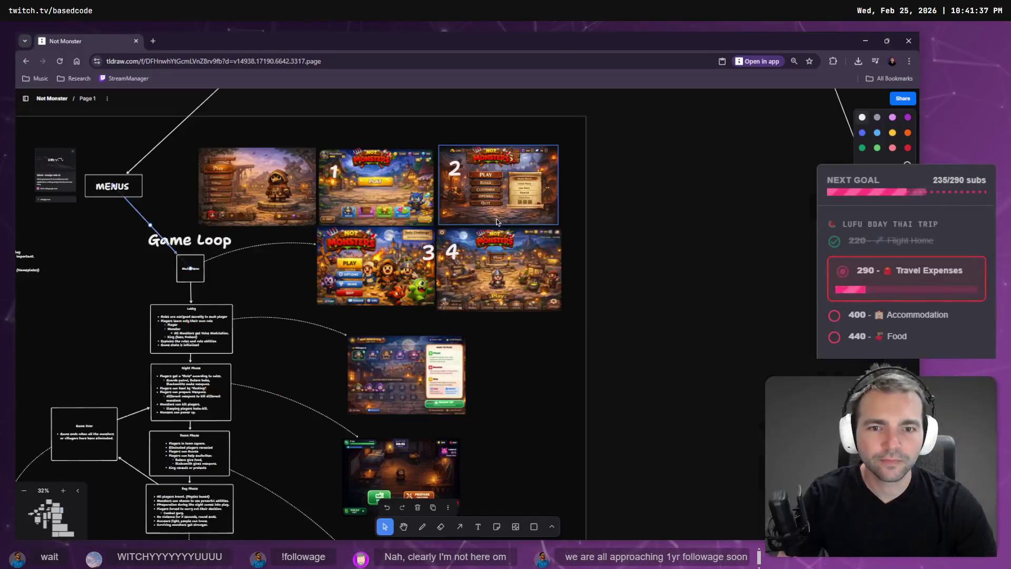
- Pan the tldraw canvas down to the viewer gravestone grid at 23% zoom
scroll(379, 218, "left", 10)
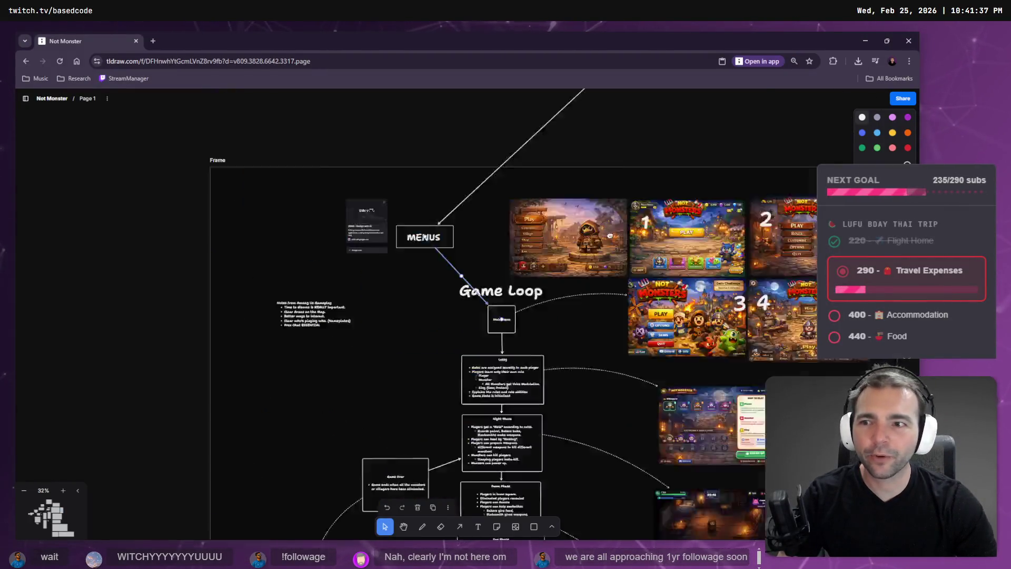
scroll(379, 218, "down", 20)
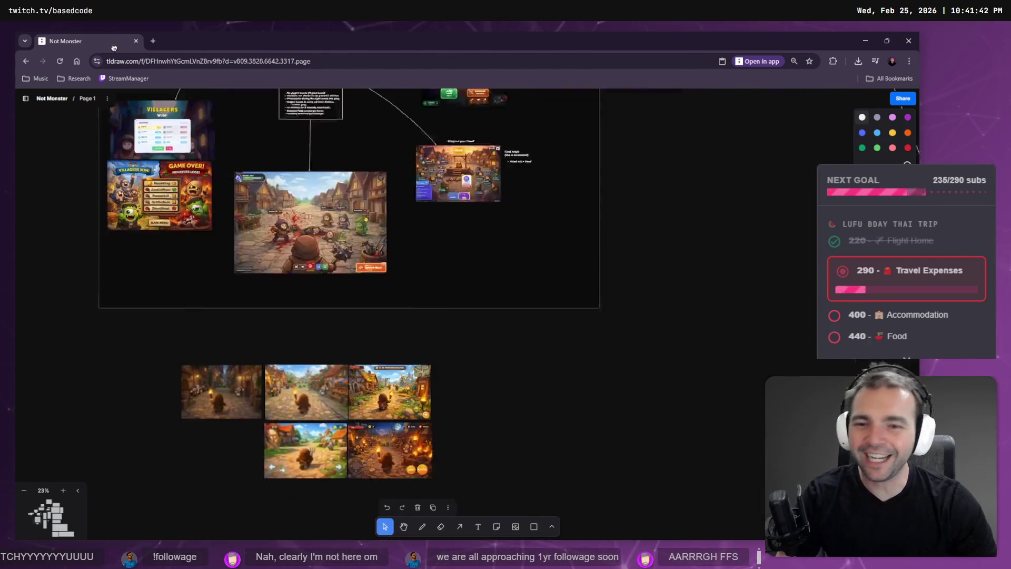
scroll(439, 255, "down", 10)
scroll(474, 369, "up", 20)
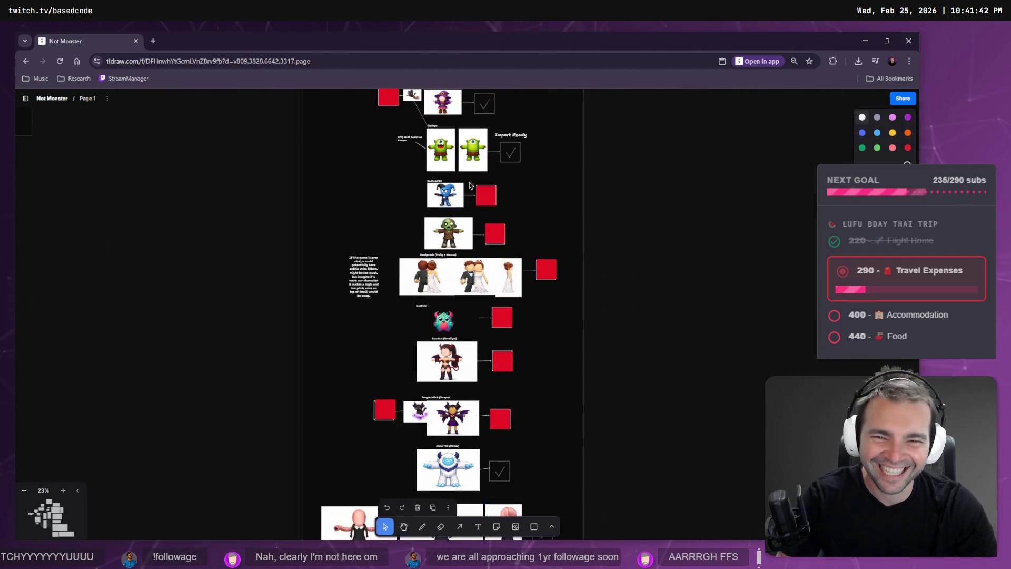
scroll(446, 349, "right", 15)
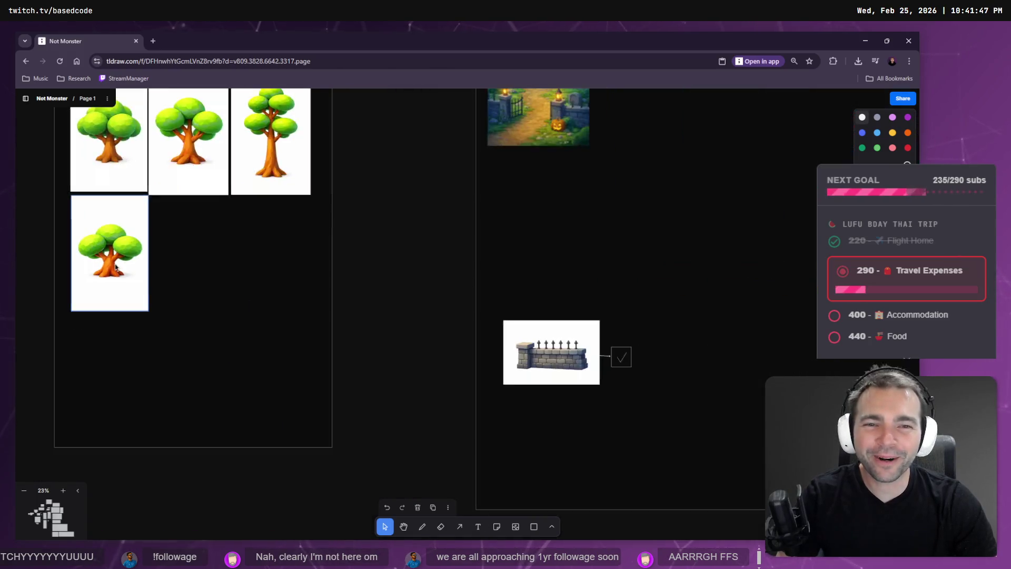
scroll(454, 290, "down", 5)
scroll(454, 289, "down", 15)
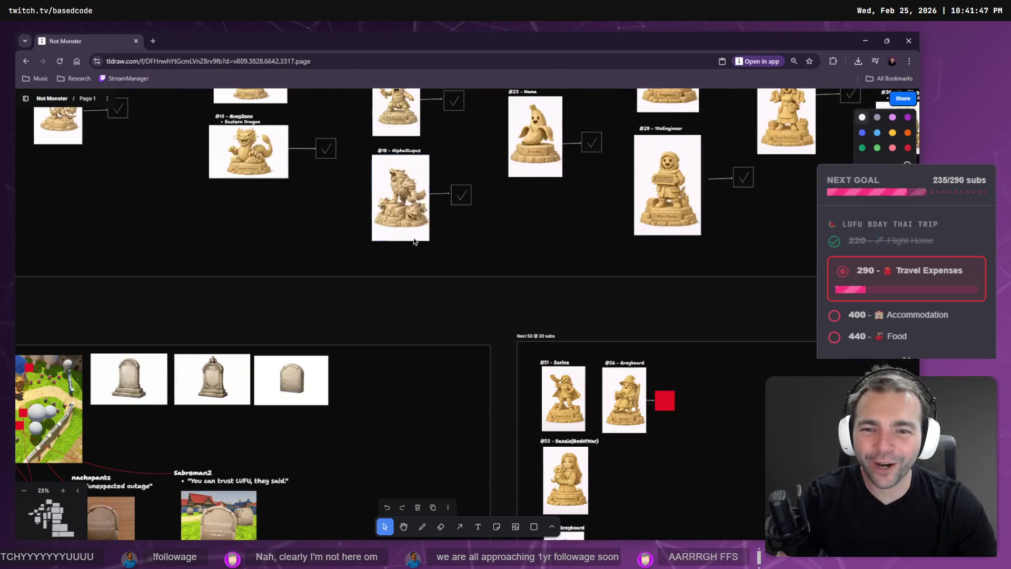
scroll(527, 176, "up", 3)
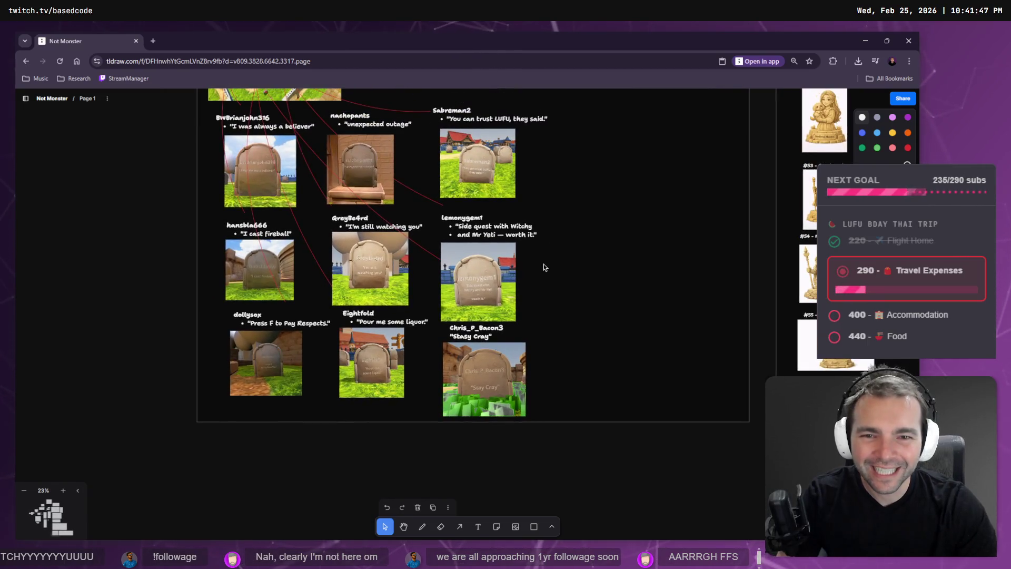
scroll(544, 264, "up", 5, "ctrl")
scroll(320, 271, "up", 2, "ctrl")
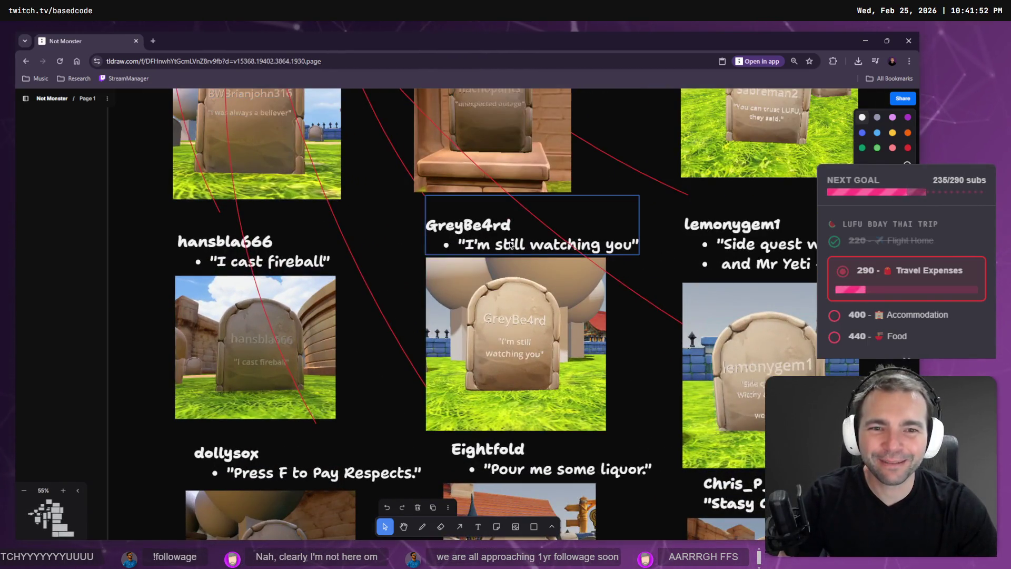
scroll(331, 237, "up", 3, "ctrl")
scroll(330, 237, "down", 5, "ctrl")
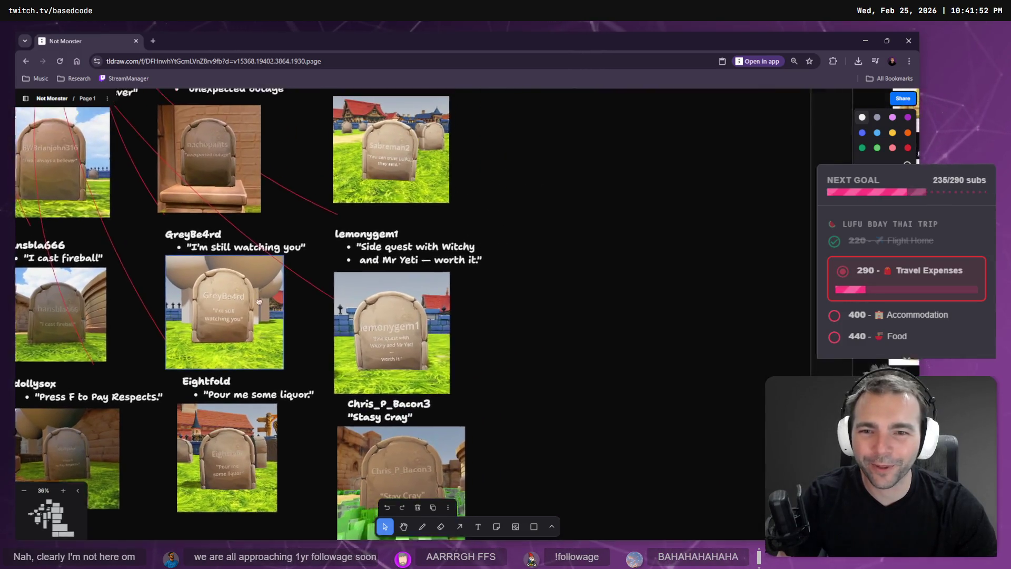
scroll(366, 430, "down", 3)
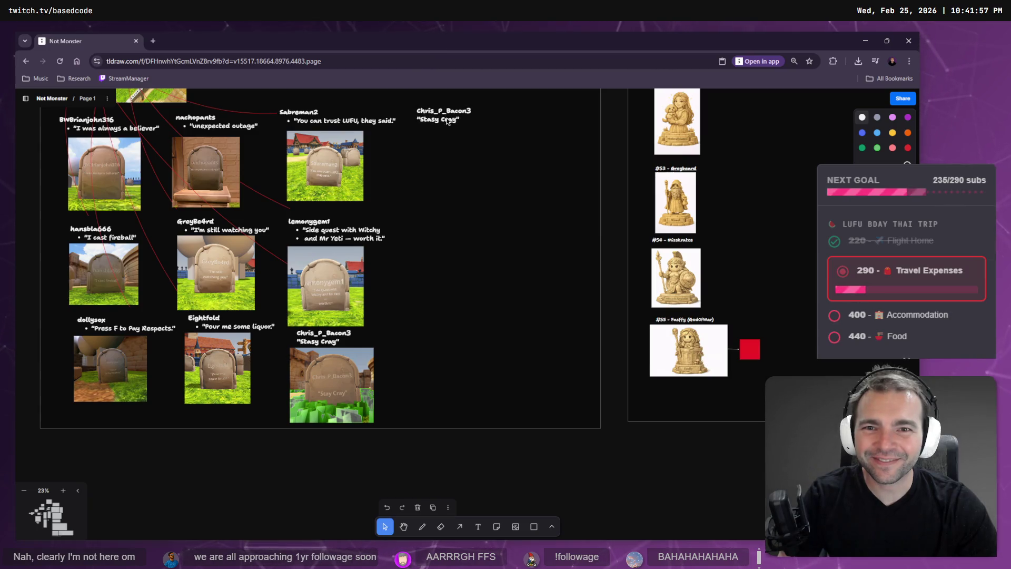
- Rename the copied label to GreyBe4rd and delete the old Stasy Cray quote
double_click(433, 109)
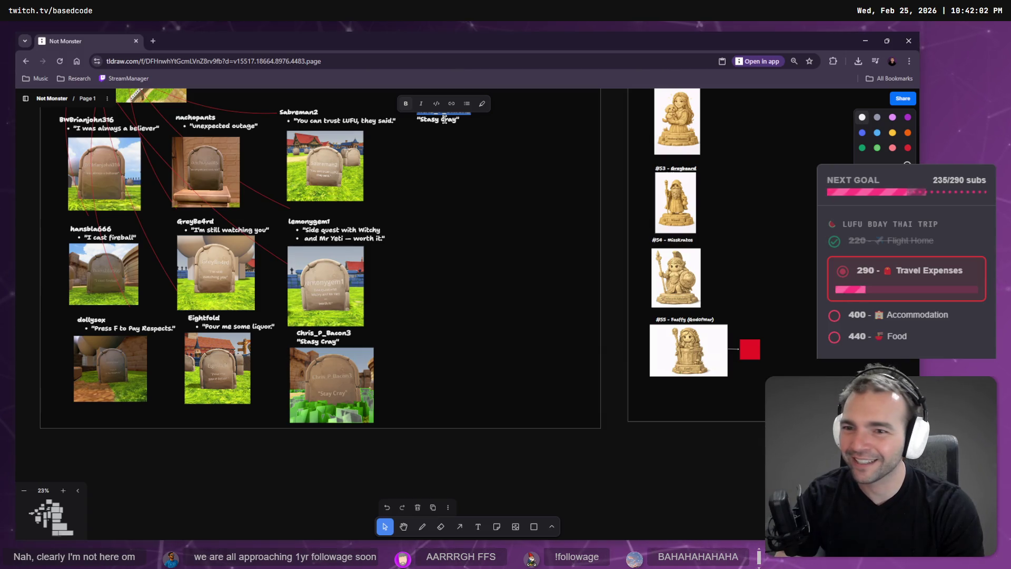
type("GreyB")
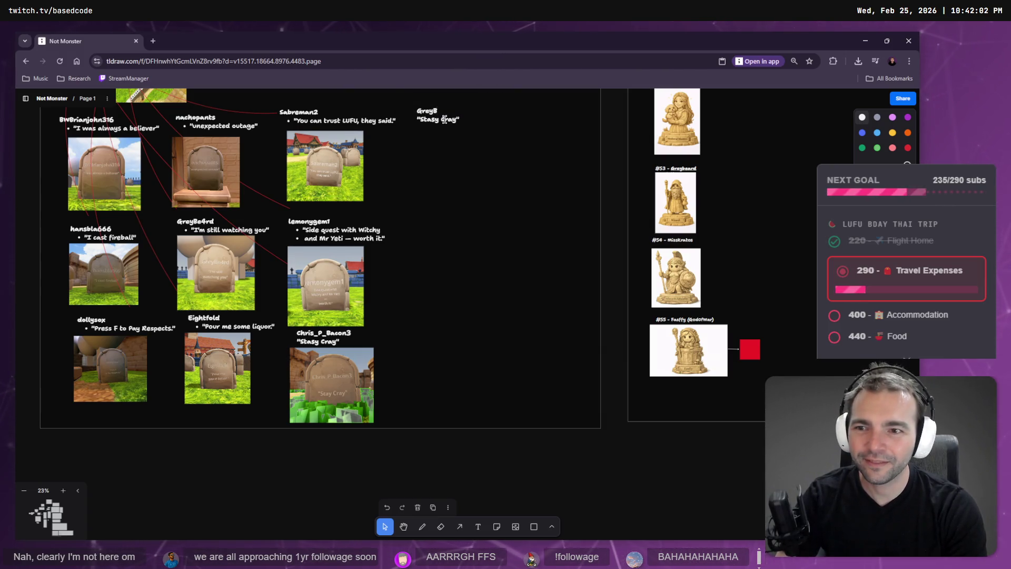
type("e4rd")
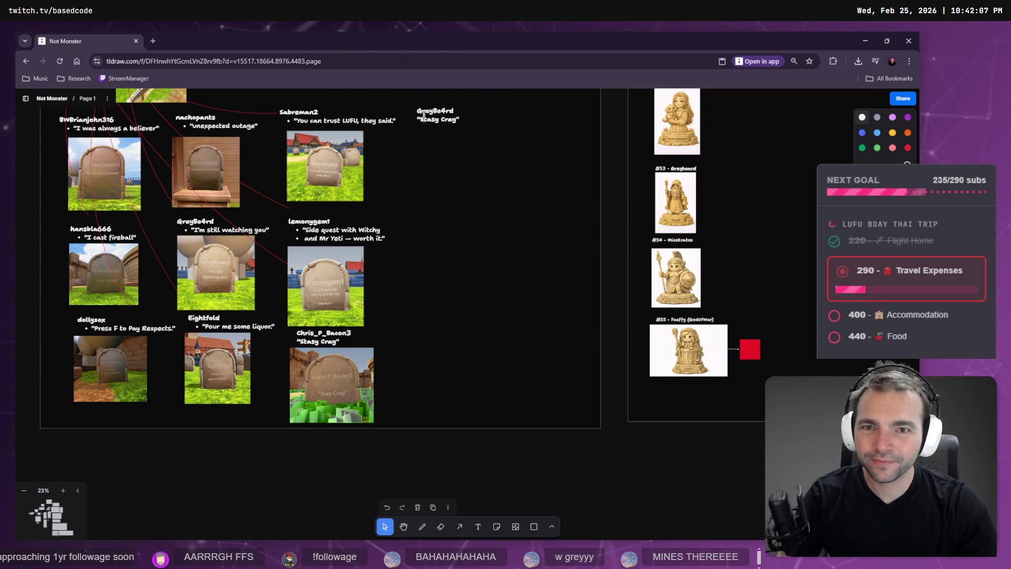
left_click_drag(455, 120, 456, 120)
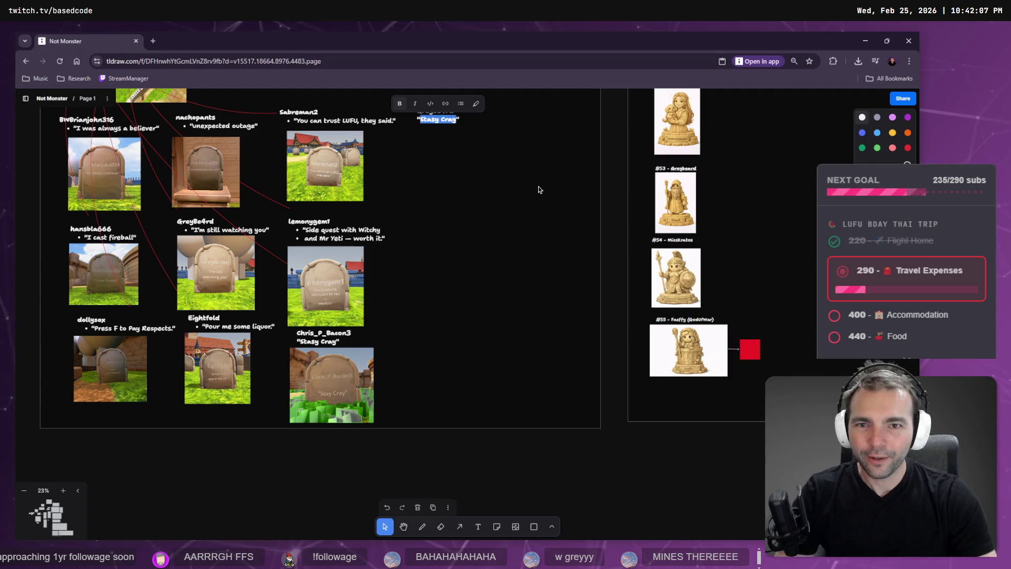
key("BackSpace")
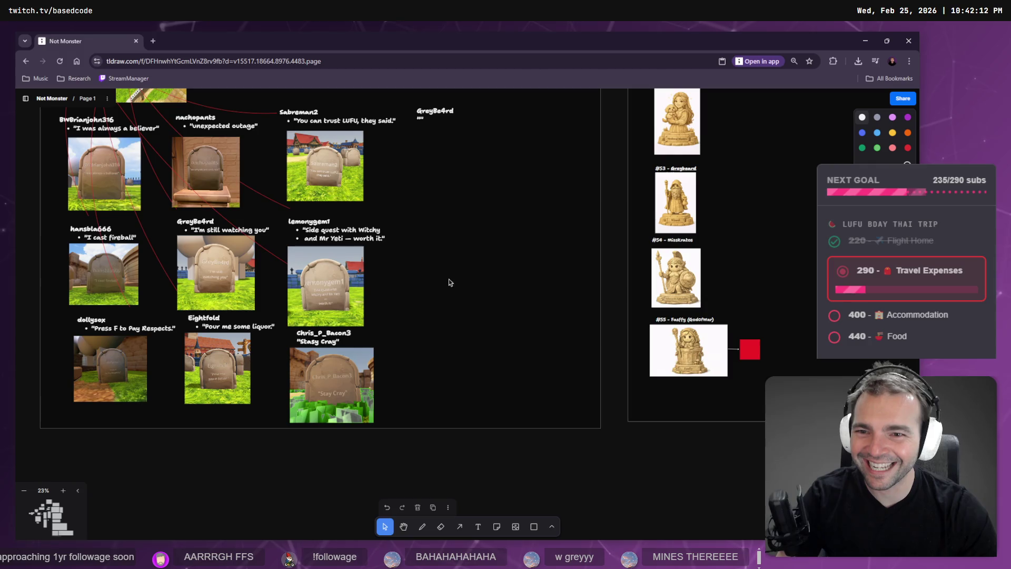
- Replace the text between the GreyBe4rd label's quotes with '--'
scroll(342, 284, "up", 5)
scroll(348, 224, "up", 2)
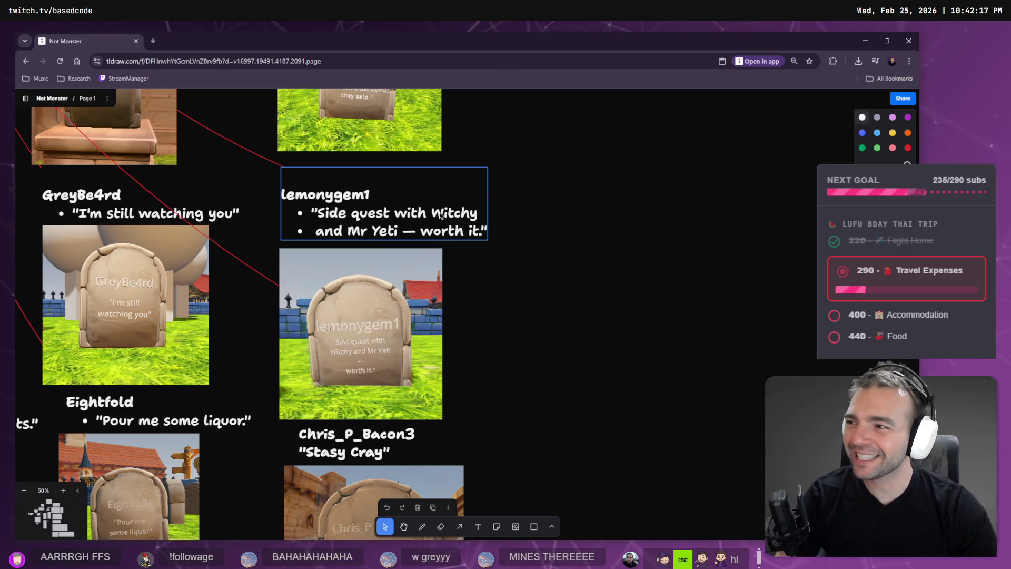
left_click_drag(659, 165, 515, 402)
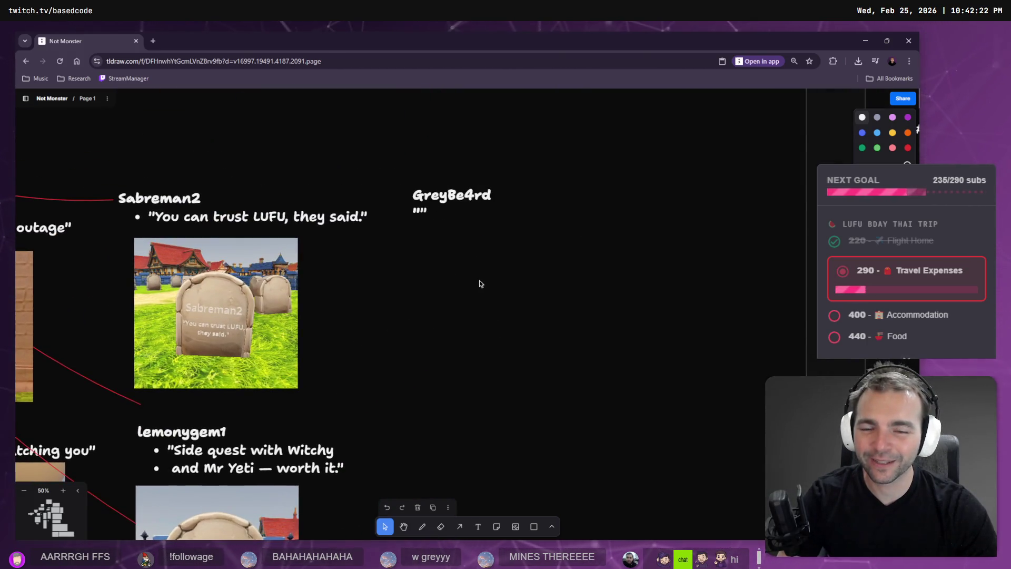
double_click(420, 215)
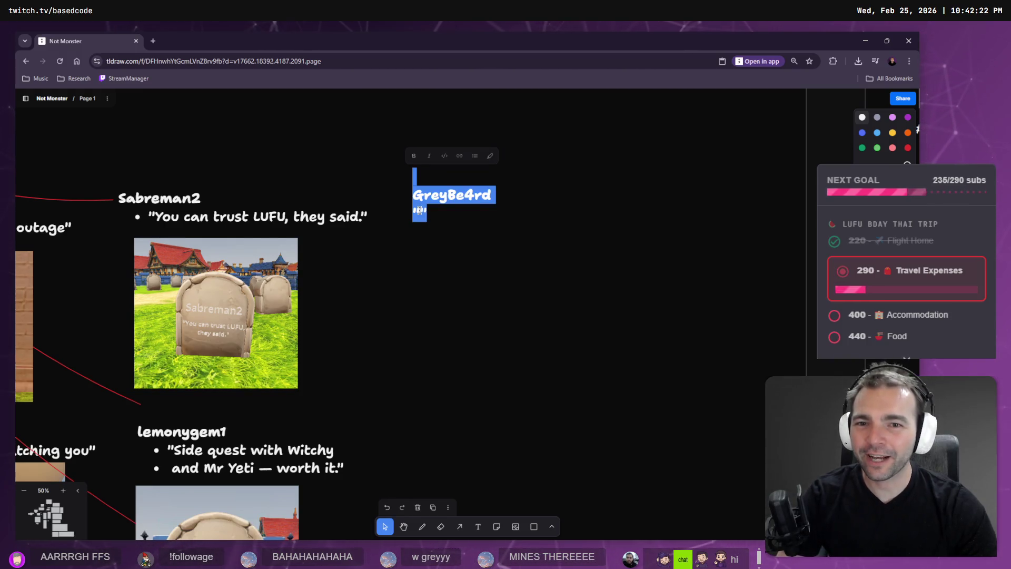
left_click(419, 211)
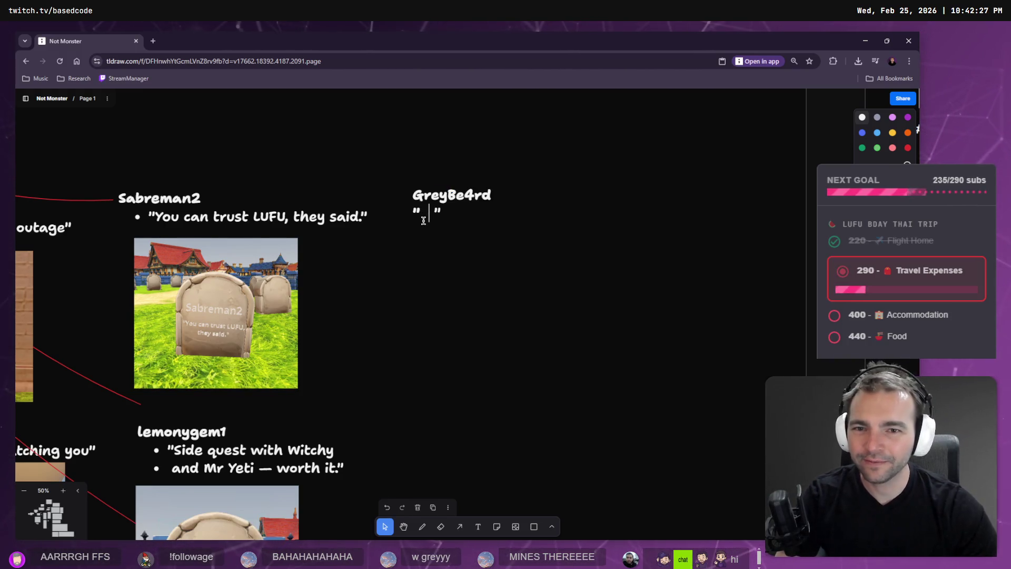
double_click(423, 220)
type("--")
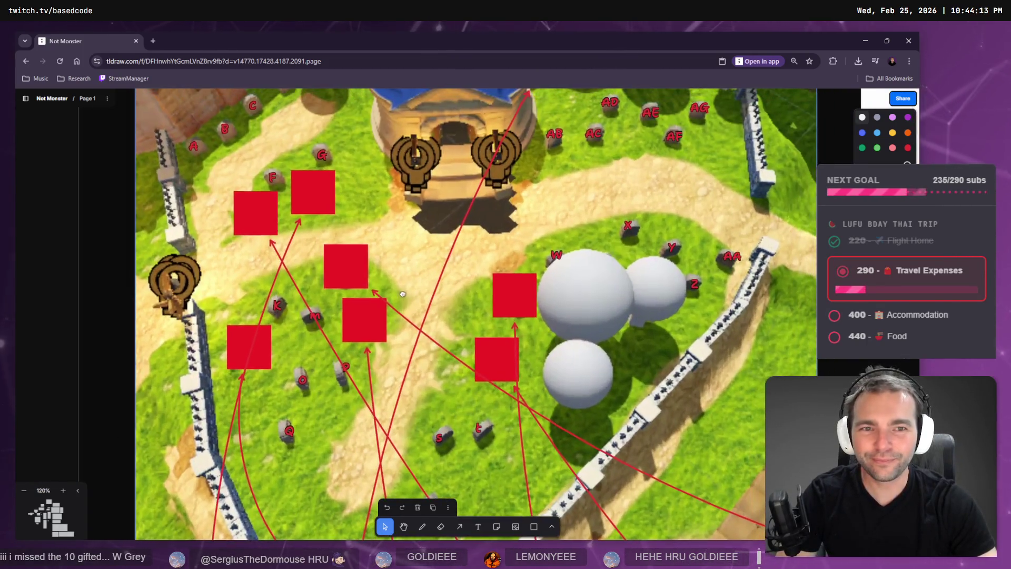
scroll(403, 293, "down", 2)
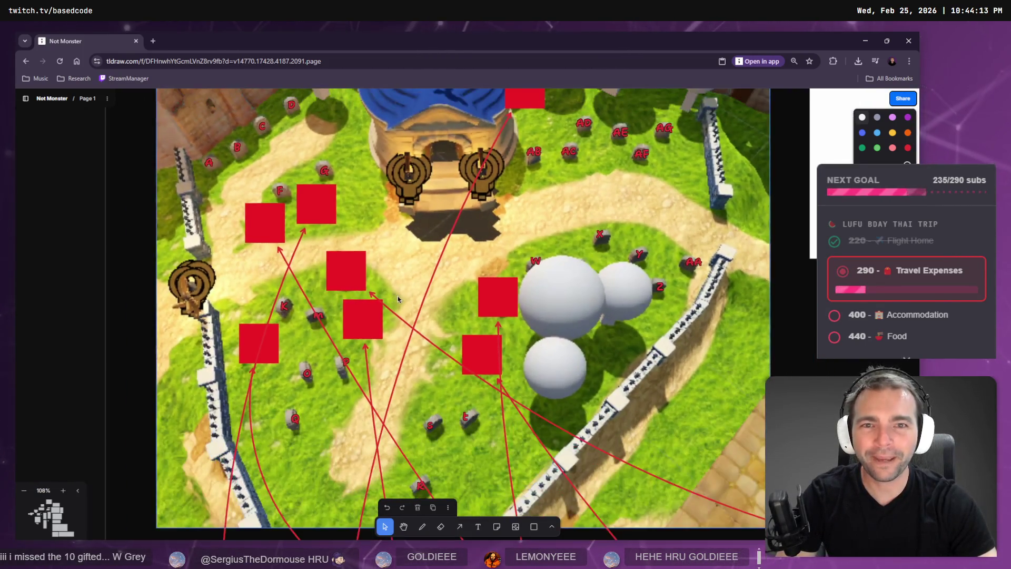
scroll(536, 295, "down", 2)
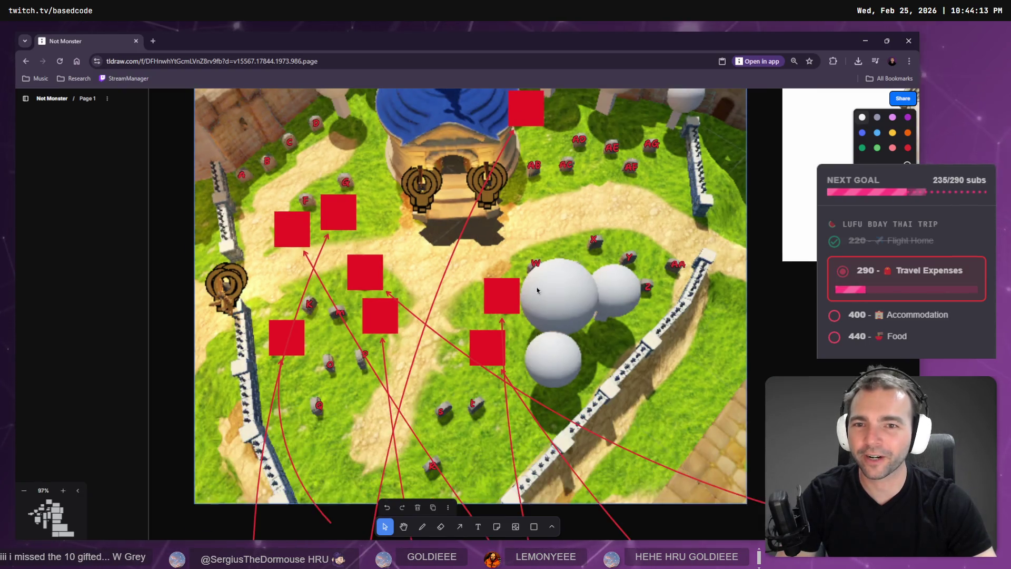
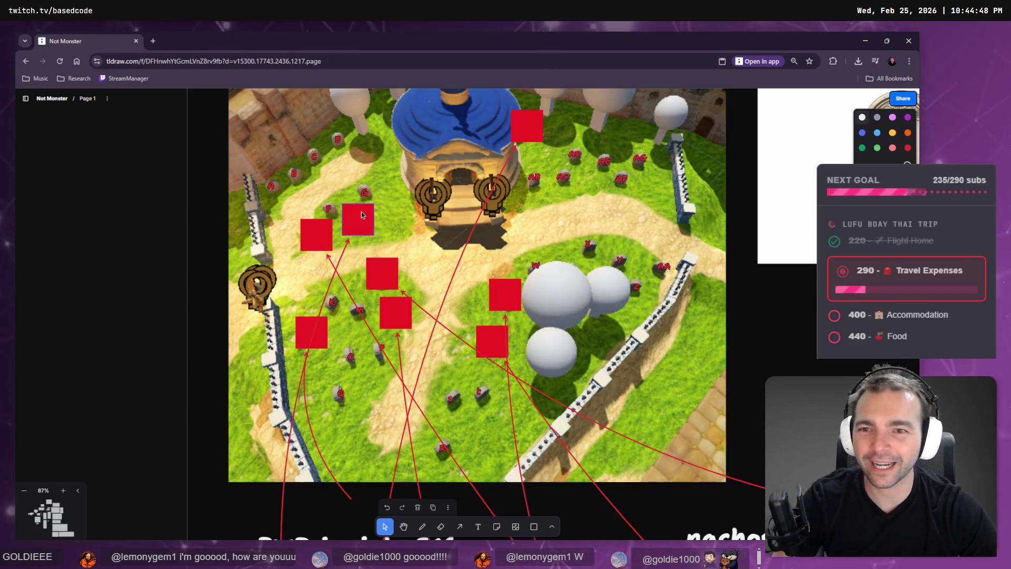
- Select the red D marker on the graveyard map, then fly Godot's 3D view toward the wall
scroll(501, 259, "up", 2)
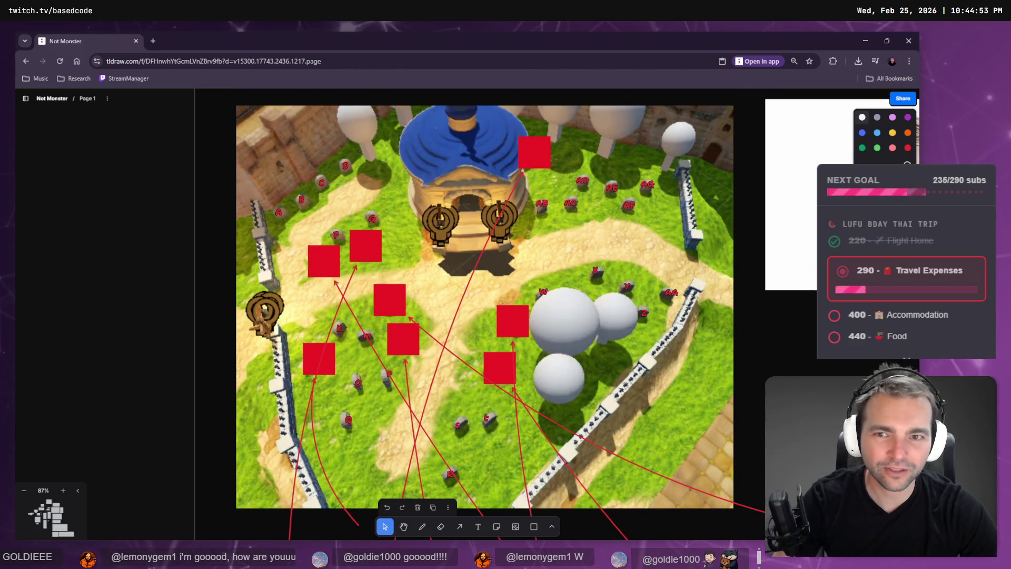
scroll(475, 304, "down", 1)
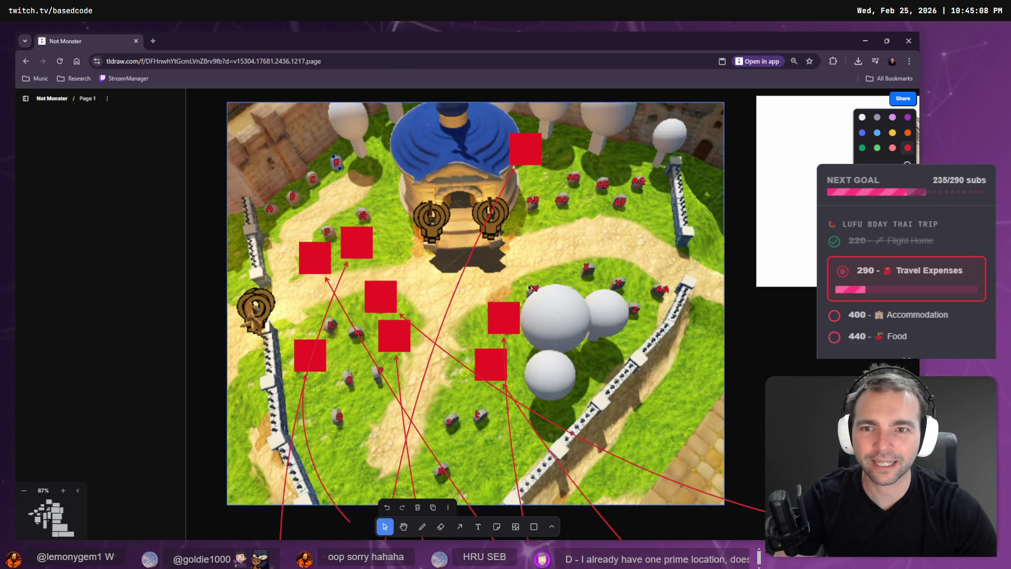
left_click(336, 162)
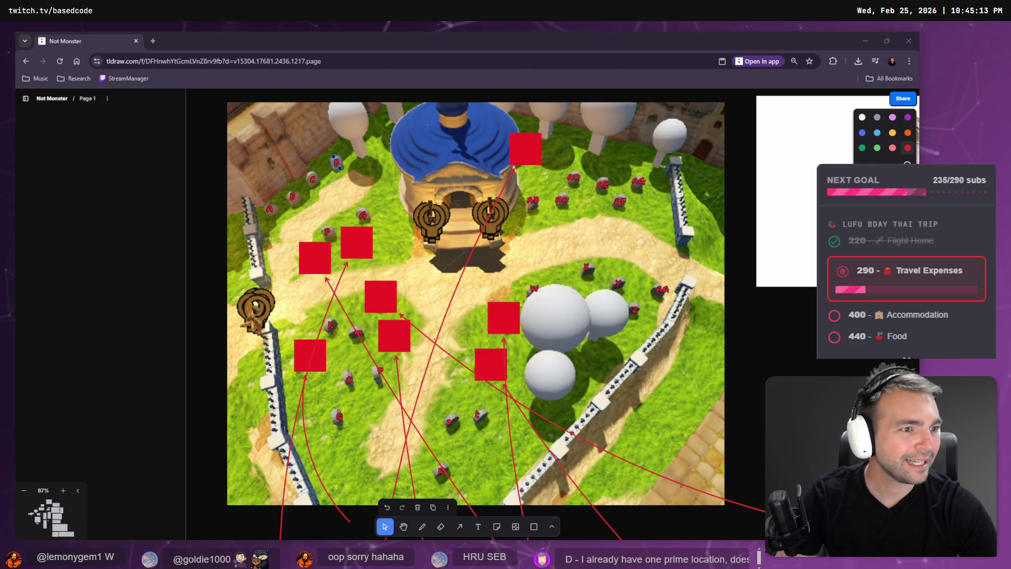
key("alt+Tab")
key("w")
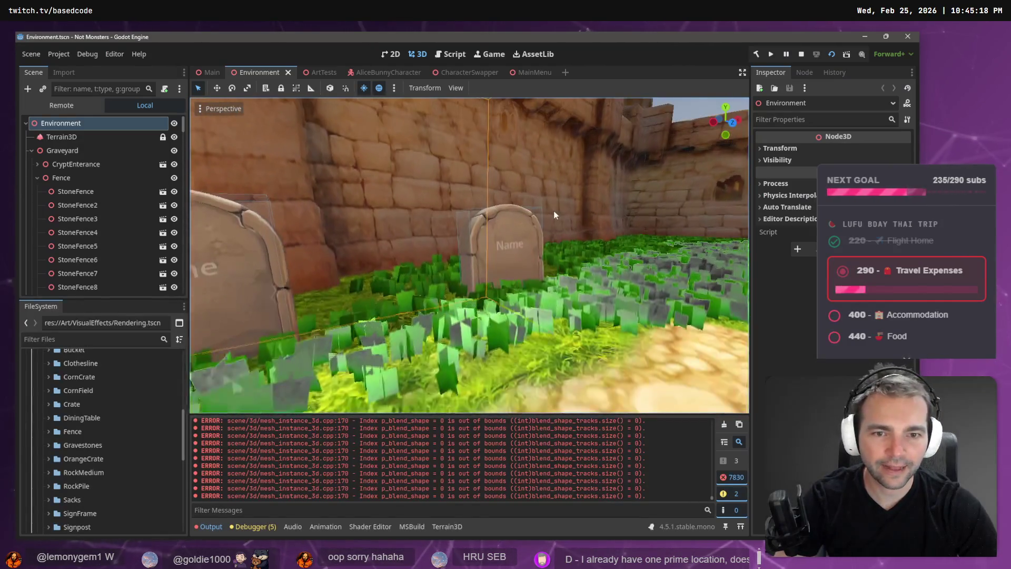
- Add a new MeshInstance3D child under each of Gravestone21's Name2 and Quote2 nodes
left_click(521, 241)
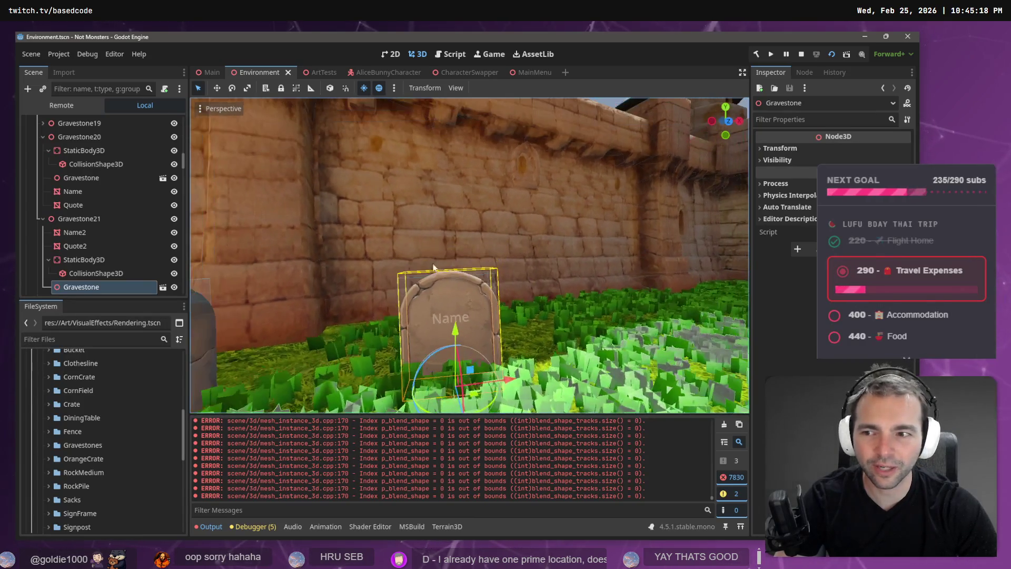
scroll(93, 251, "down", 4)
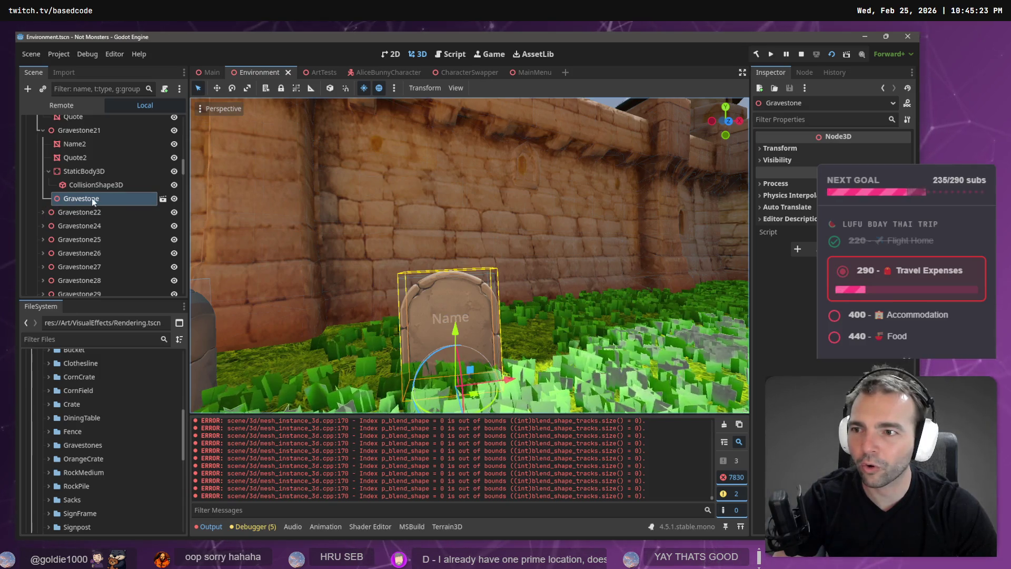
left_click(94, 154)
left_click(96, 147)
left_click(89, 133)
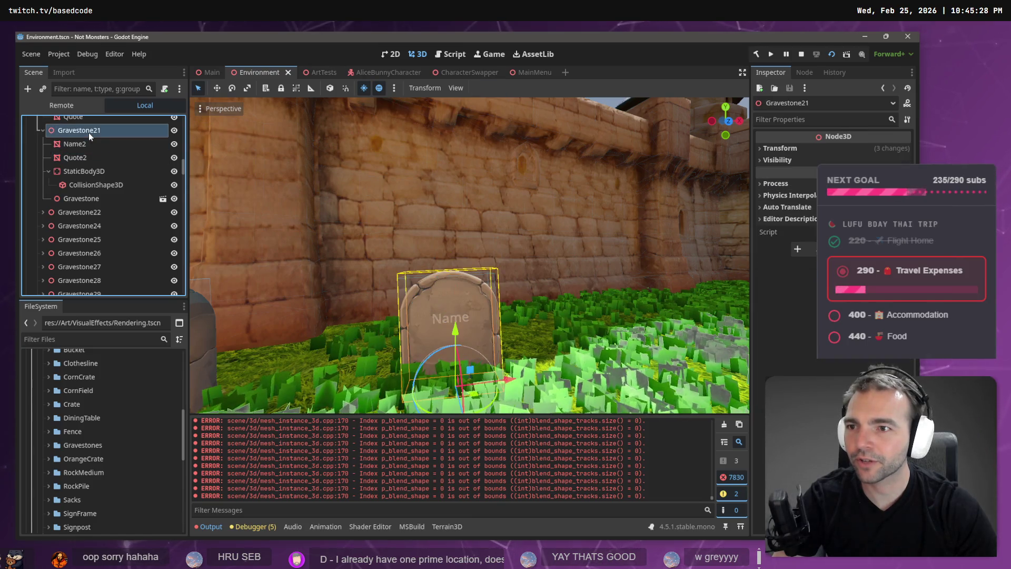
left_click(86, 143)
right_click(86, 143)
mouse_move(151, 153)
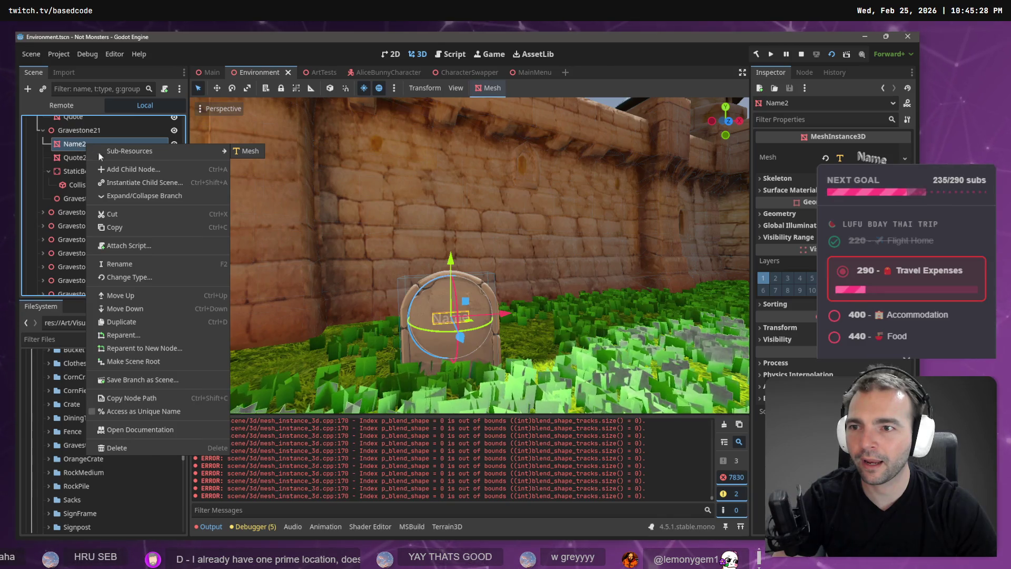
left_click(139, 171)
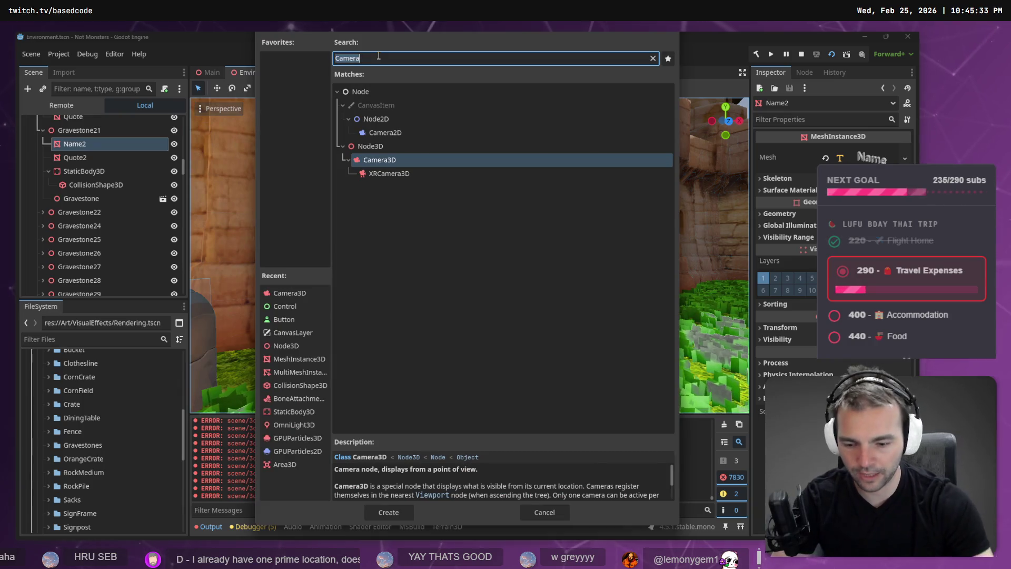
type("MeshIn")
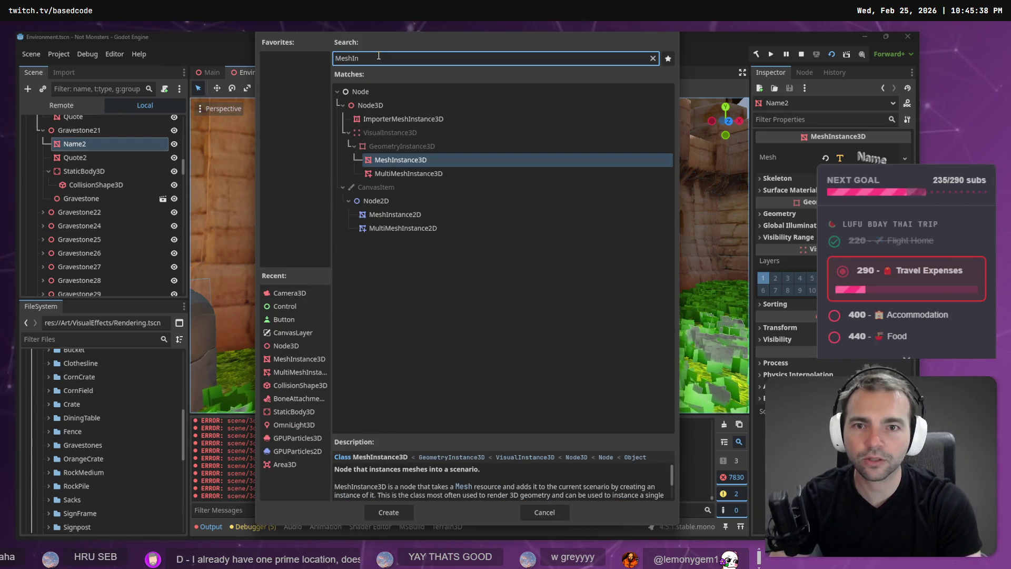
key("Return")
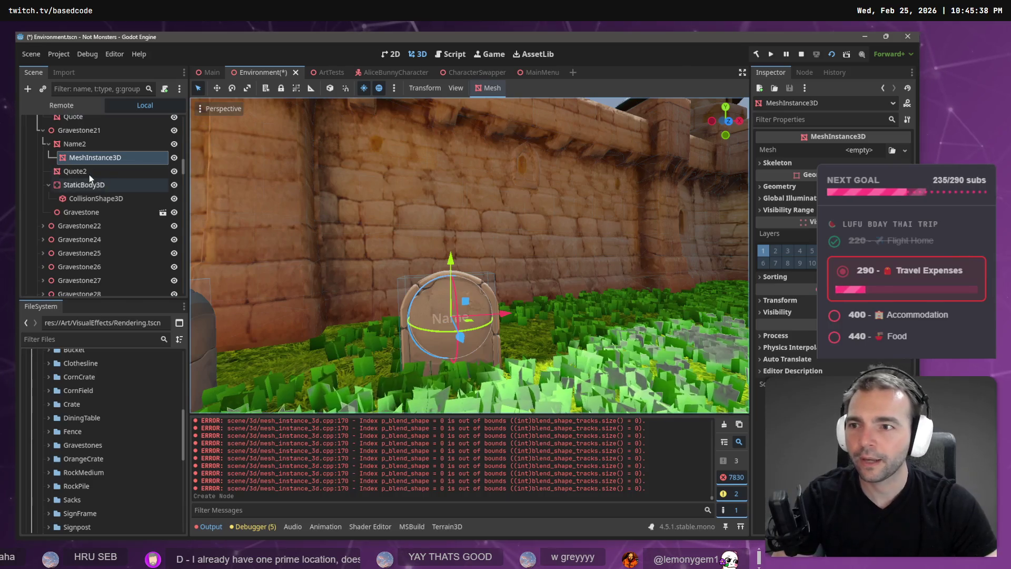
right_click(90, 175)
left_click(126, 200)
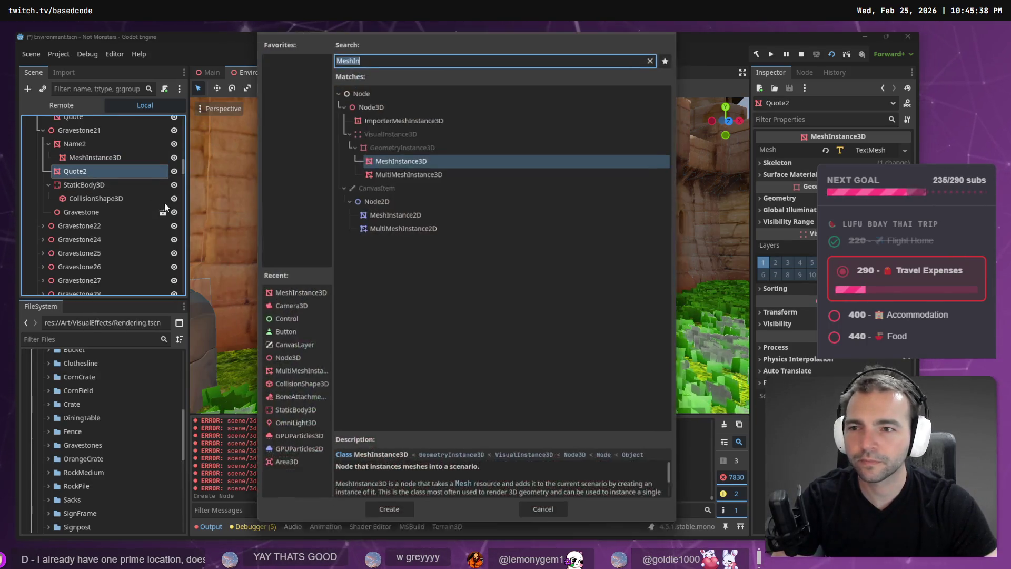
double_click(400, 160)
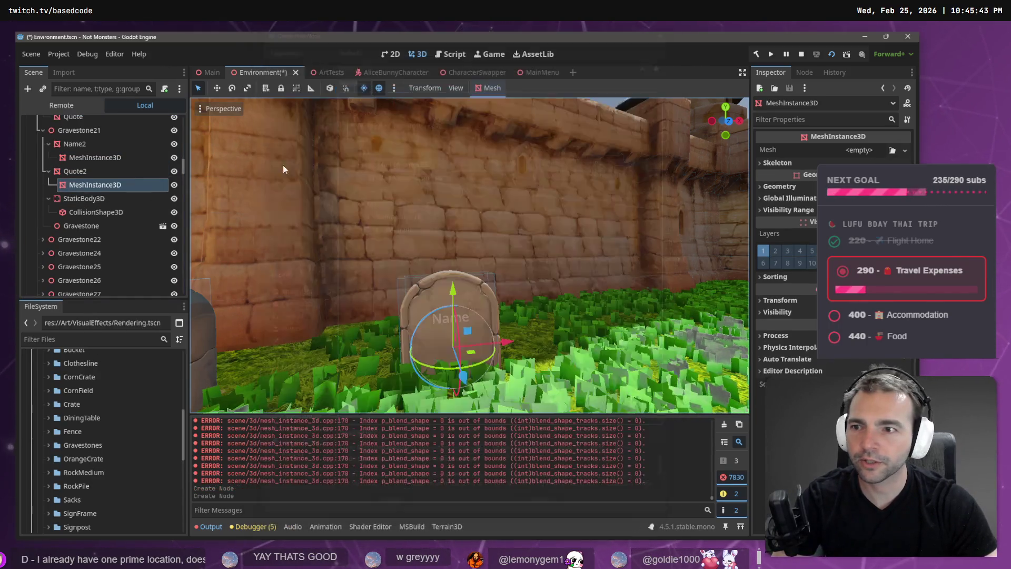
- Rename the two new mesh nodes to Name and Quote
double_click(96, 157)
type("Name")
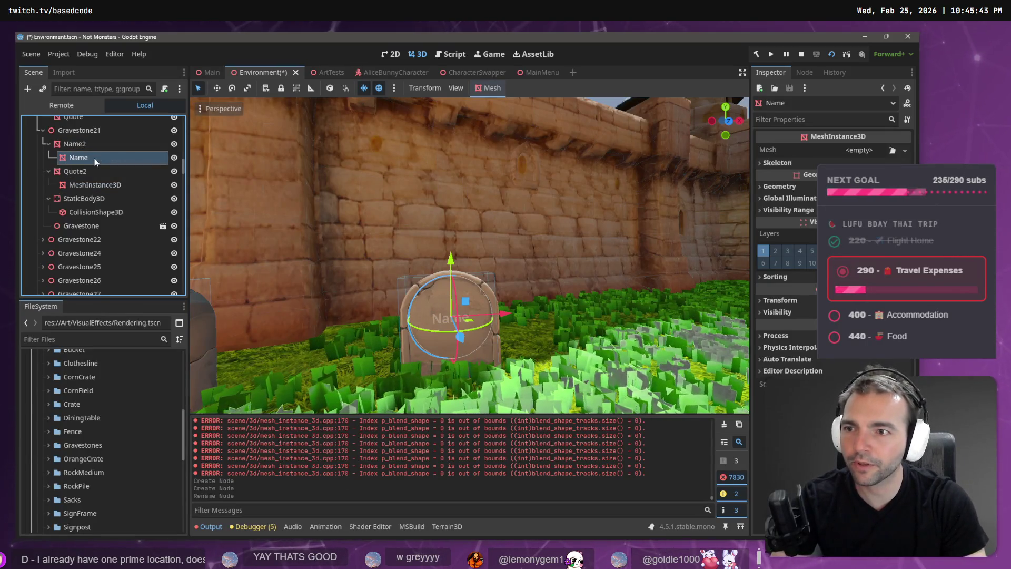
key("Return")
key("Down")
key("Down")
key("Down")
key("F2")
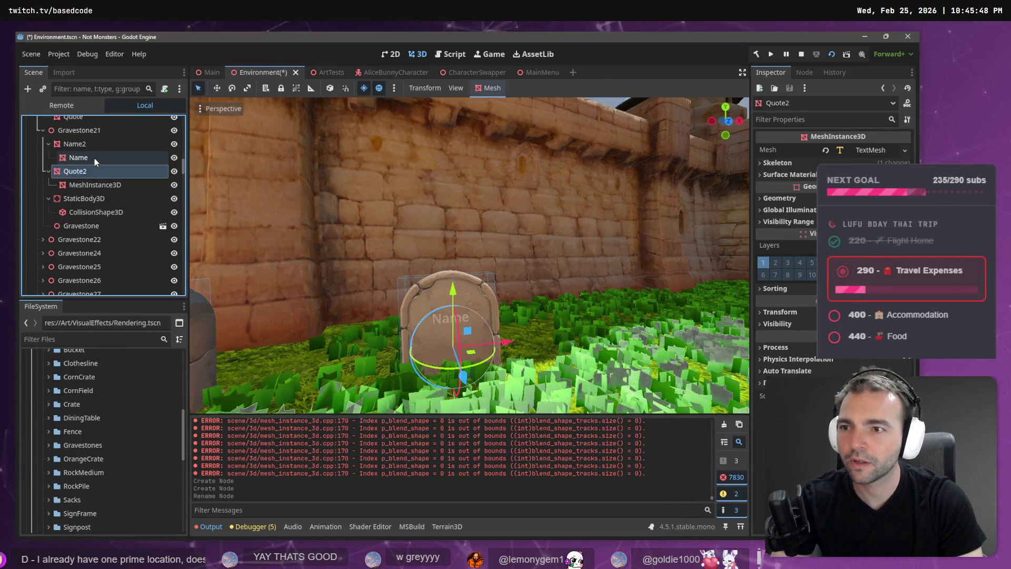
key("Escape")
key("Up")
key("F2")
type("Quote")
key("Return")
- Move Name and Quote directly under Gravestone21 and delete the old Name2 and Quote2 nodes
left_click(79, 159, "ctrl")
left_click_drag(79, 159, 94, 138)
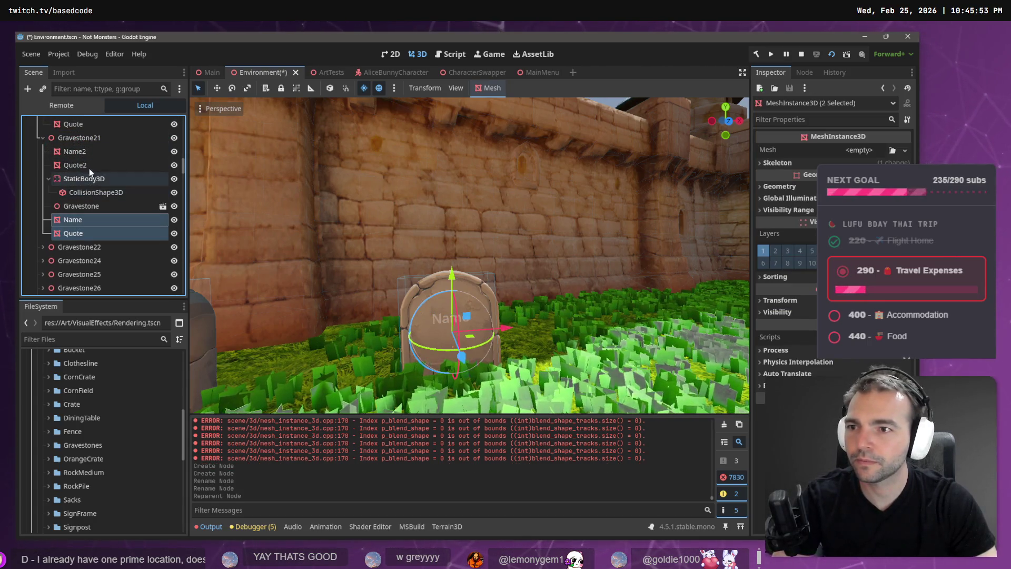
left_click(89, 166)
left_click(93, 153, "ctrl")
key("Delete")
left_click(441, 294)
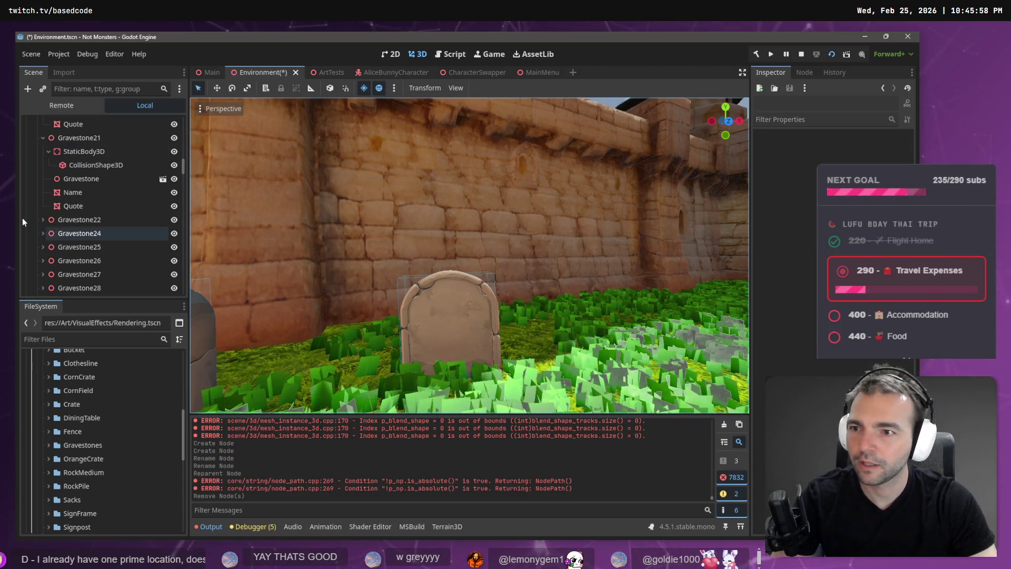
- Give the Name node a new TextMesh as its Mesh
left_click(81, 195)
left_click(904, 151)
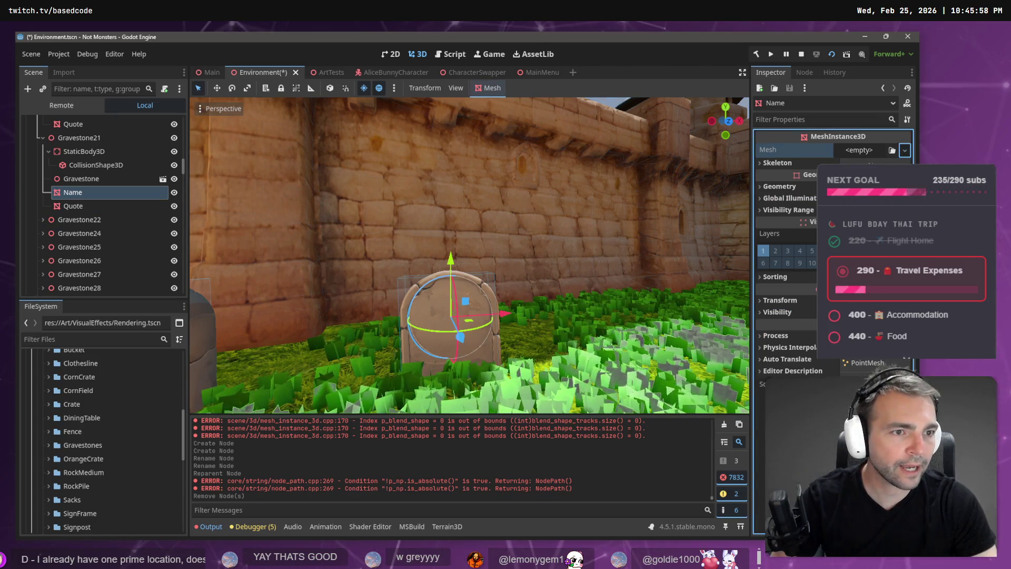
left_click(869, 421)
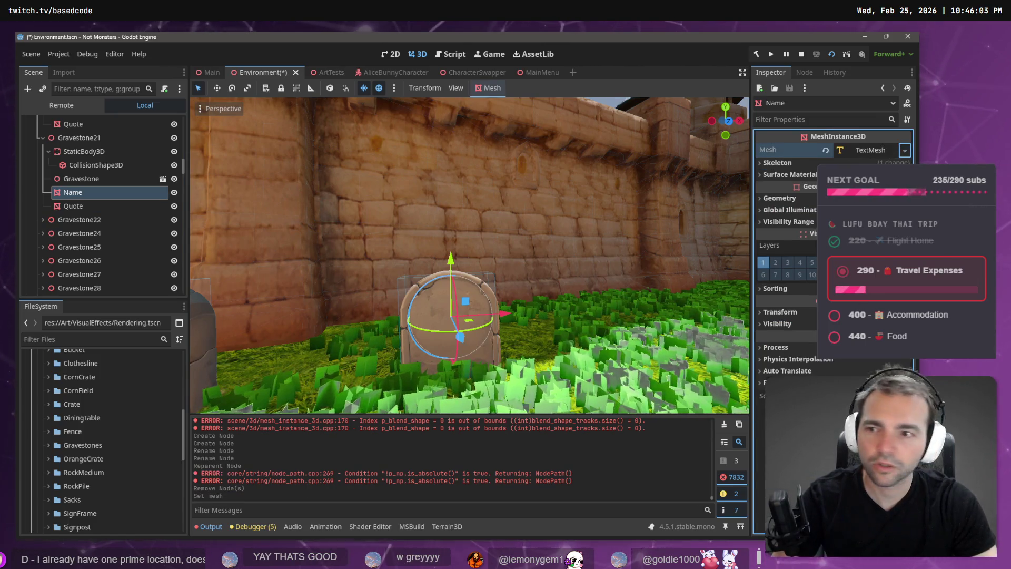
key("alt+Tab")
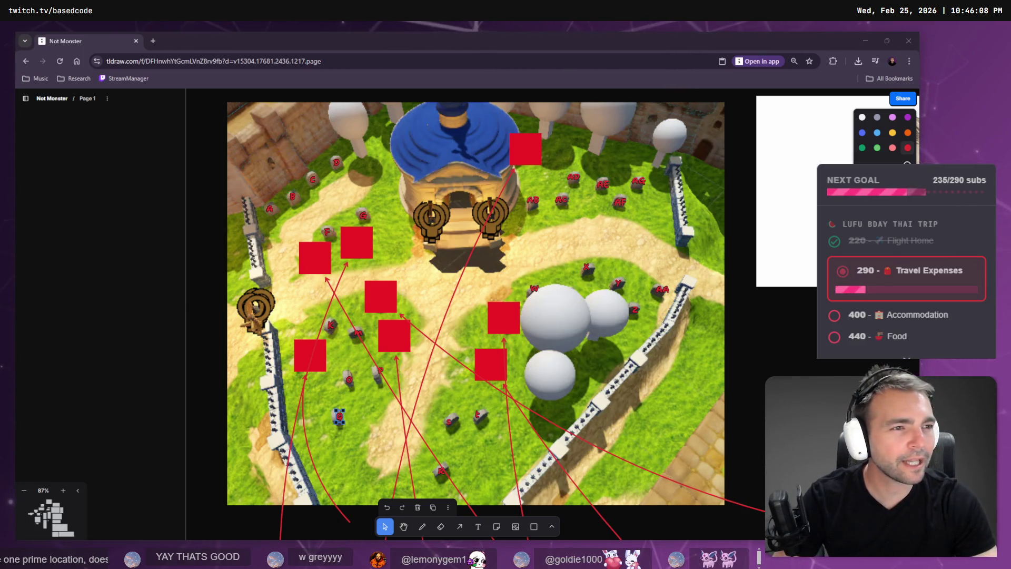
- Retitle the GreyBe4rd note to 'GreyBe4rd the 2nd' and select that line to copy
left_click(97, 252)
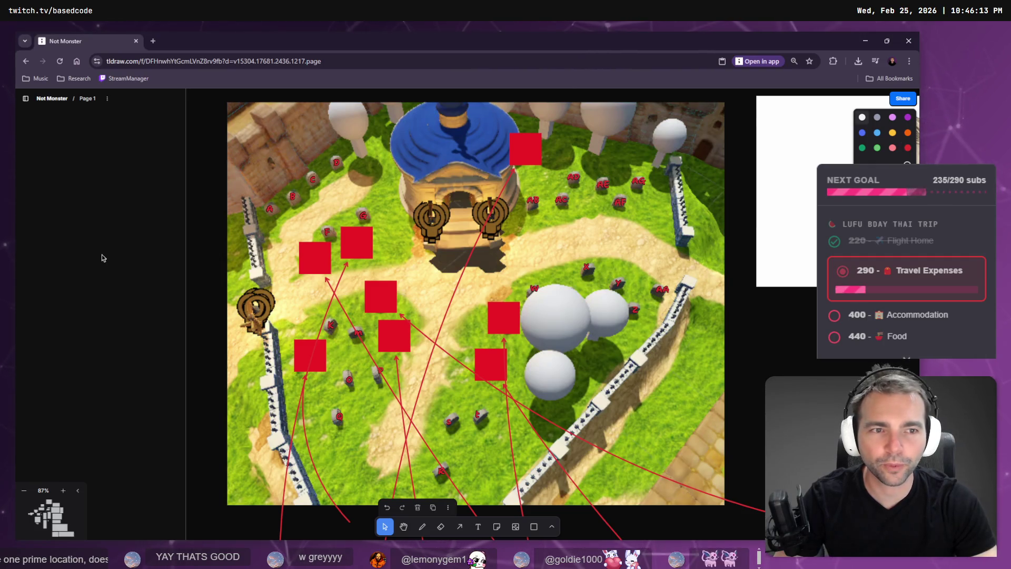
scroll(333, 241, "down", 5)
double_click(476, 217)
type("the 2nd")
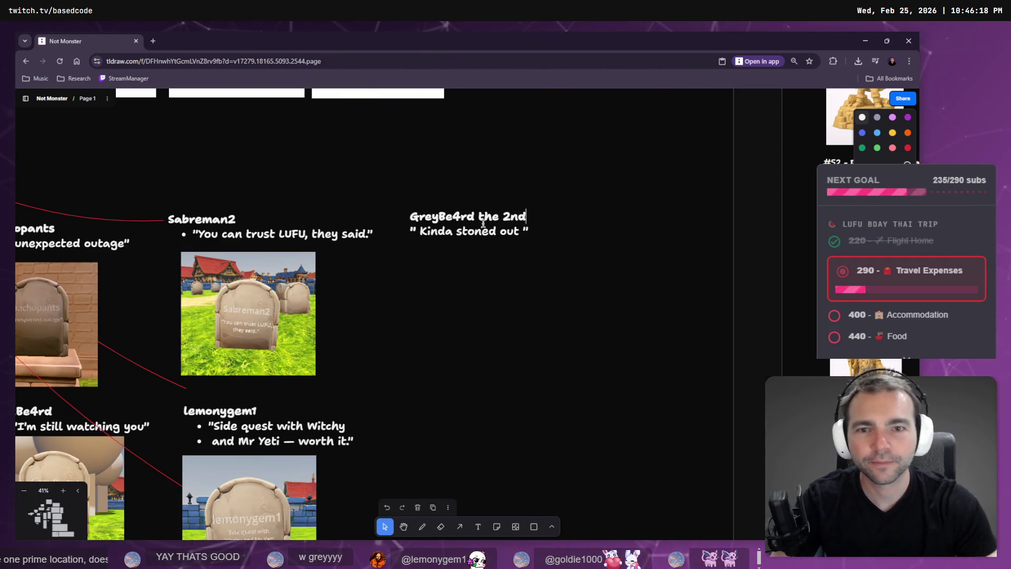
triple_click(457, 220)
key("ctrl+c")
key("alt+Tab")
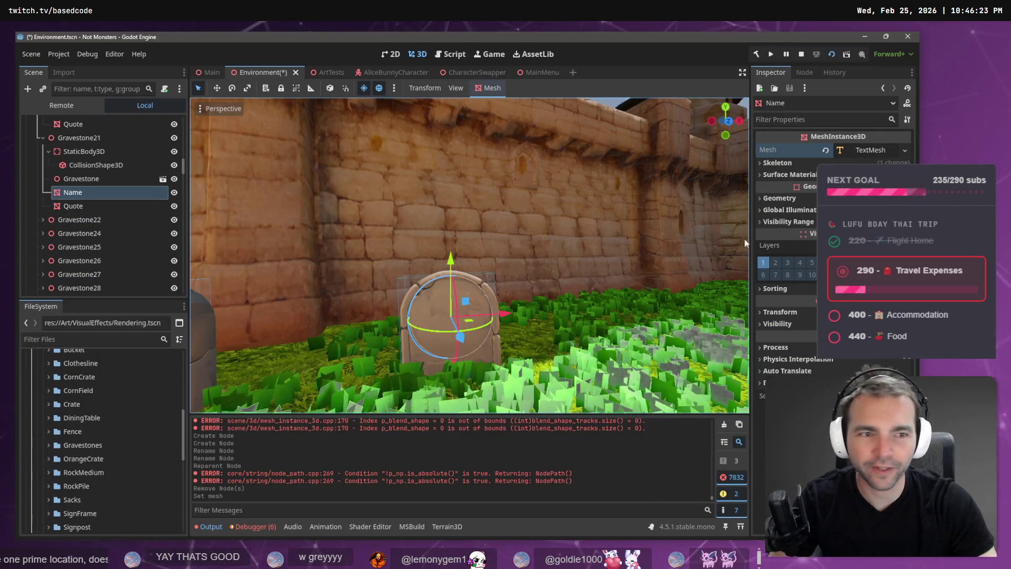
- Paste 'GreyBe4rd the 2nd' into the Name TextMesh text, split onto two lines
left_click(858, 152)
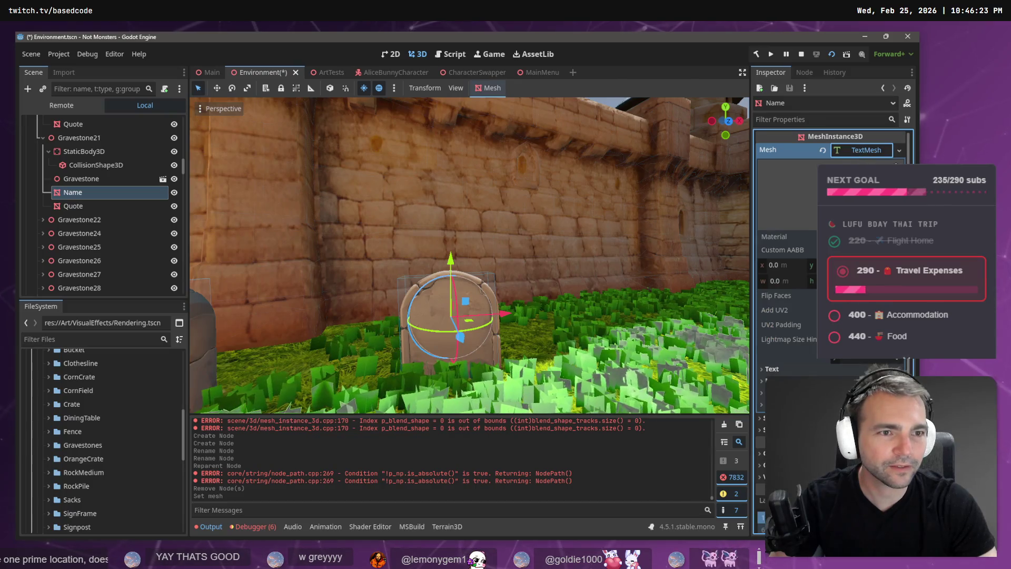
left_click(772, 369)
left_click(790, 400)
key("ctrl+v")
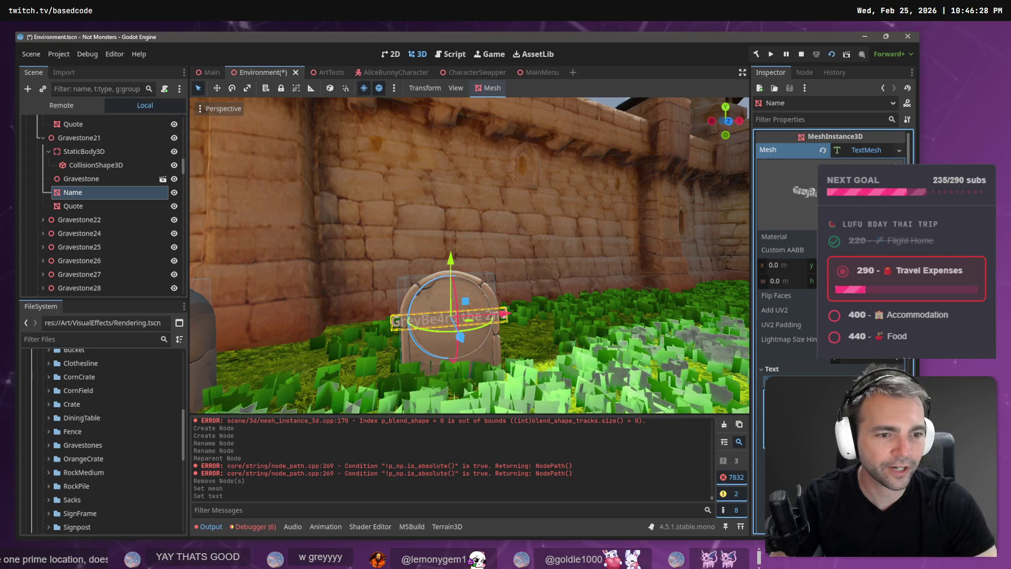
key("BackSpace")
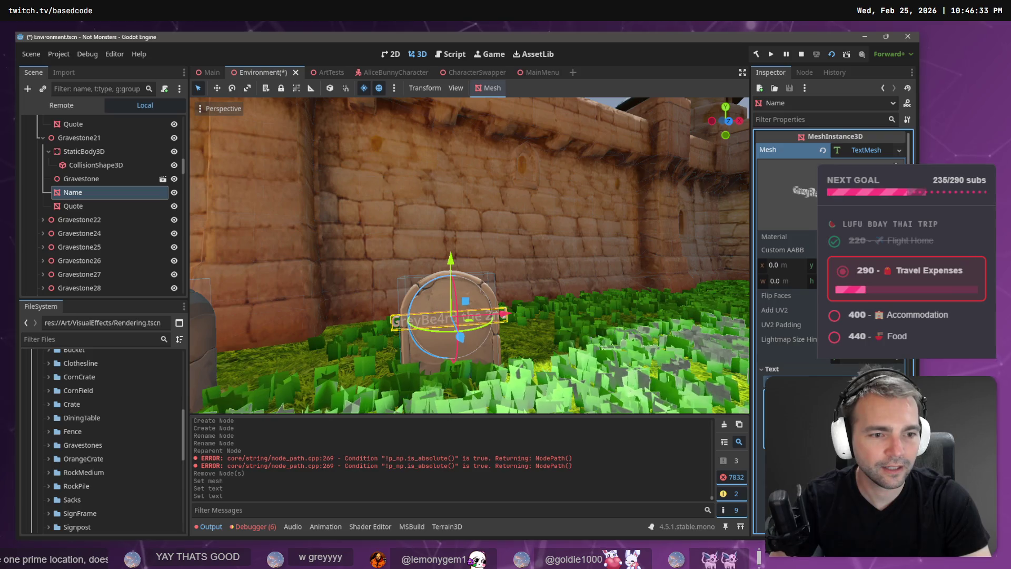
key("Return")
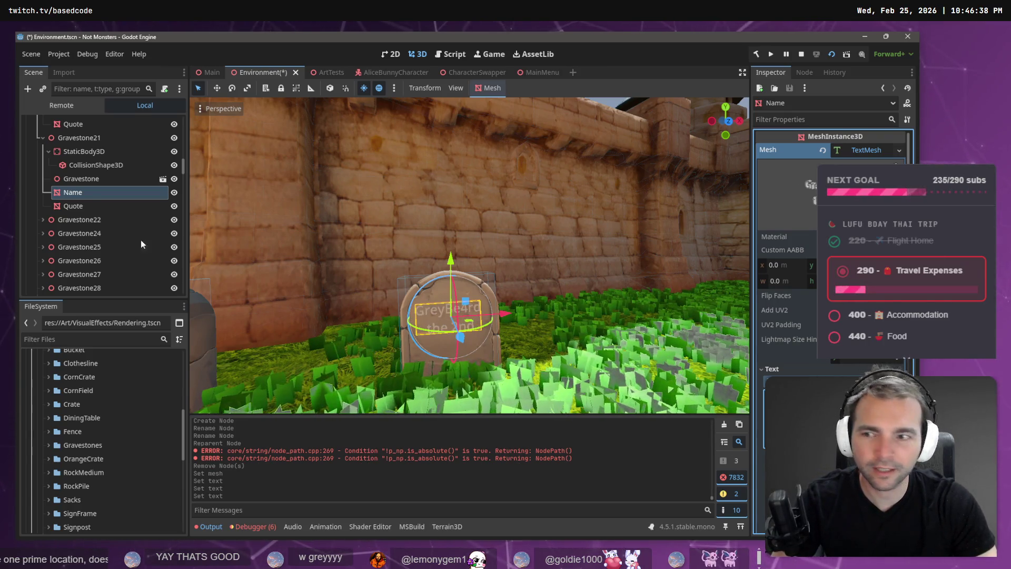
- Select the Quote node and copy the quote 'Kinda stoned out' from the tldraw board
left_click(84, 200)
key("alt+Tab")
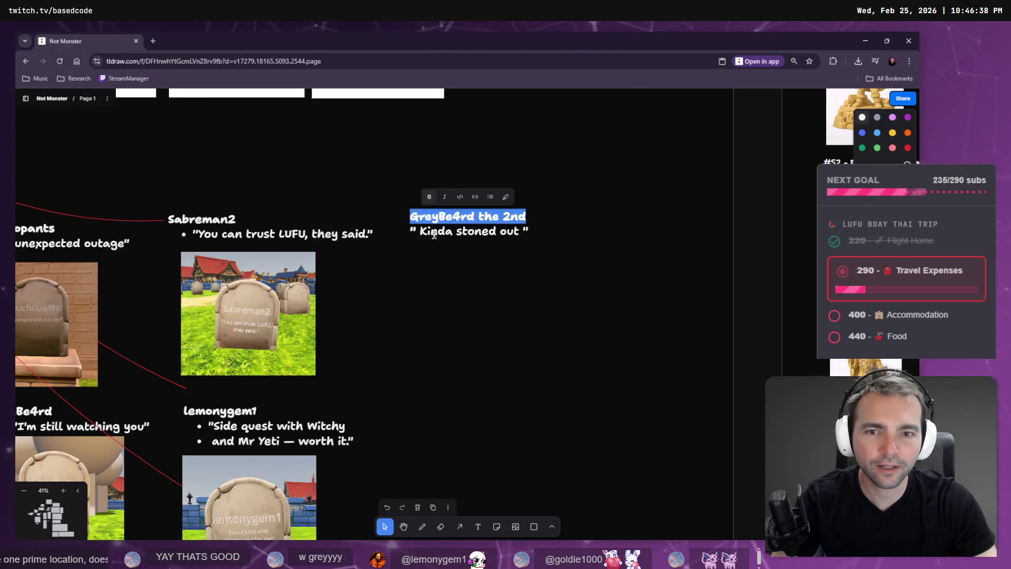
left_click_drag(421, 232, 523, 232)
key("alt+Tab")
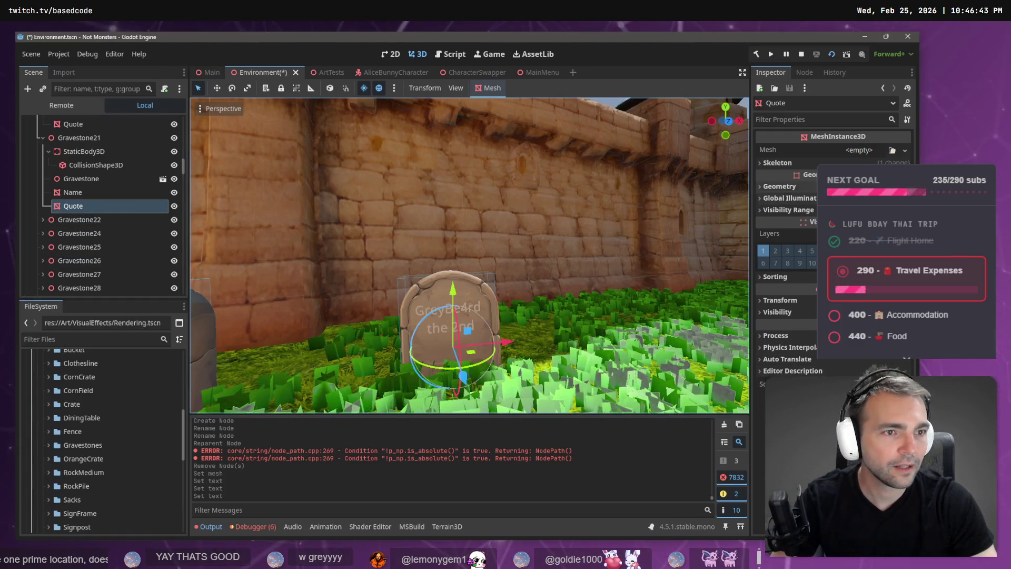
- Give Quote a new TextMesh reading "Kinda stoned out" in quotation marks, with a smaller font size
left_click(904, 150)
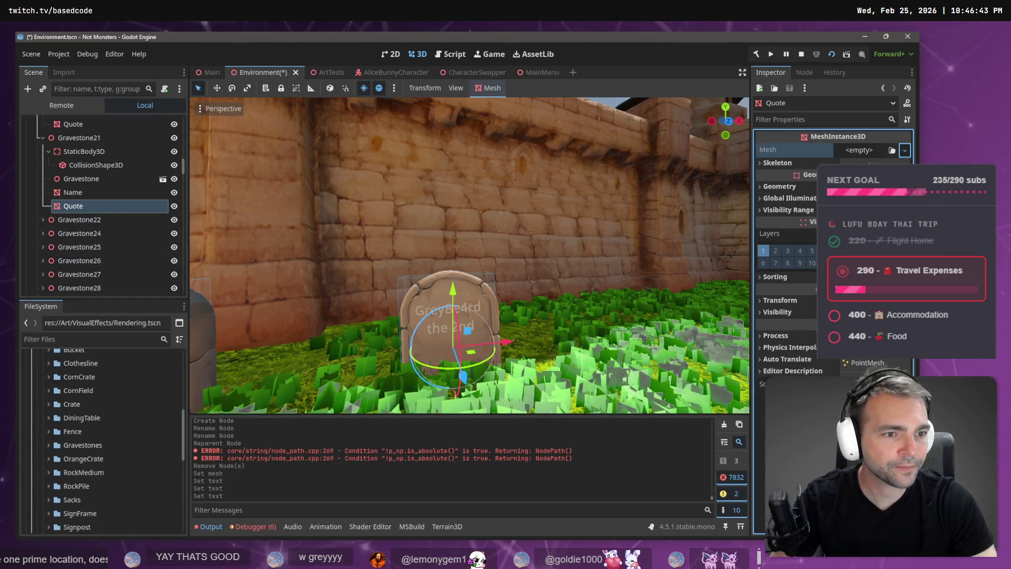
left_click(890, 295)
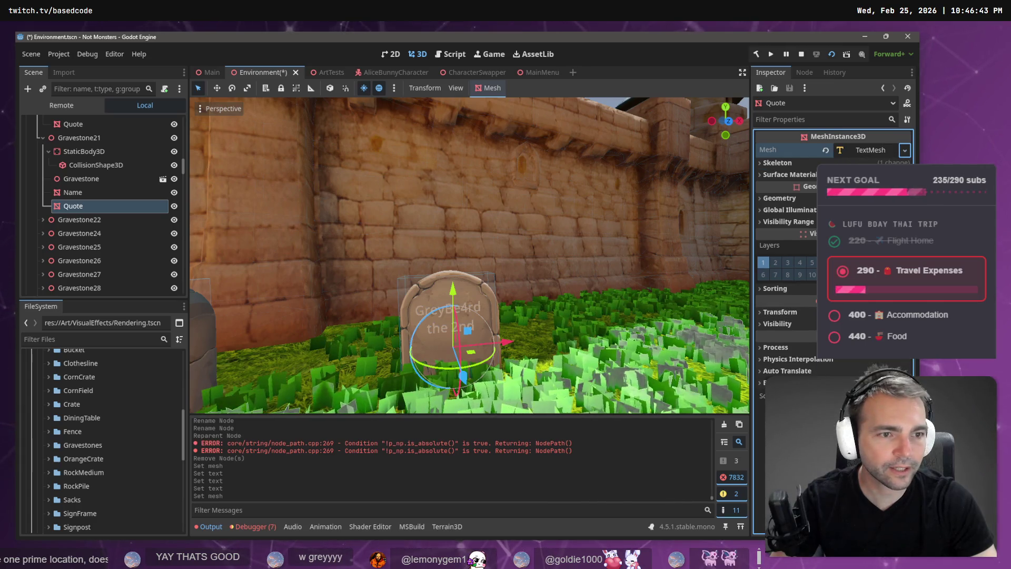
left_click(867, 150)
left_click(772, 368)
left_click(805, 384)
type("Kinda stoned out")
key("Home")
type("\"")
key("End")
type("\"")
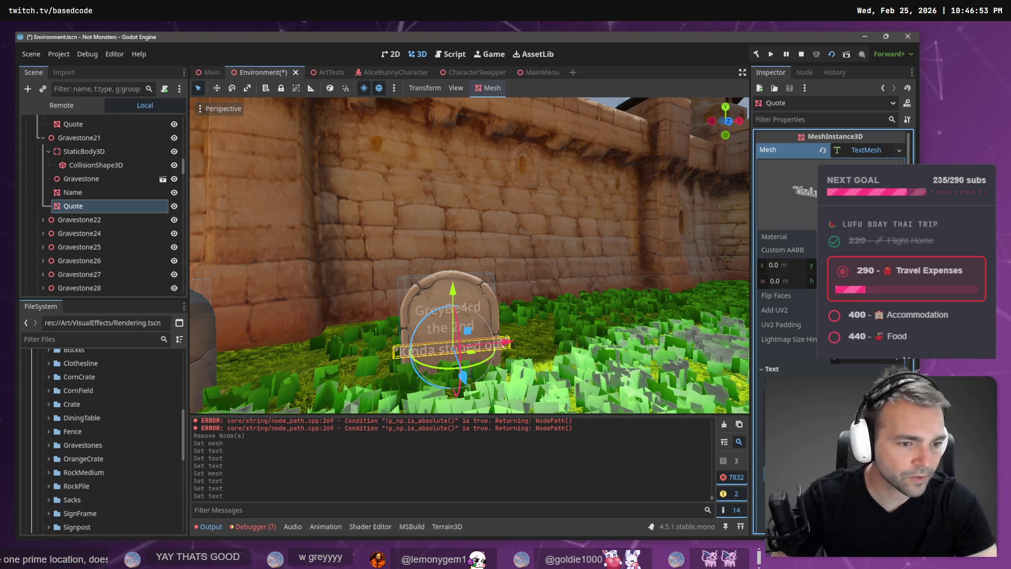
key("Return")
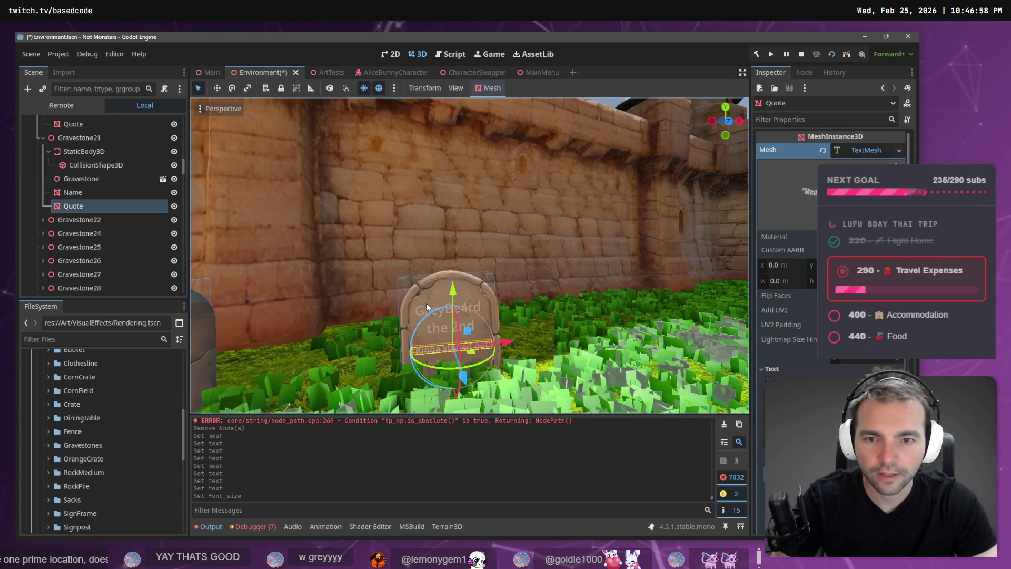
- Reduce the font size of the gravestone's Name text mesh
left_click(426, 304)
left_click(445, 310)
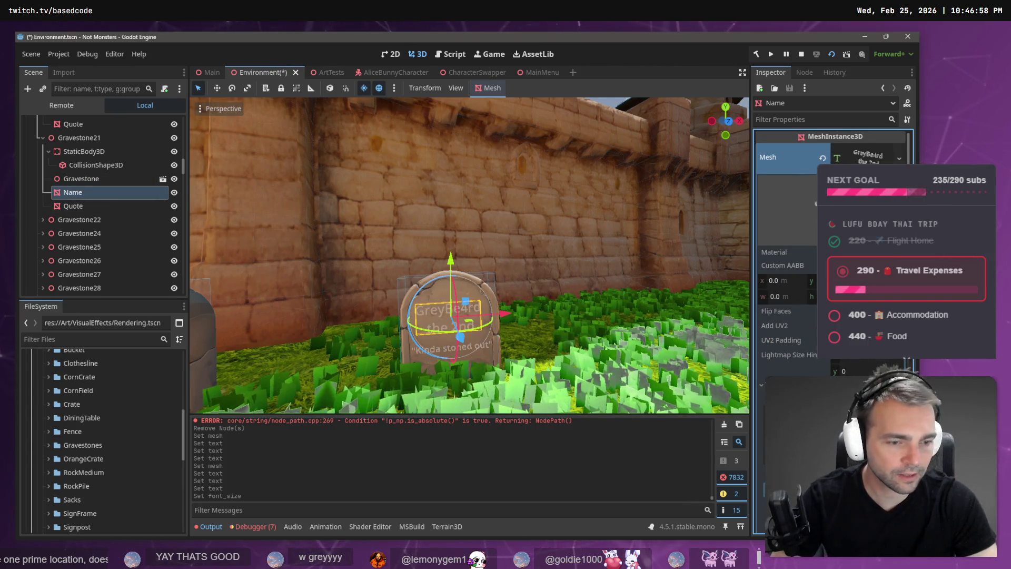
key("Return")
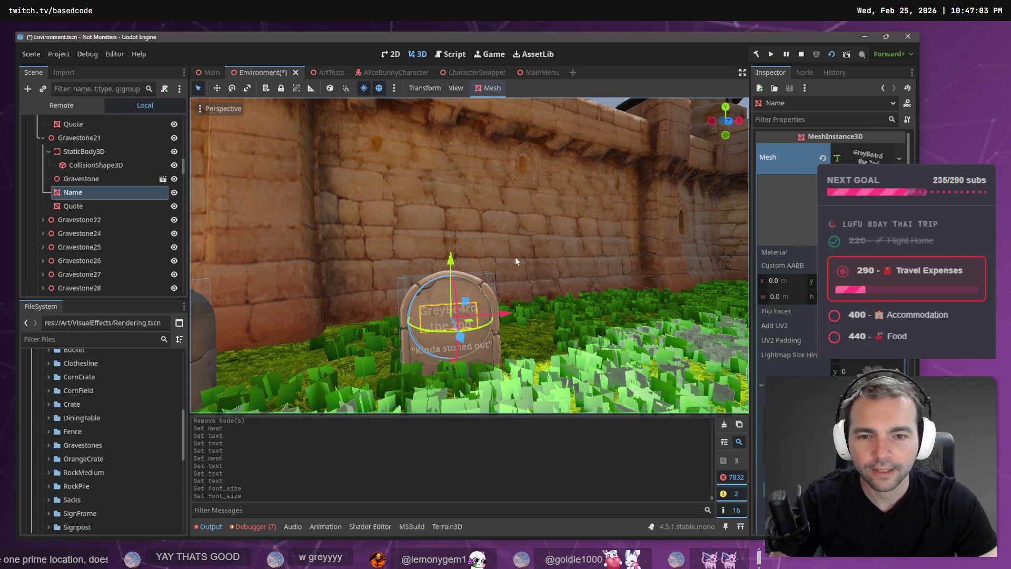
- Fly the camera up to the gravestone and snip a screenshot of it
left_click(565, 157)
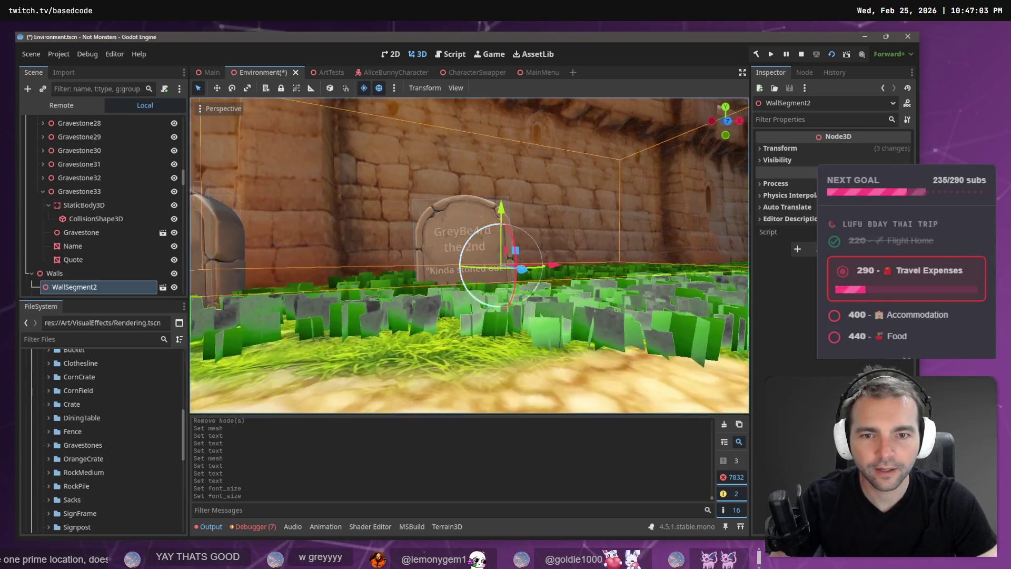
key("w")
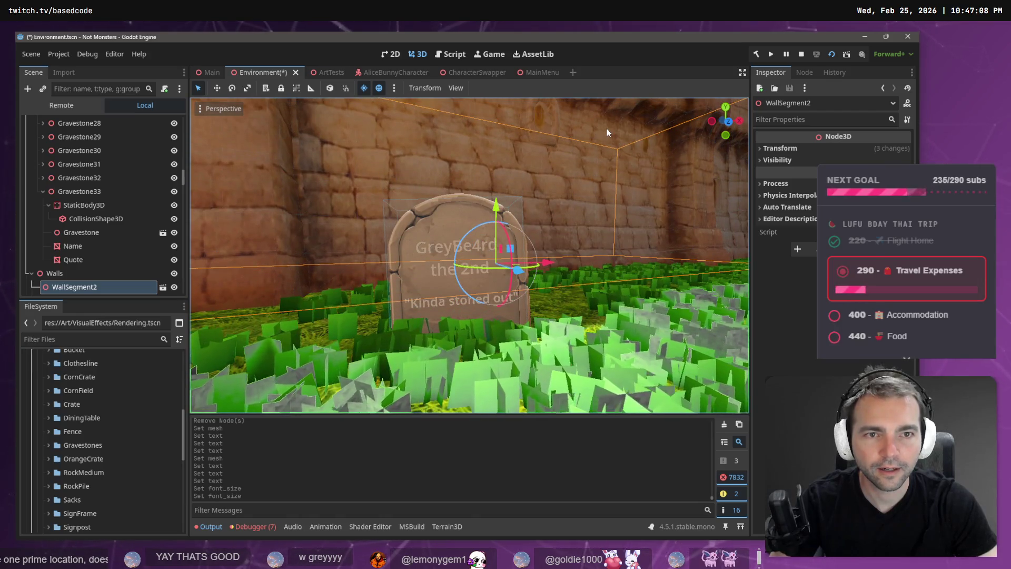
left_click(607, 132)
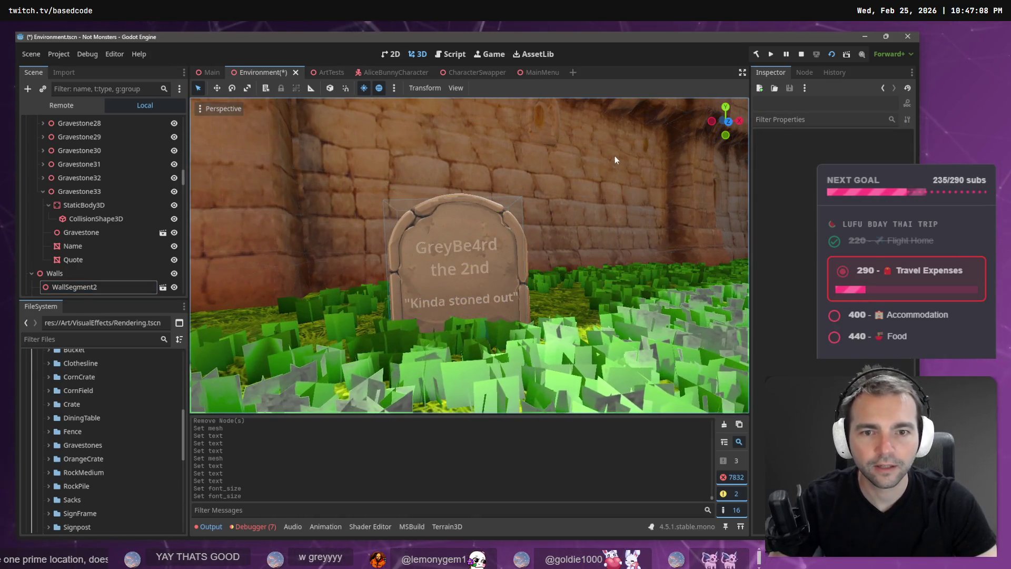
key("super+shift+s")
mouse_move(548, 169)
left_mouse_down()
mouse_move(345, 400)
mouse_move(377, 392)
left_mouse_up()
key("alt+Tab")
left_click(464, 274)
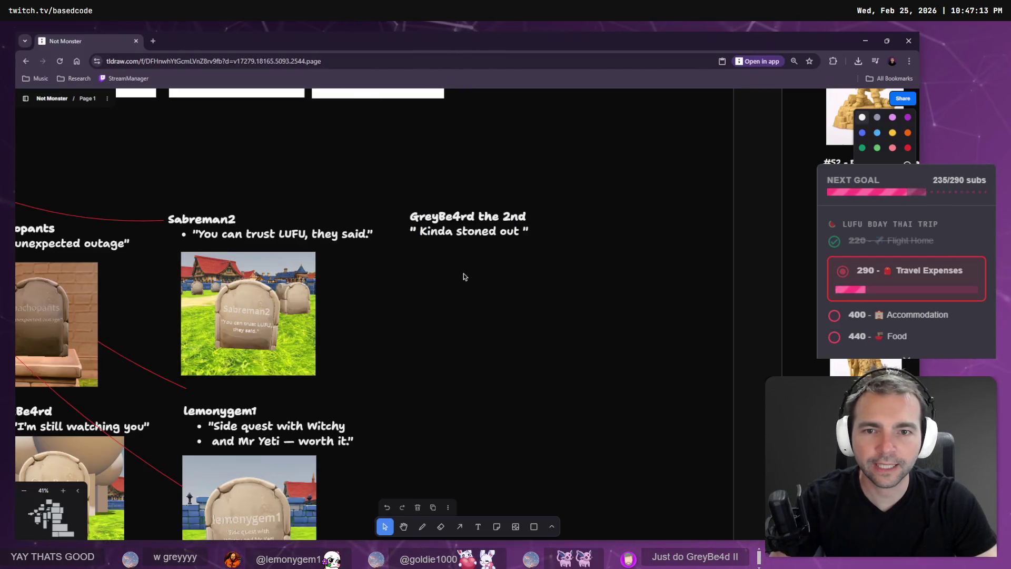
- Paste the gravestone screenshot under the GreyBe4rd the 2nd heading and enlarge it to double size
key("ctrl+v")
left_click_drag(448, 286, 434, 268)
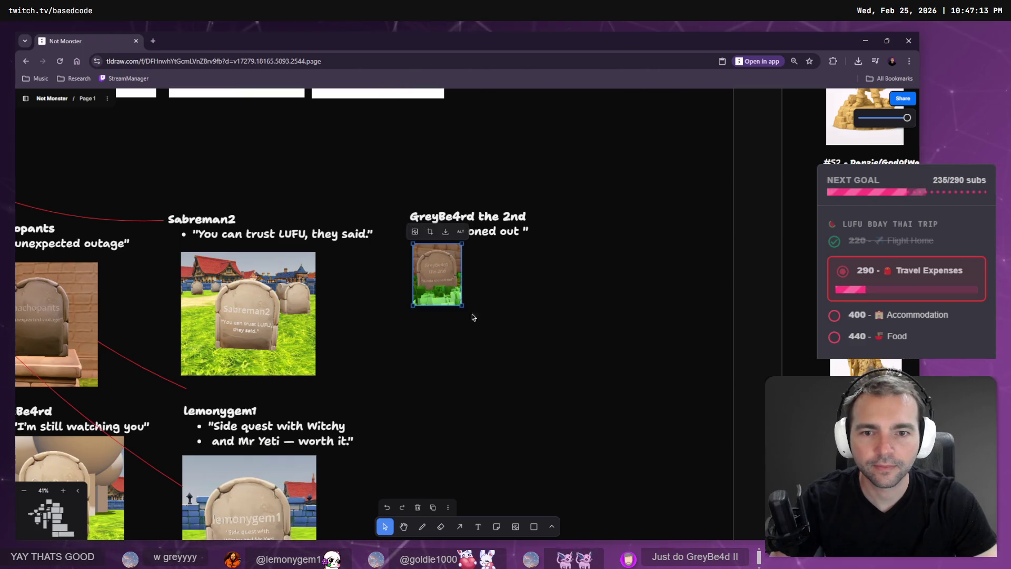
left_click_drag(462, 305, 515, 354)
left_click(567, 396)
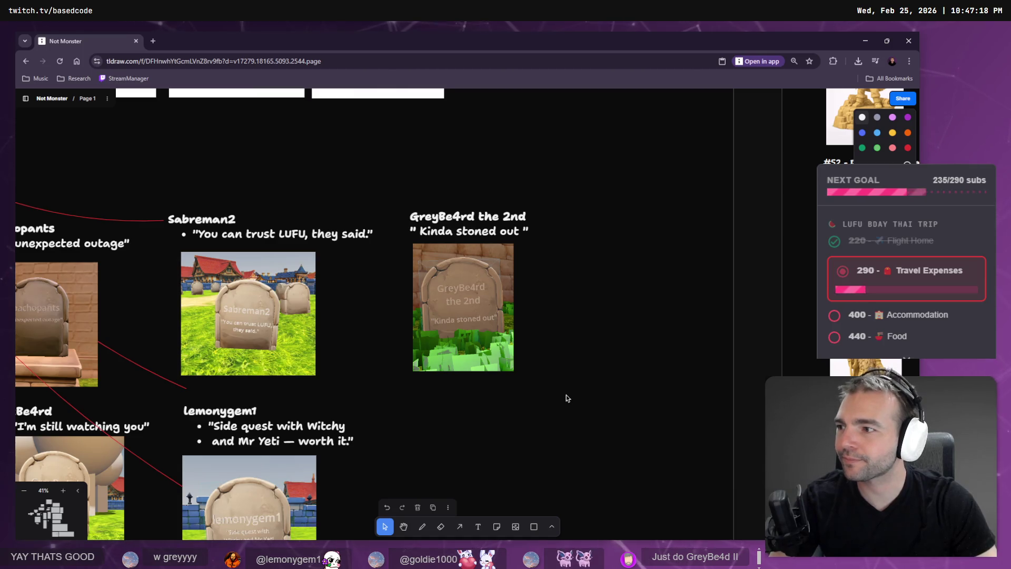
key("alt+Tab")
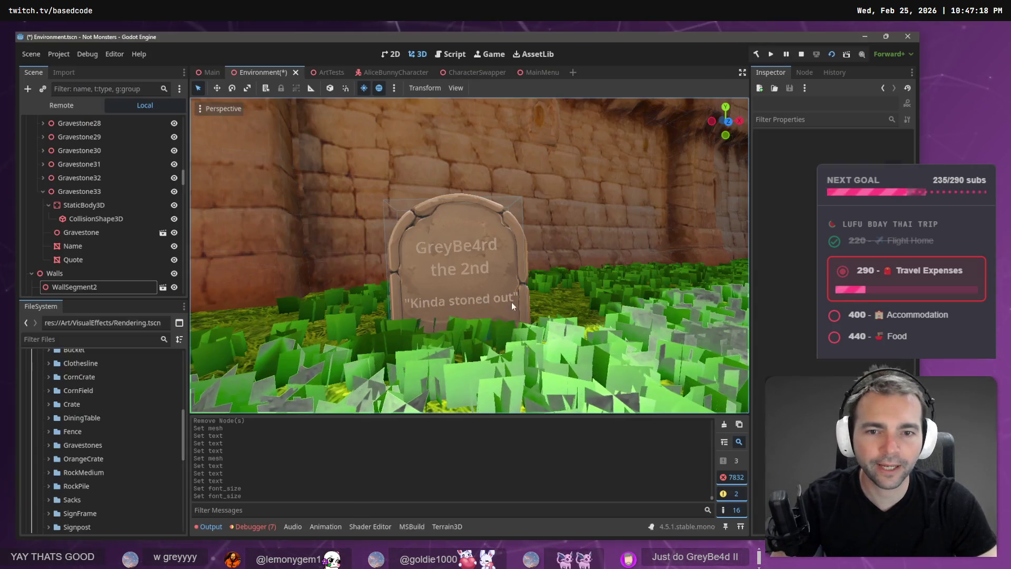
- Change the Name TextMesh text to a single line reading 'GreyBe4rd II'
left_click(463, 268)
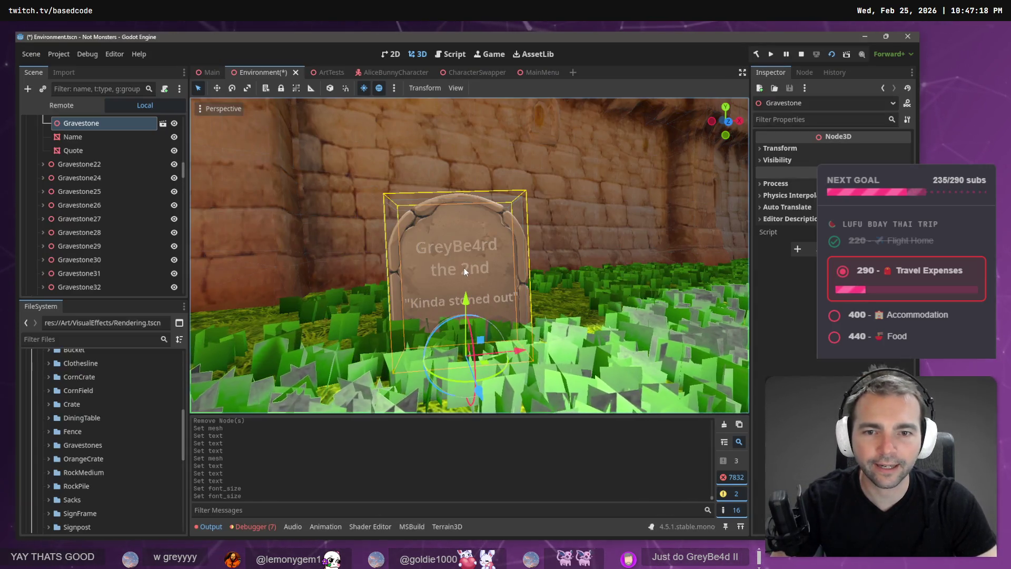
left_click(72, 136)
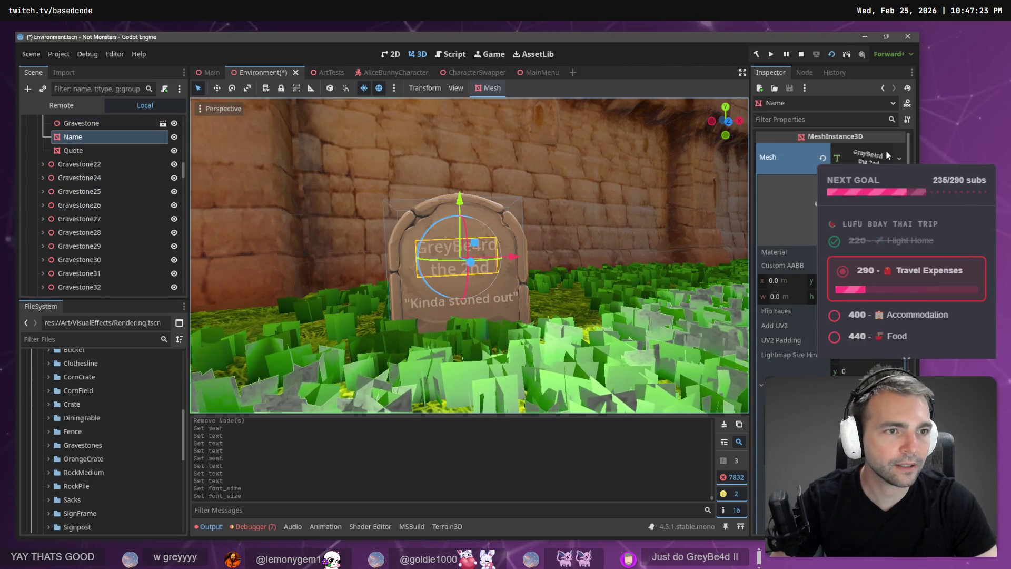
left_click(868, 157)
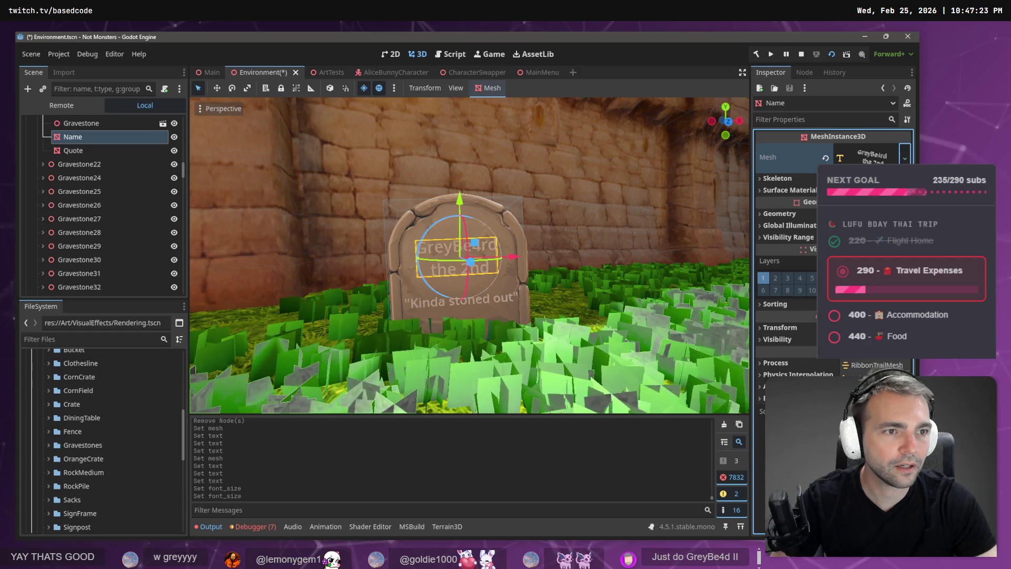
left_click(868, 156)
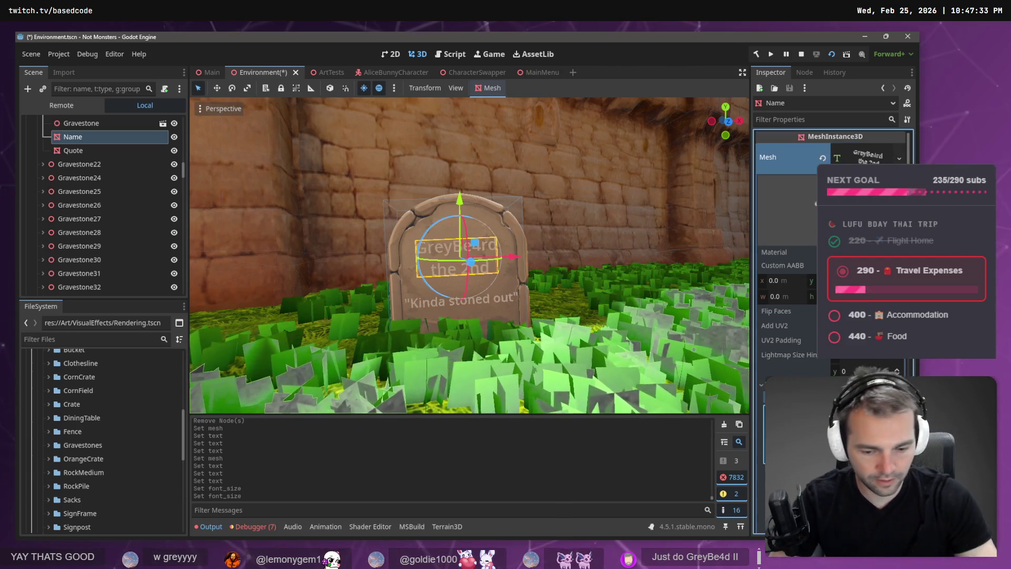
key("BackSpace")
key("BackSpace")
key("BackSpace")
type("II")
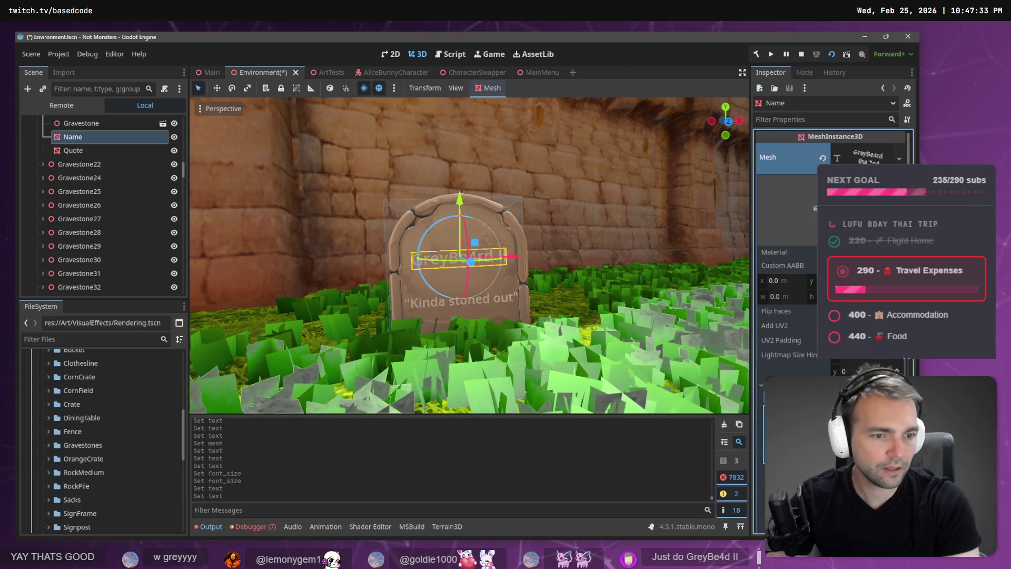
left_click(631, 222)
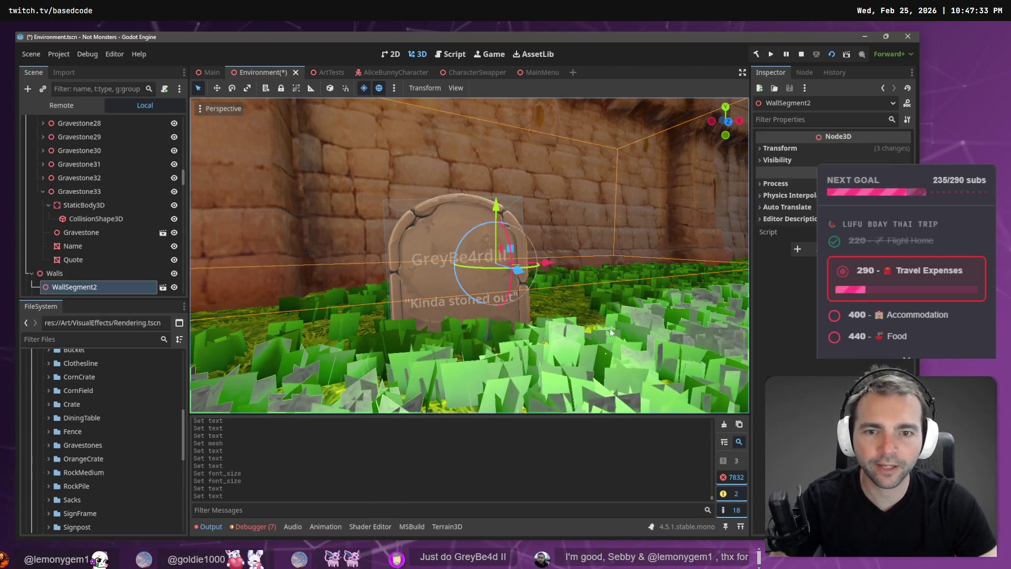
- Fly the camera in to frame the renamed gravestone for a screenshot
left_click(611, 295)
key("w")
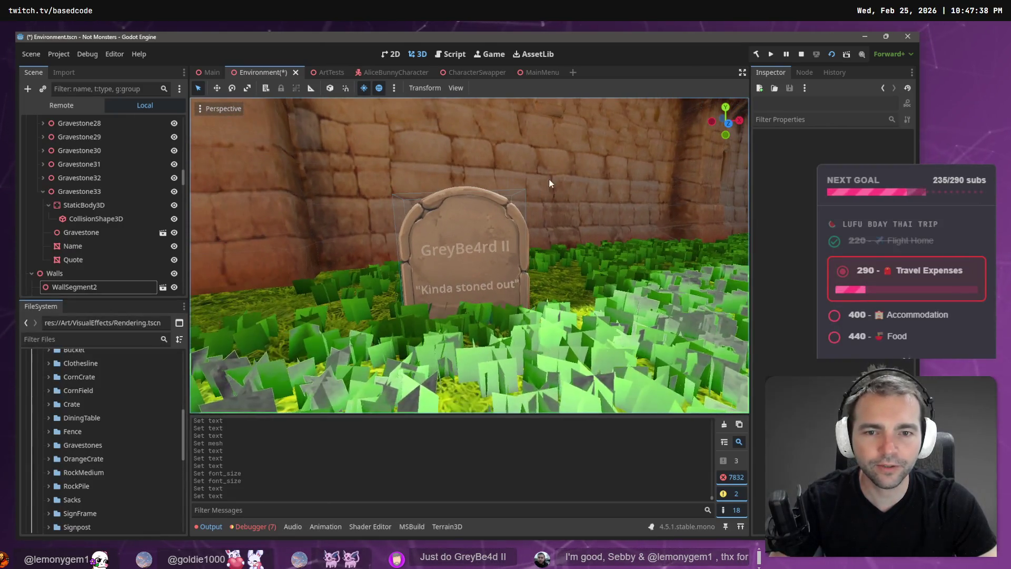
key("ctrl+Print")
- Snip the 'GreyBe4rd II' gravestone and paste it, enlarged, under its heading on the board
mouse_move(541, 172)
left_mouse_down()
mouse_move(359, 374)
mouse_move(376, 372)
left_mouse_up()
key("alt+Tab")
key("ctrl+v")
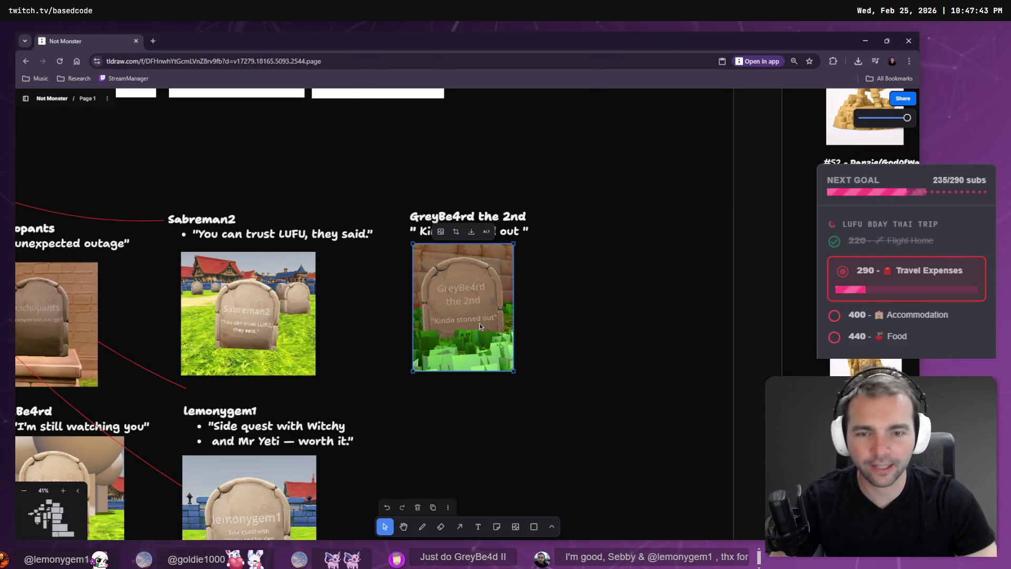
mouse_move(480, 327)
left_mouse_down()
mouse_move(449, 284)
mouse_move(491, 337)
mouse_move(545, 358)
left_mouse_up()
scroll(544, 358, "down", 1)
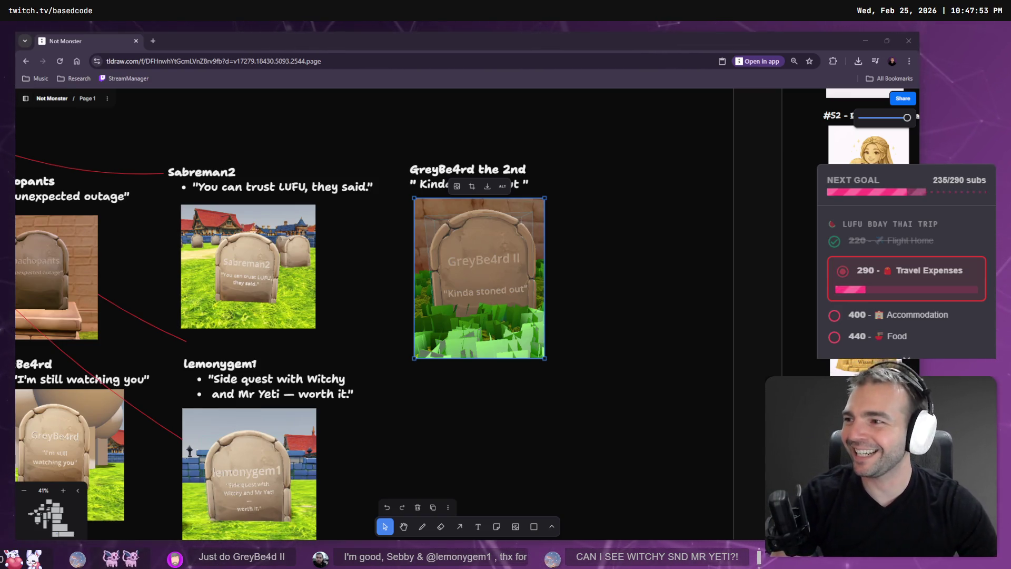
key("Tab")
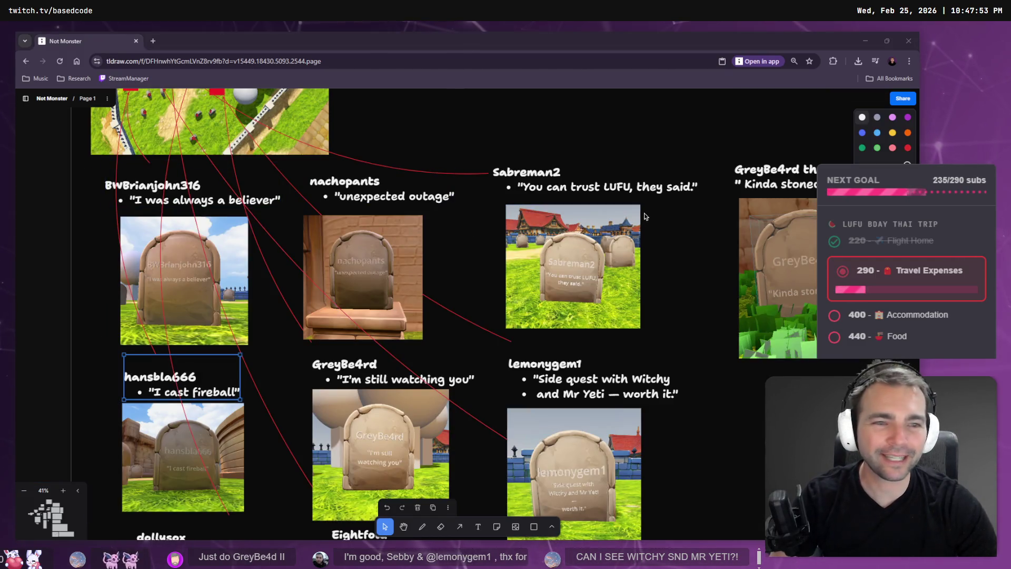
key("alt+Tab")
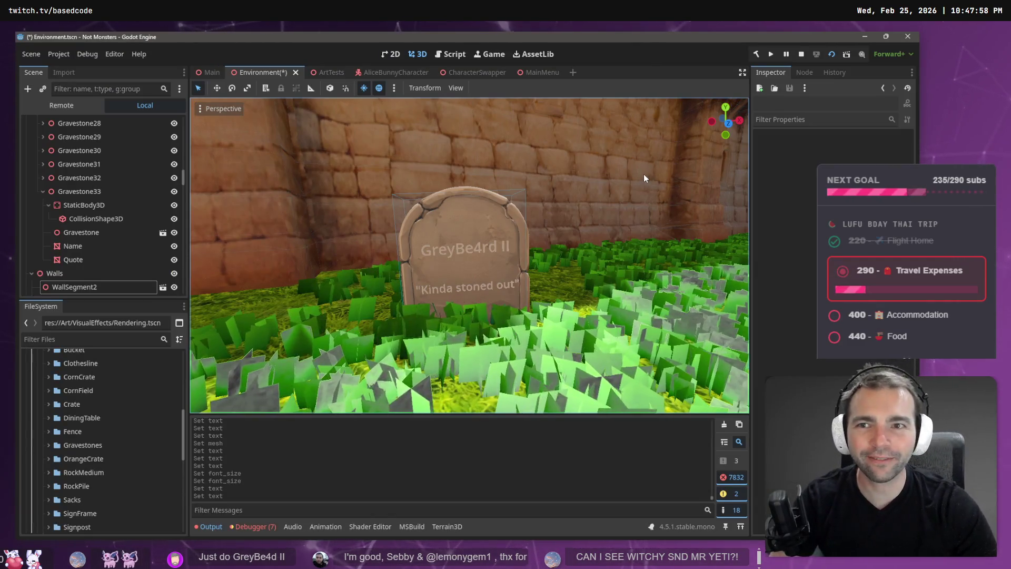
- Save the Environment scene, switch to the Main scene, and run the game with F5
key("ctrl+s")
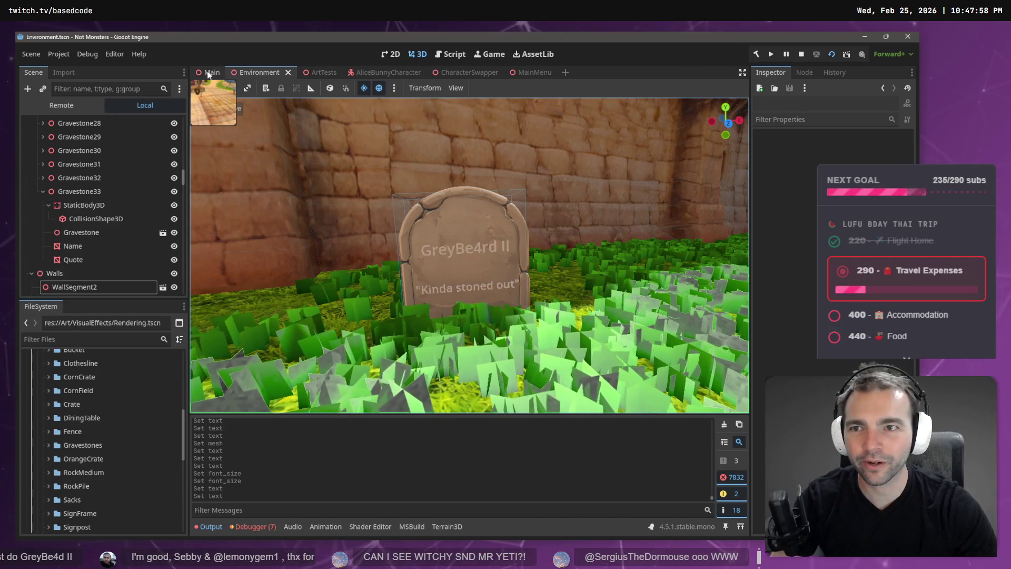
left_click(209, 74)
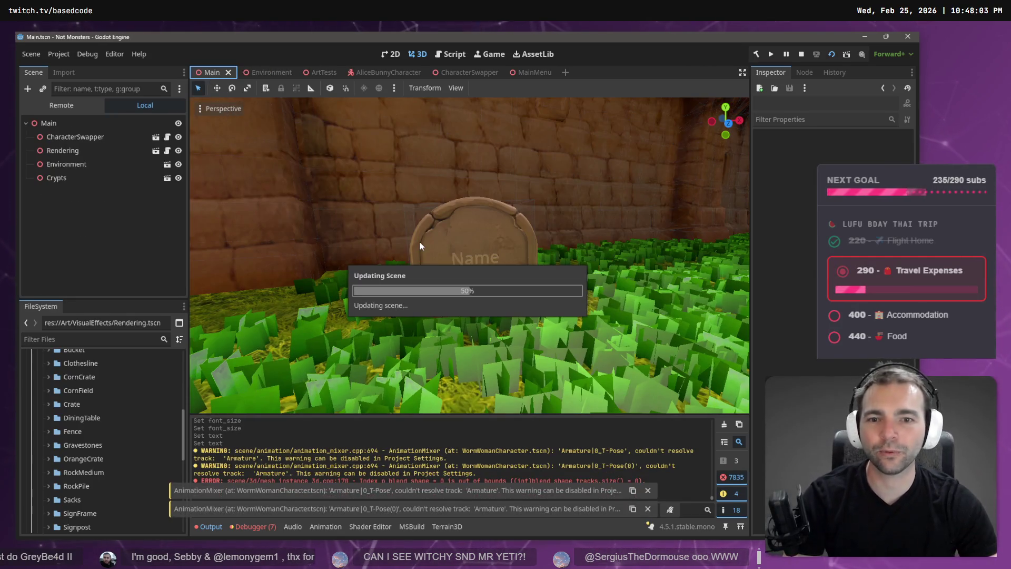
key("F5")
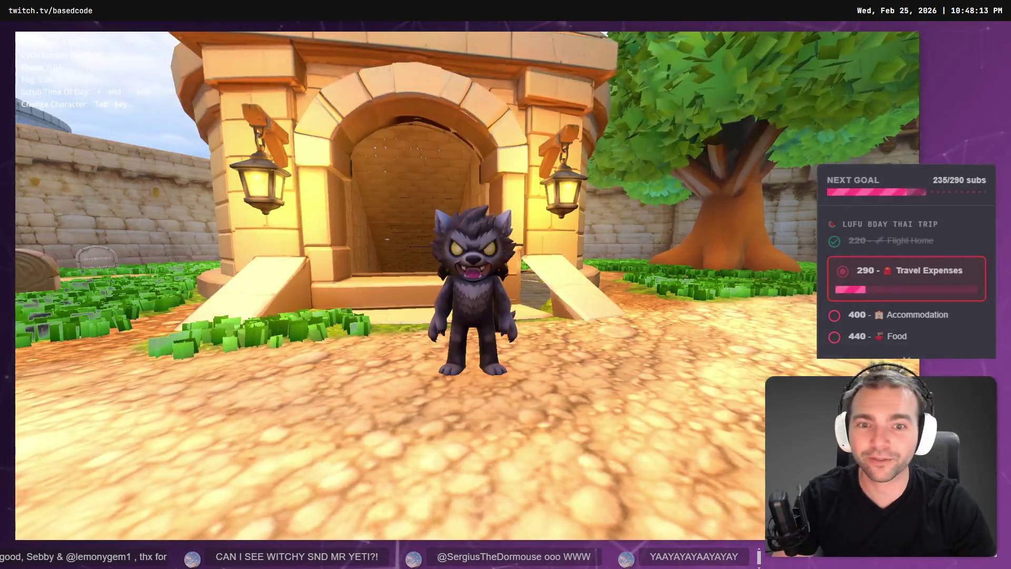
- Swap to another character and run it along the village path past the graveyard
key("w")
key("Tab")
key("Tab")
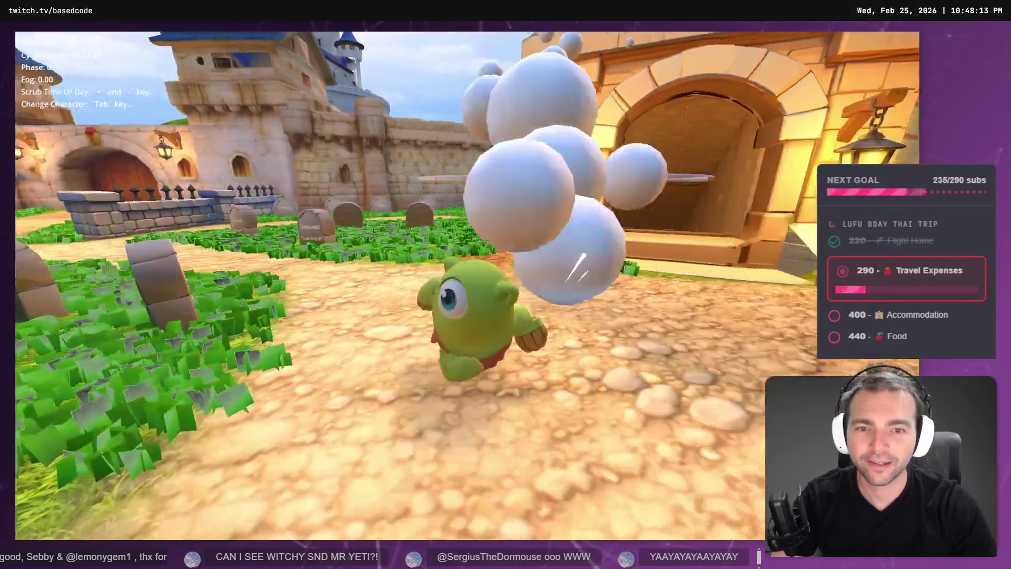
key("Tab")
key("Tab")
key("Tab")
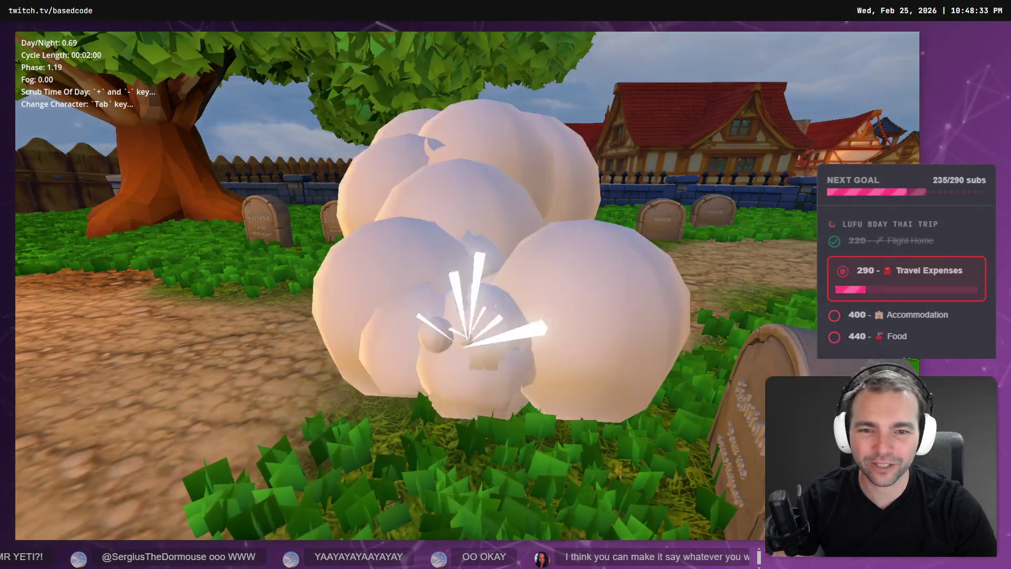
key("w")
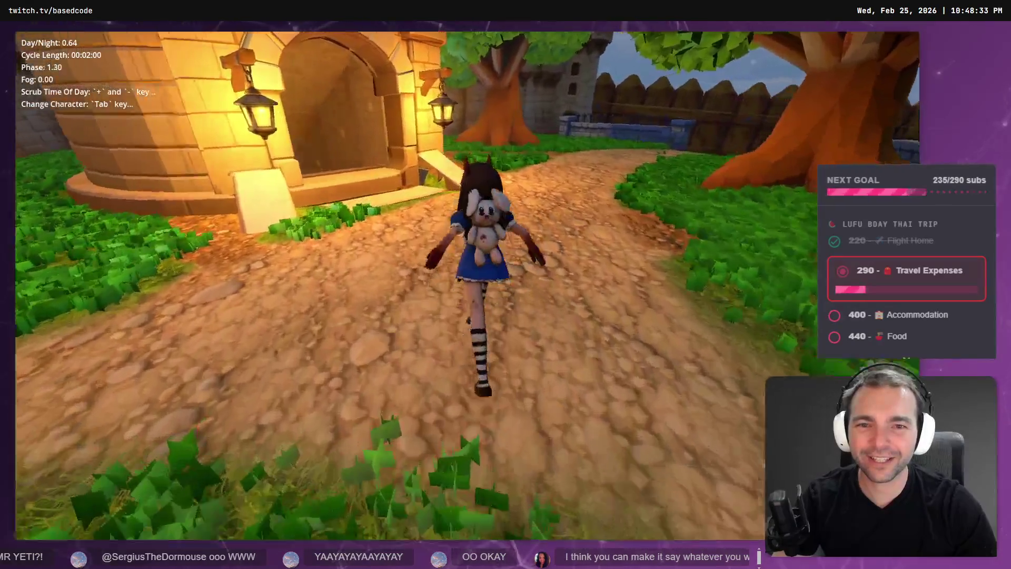
key("w")
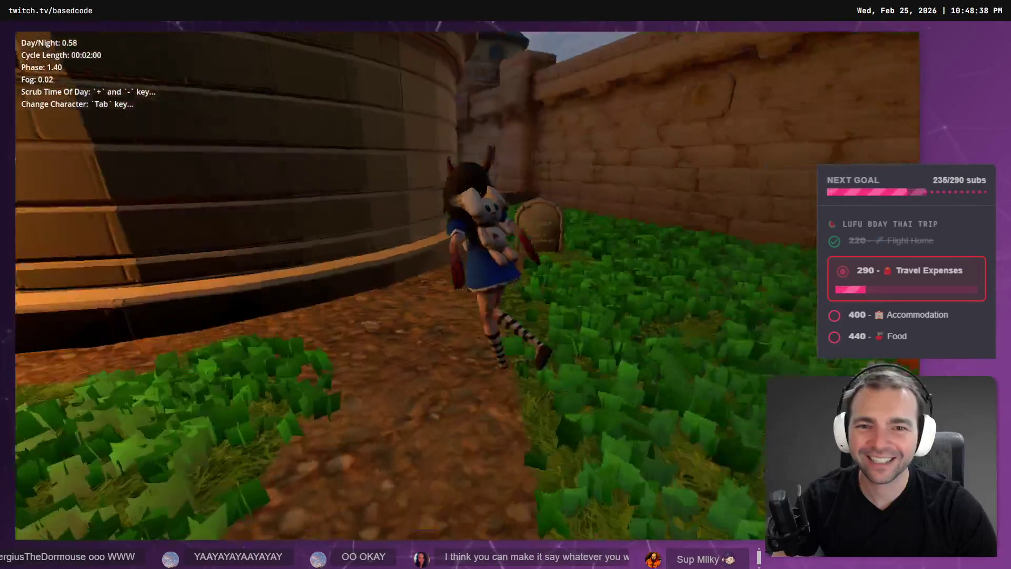
key("w")
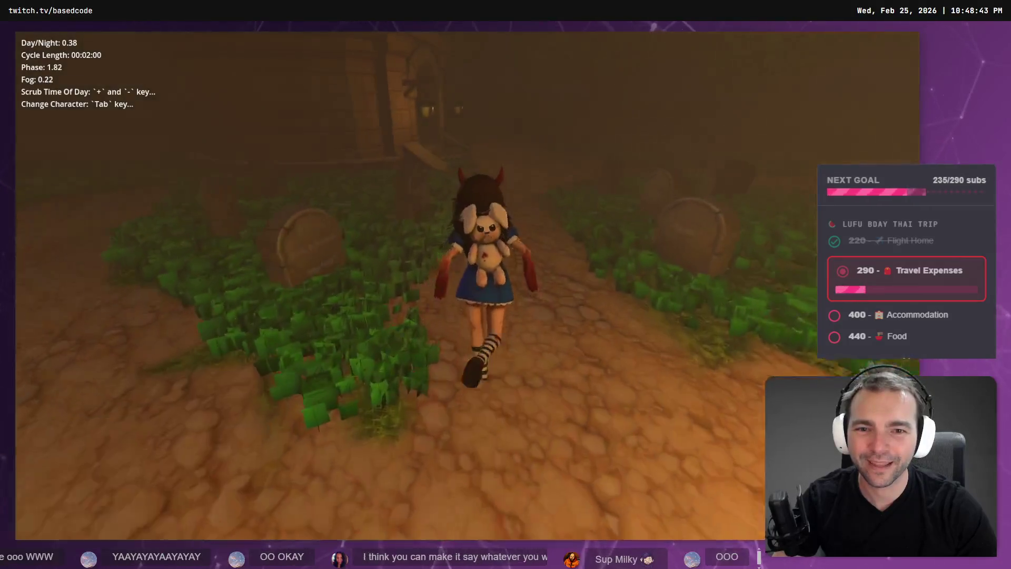
key("w")
key("w")
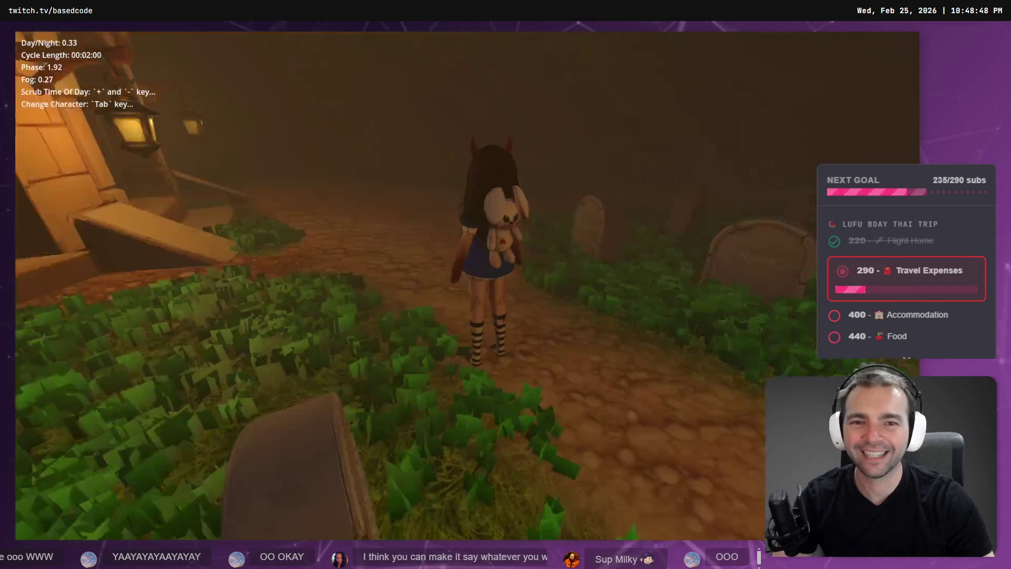
key("s")
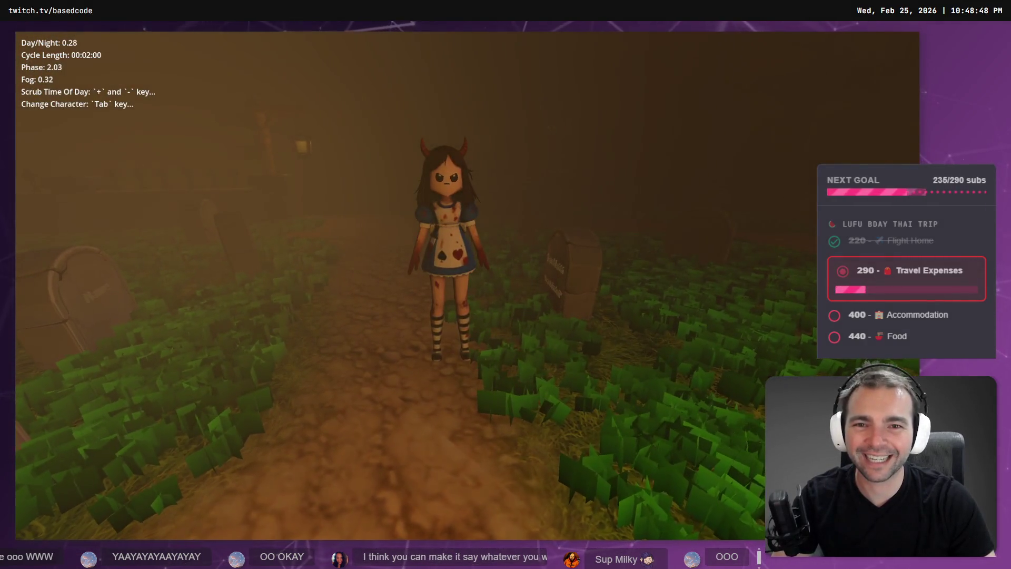
key("w")
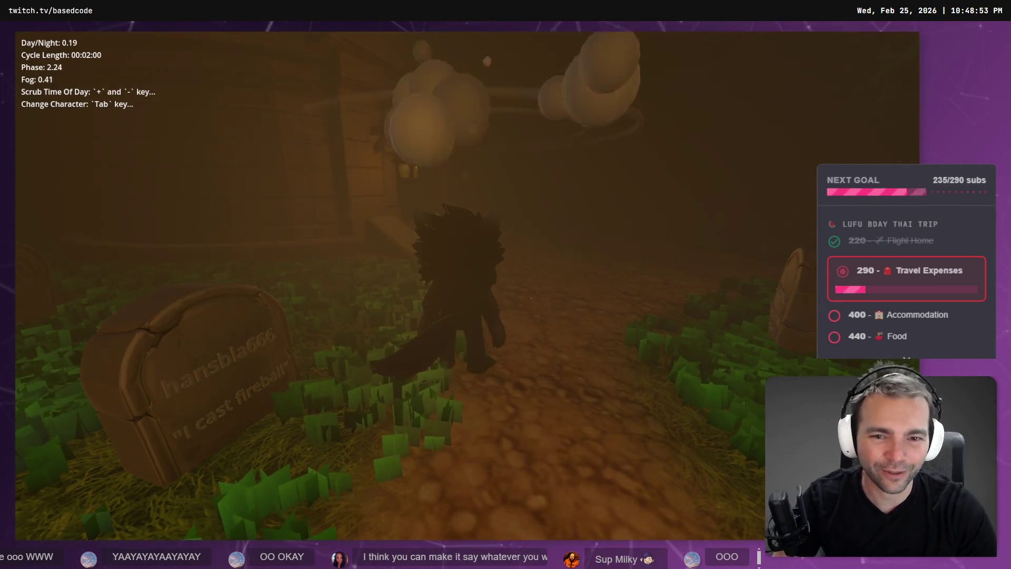
- Cycle through three more playable characters with Tab
key("Tab")
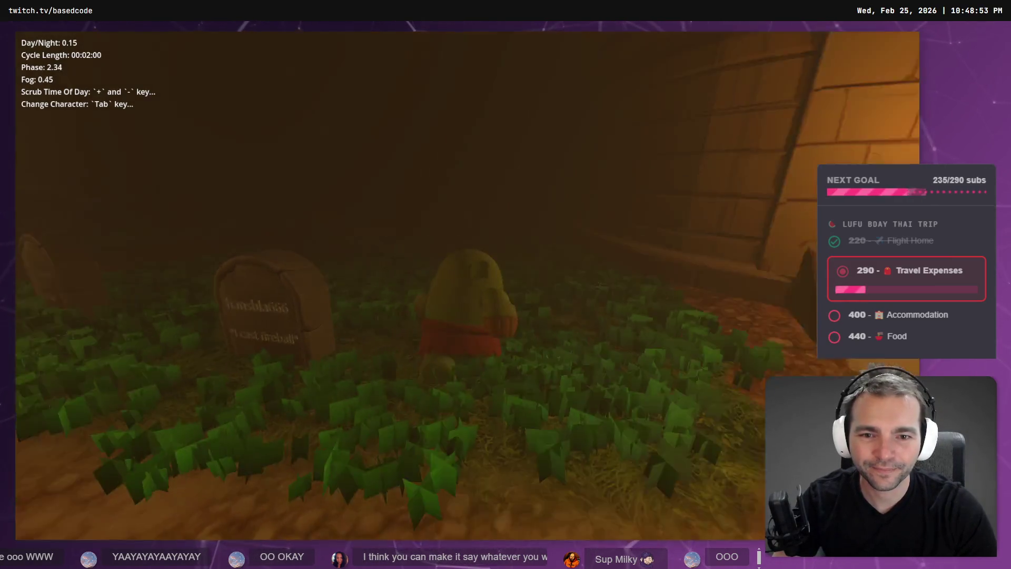
key("Tab")
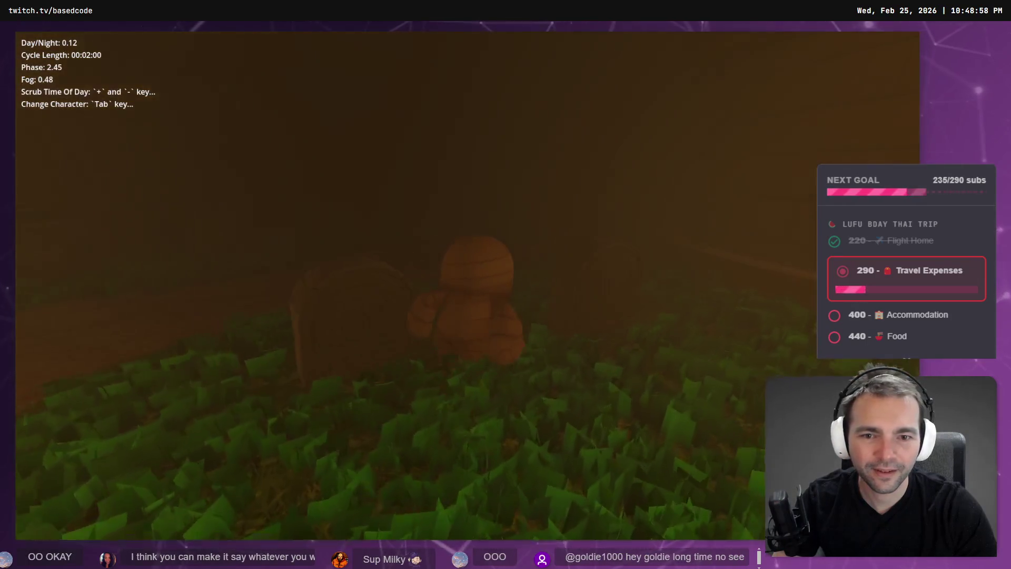
key("Tab")
key("Tab")
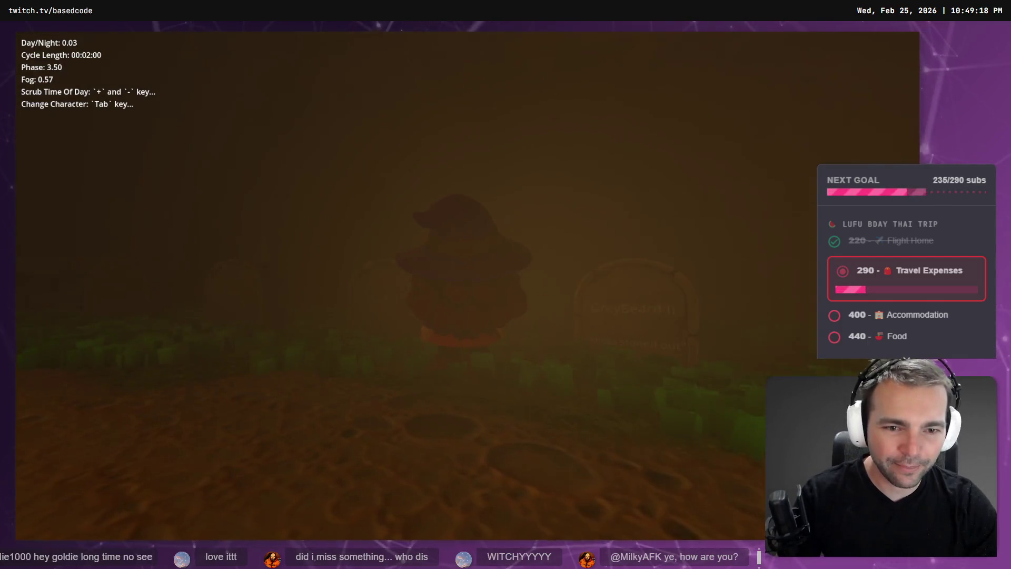
- Scrub to bright daylight, walk the character toward the wooden house, then stop the game with F8
key("plus")
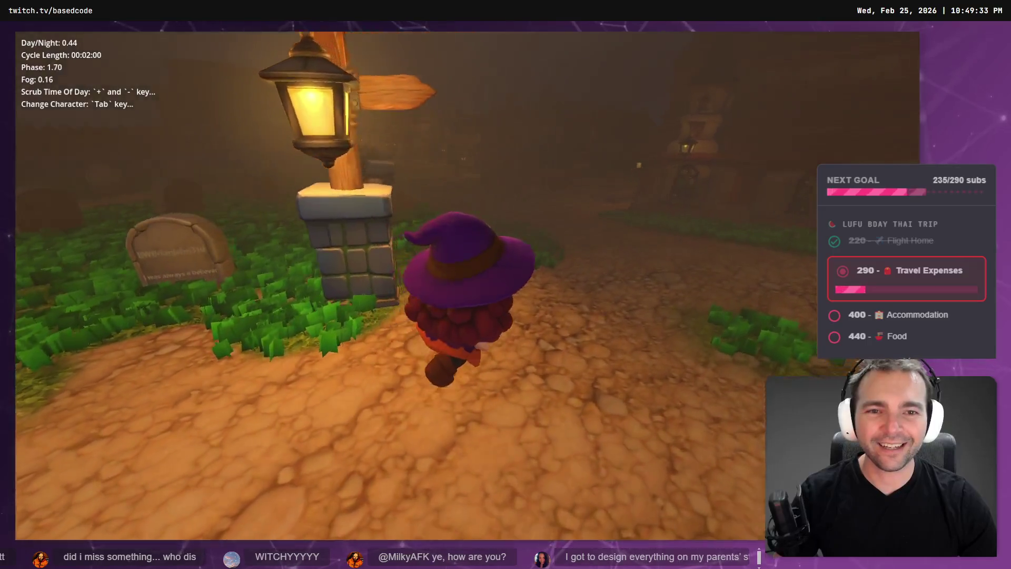
key("w")
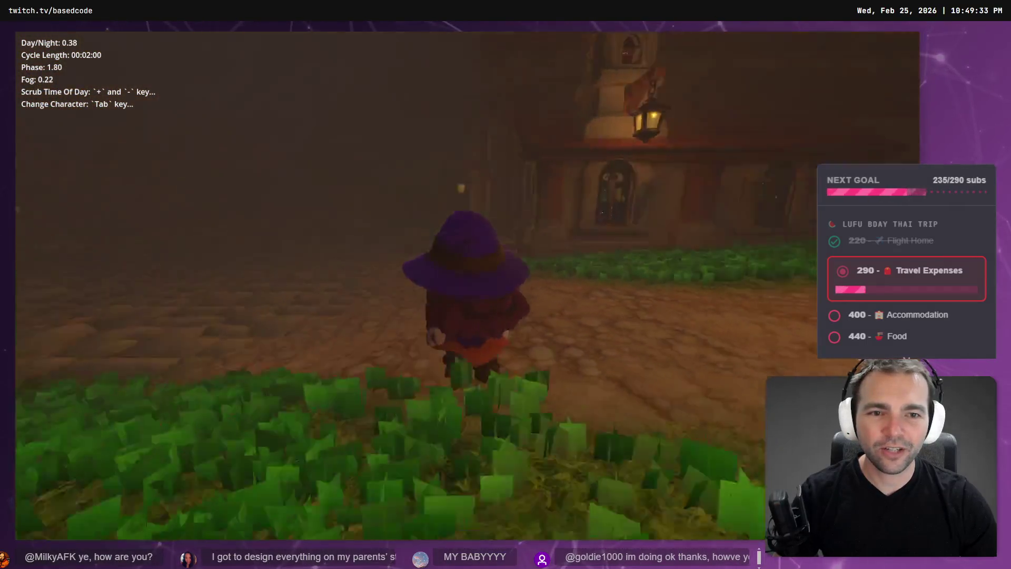
key("a")
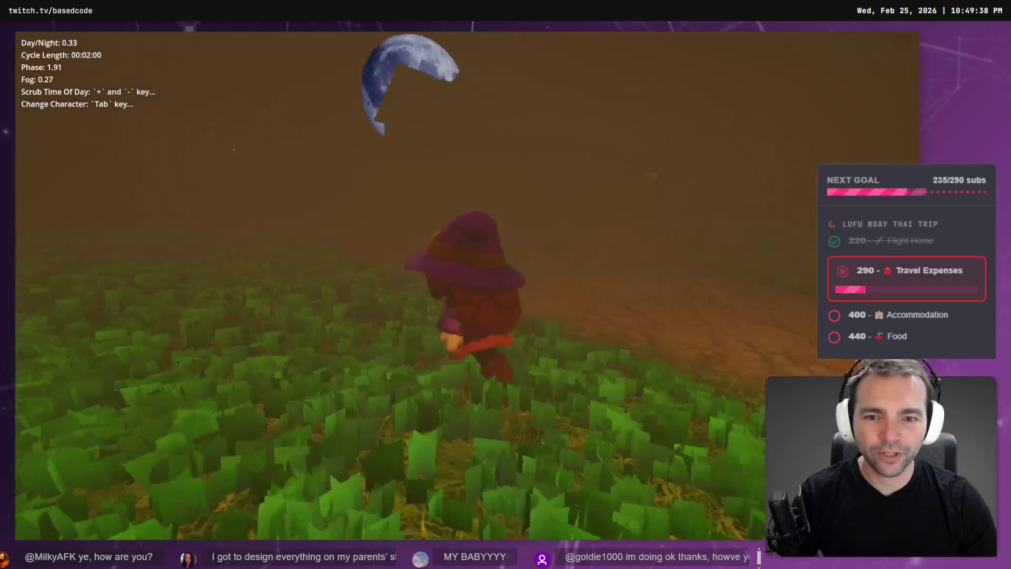
key("w")
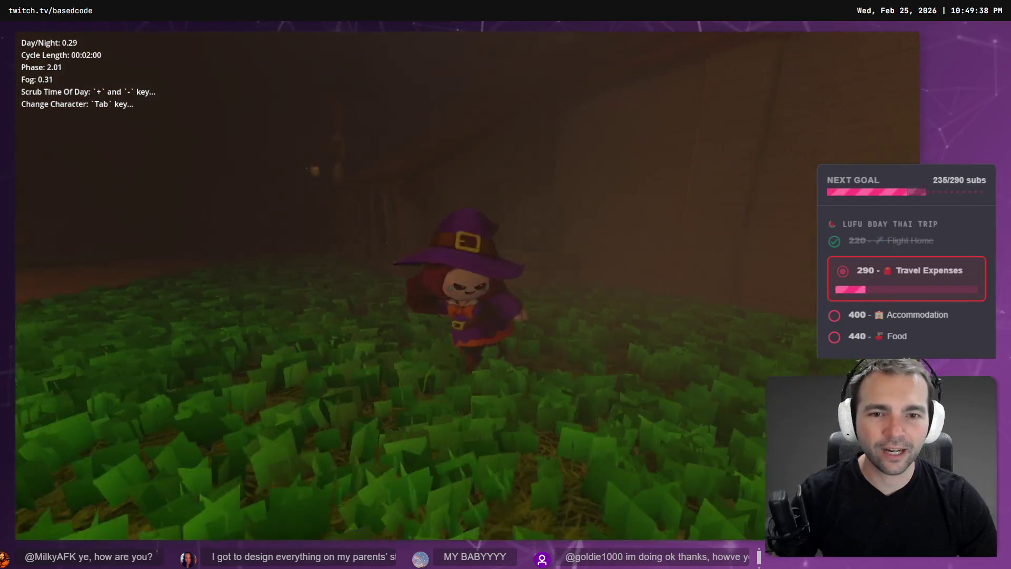
key("a")
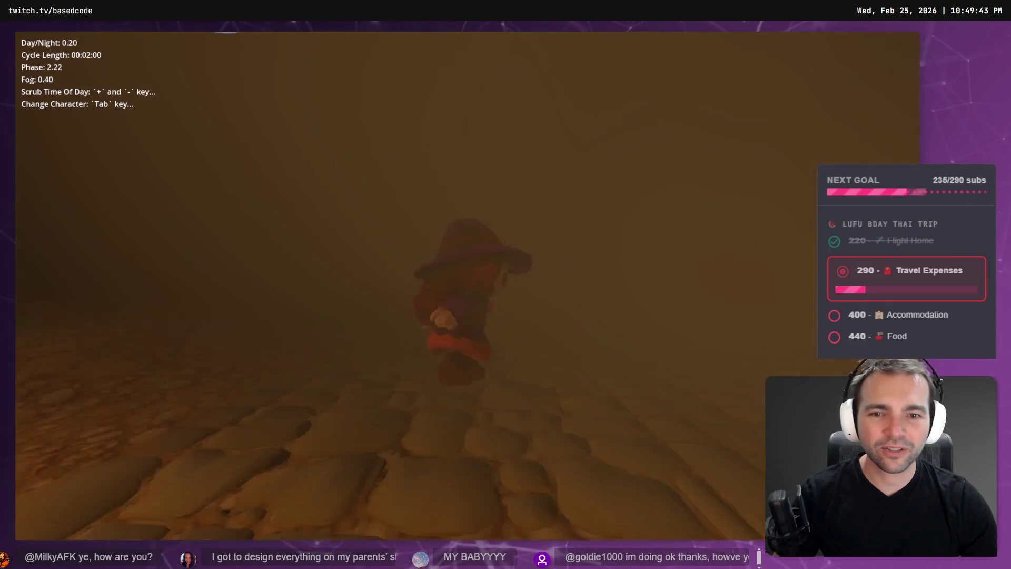
key("s")
key("F8")
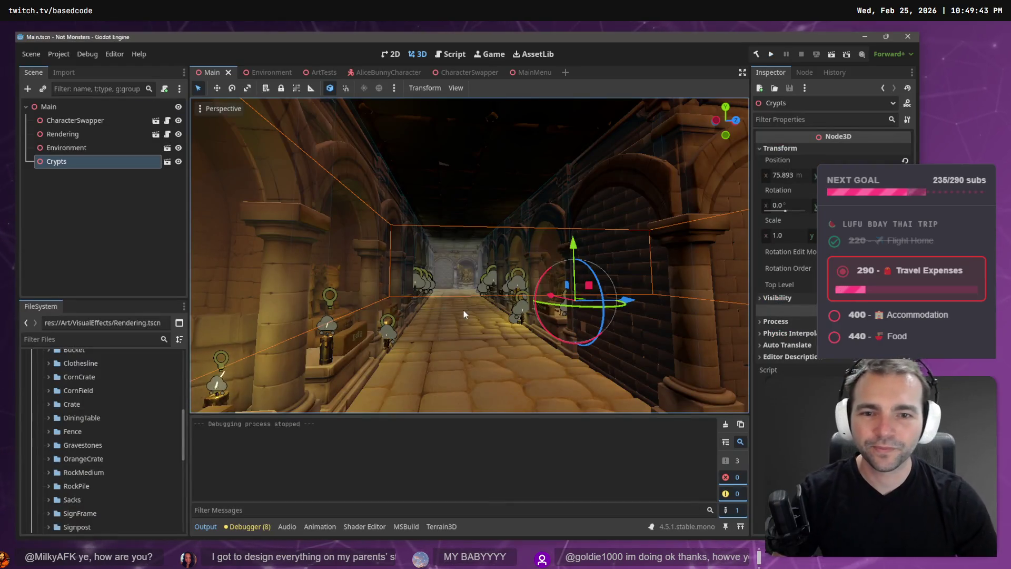
- Switch to the MainMenu scene tab, showing the sunny village street backdrop
left_click(531, 72)
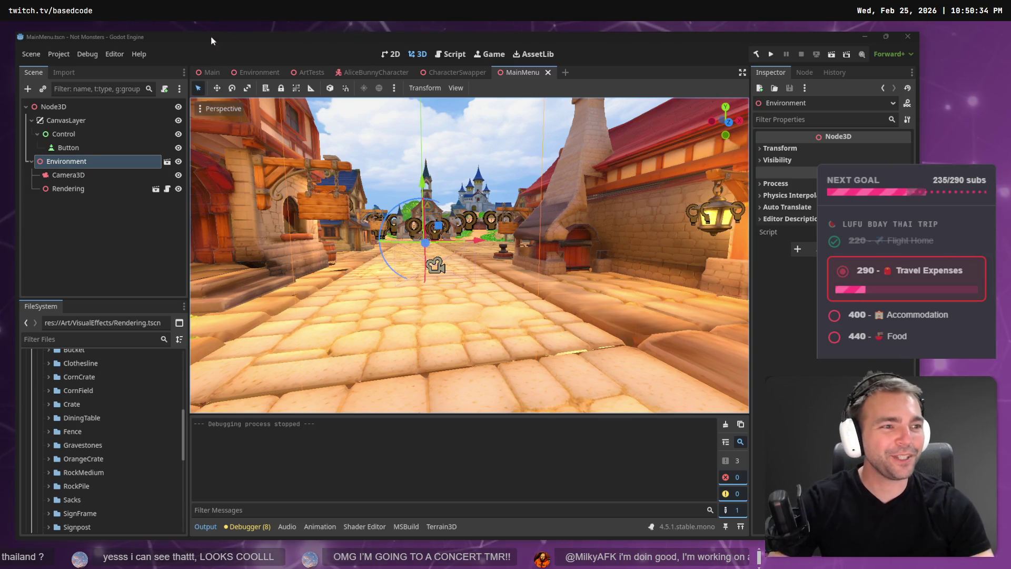
- Download the white-background menu image from ChatGPT and preview it in Photos
key("alt+Tab")
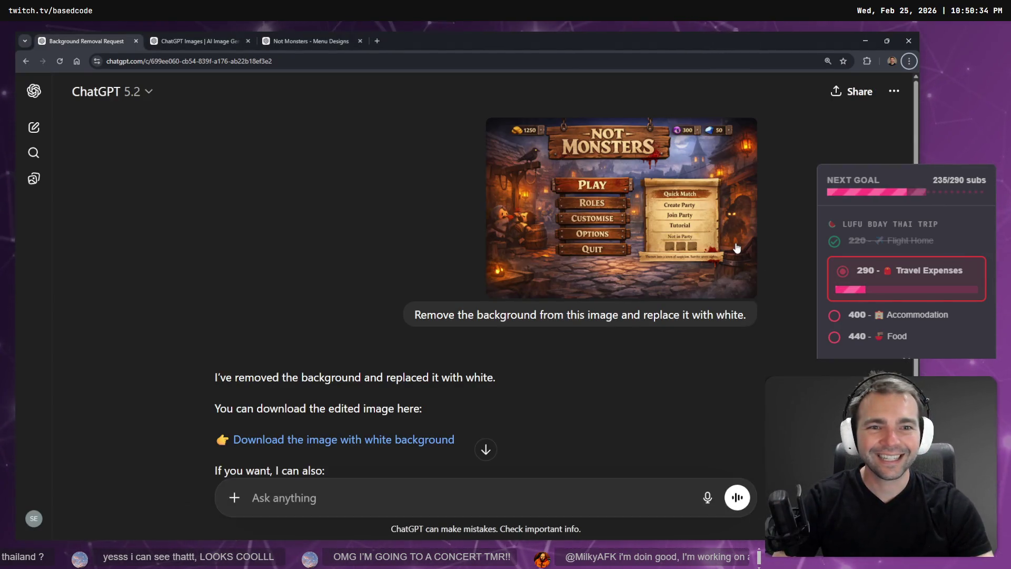
scroll(689, 248, "down", 3)
scroll(689, 249, "up", 3)
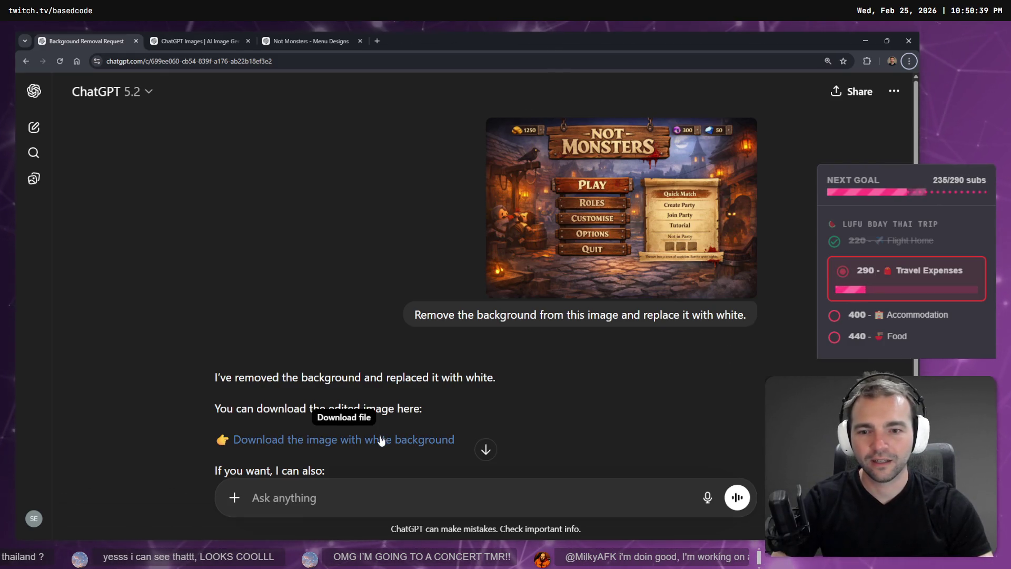
left_click(402, 437)
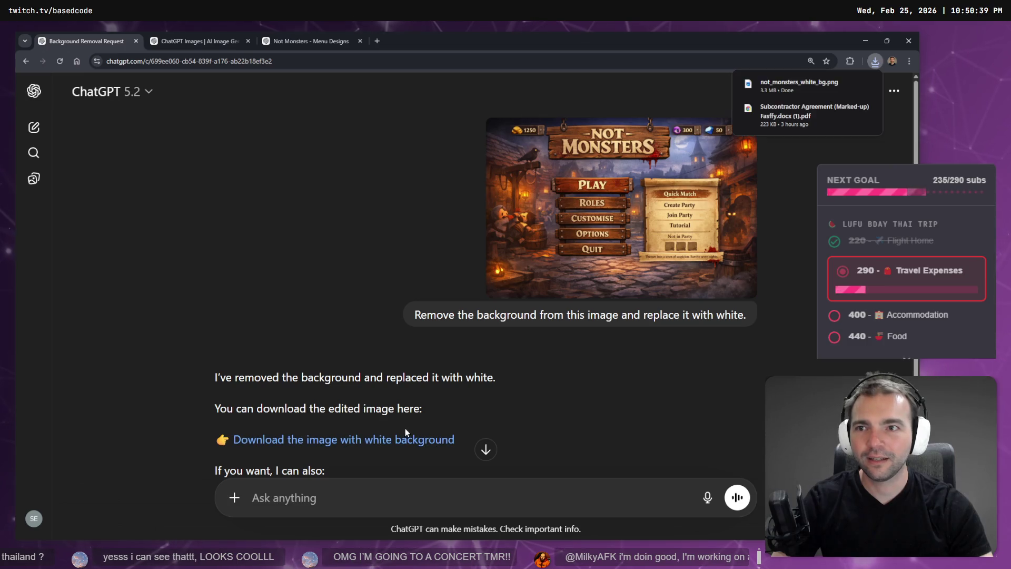
left_click(777, 89)
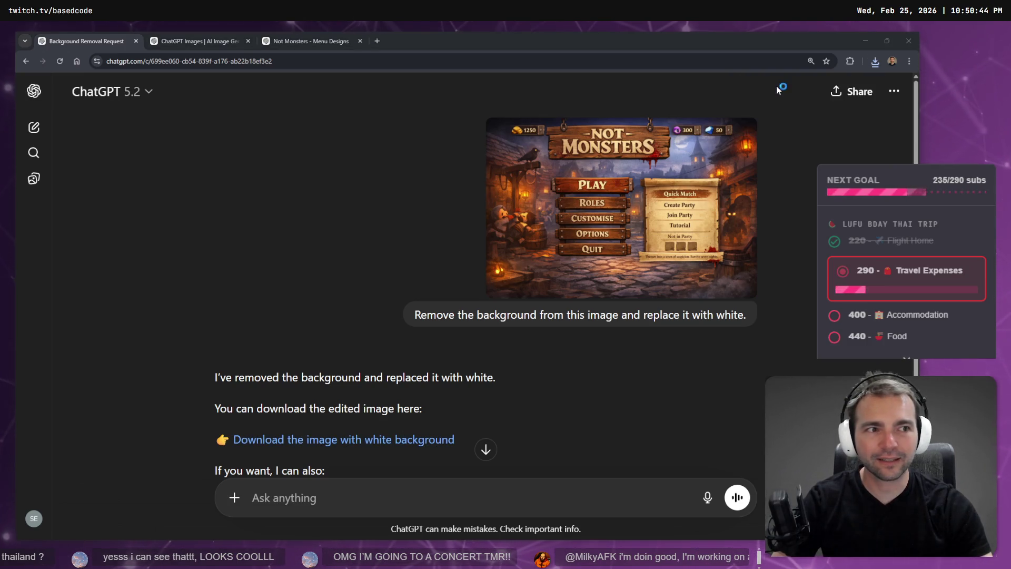
mouse_move(516, 93)
left_mouse_down()
mouse_move(515, 66)
mouse_move(519, 129)
mouse_move(487, 156)
mouse_move(487, 144)
left_mouse_up()
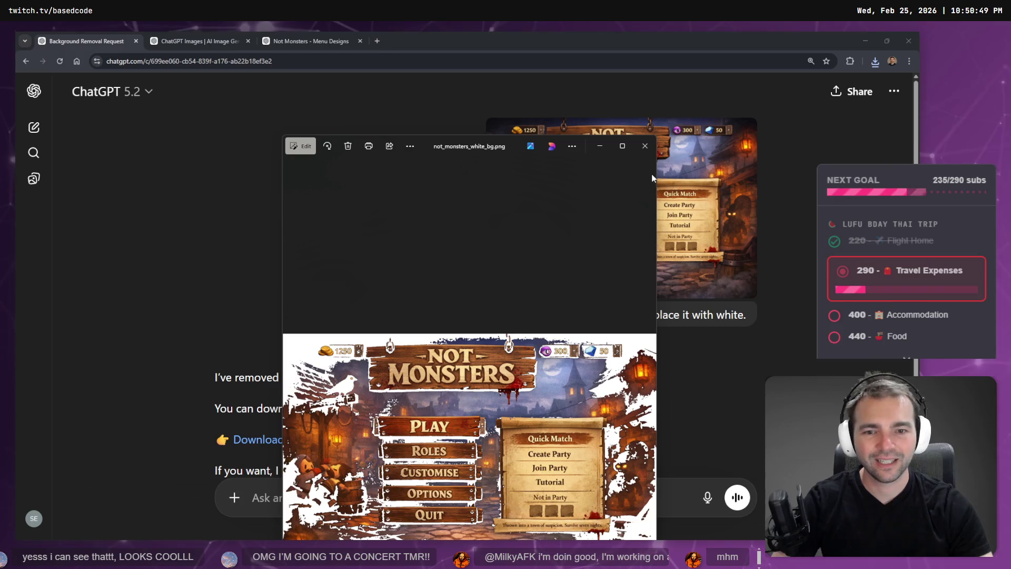
left_click(644, 147)
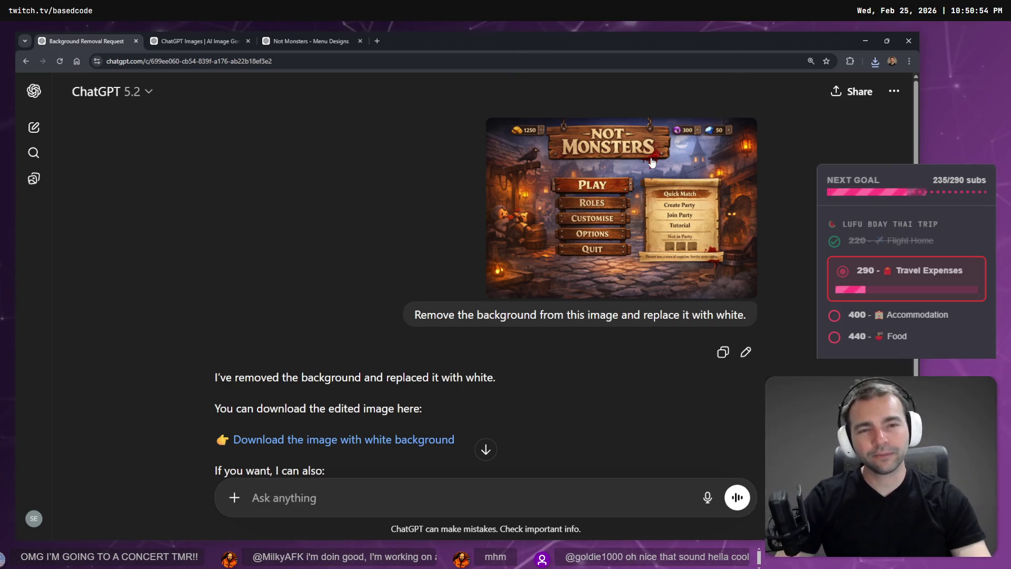
- Review the uploaded menu image, then ask ChatGPT for an open-source font matching its lettering
scroll(561, 323, "down", 3)
scroll(560, 323, "up", 3)
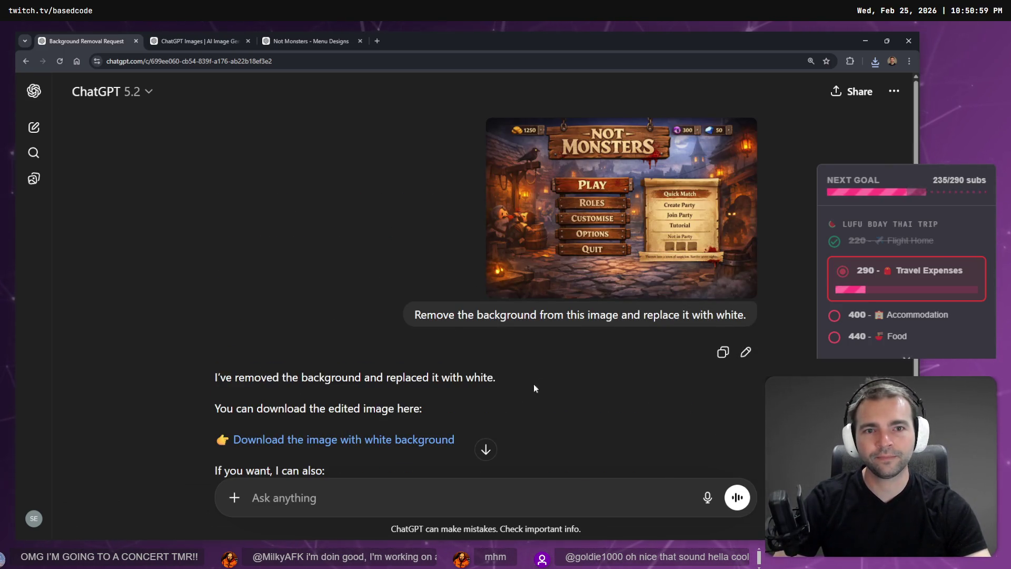
scroll(537, 382, "down", 1)
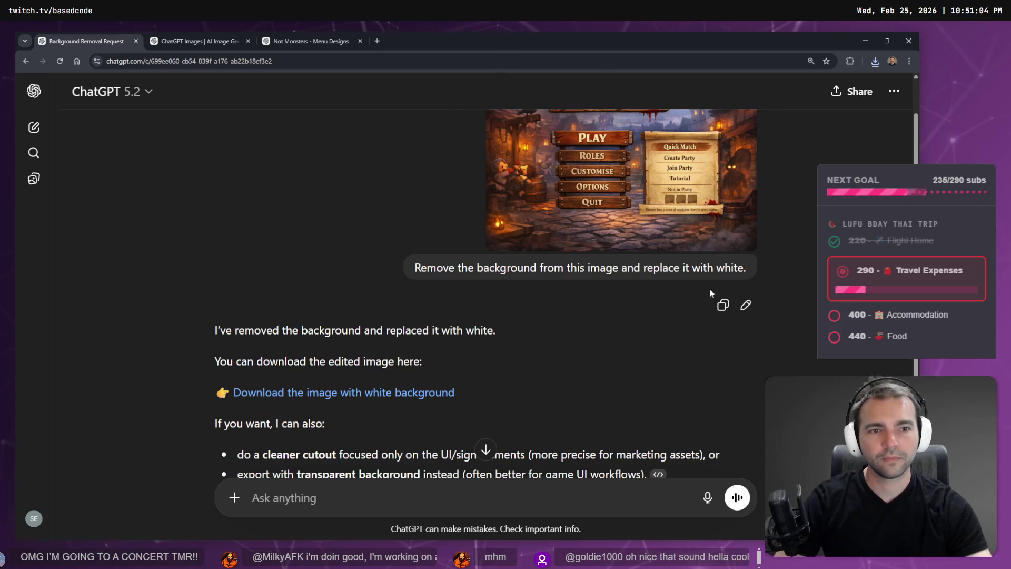
left_click(746, 306)
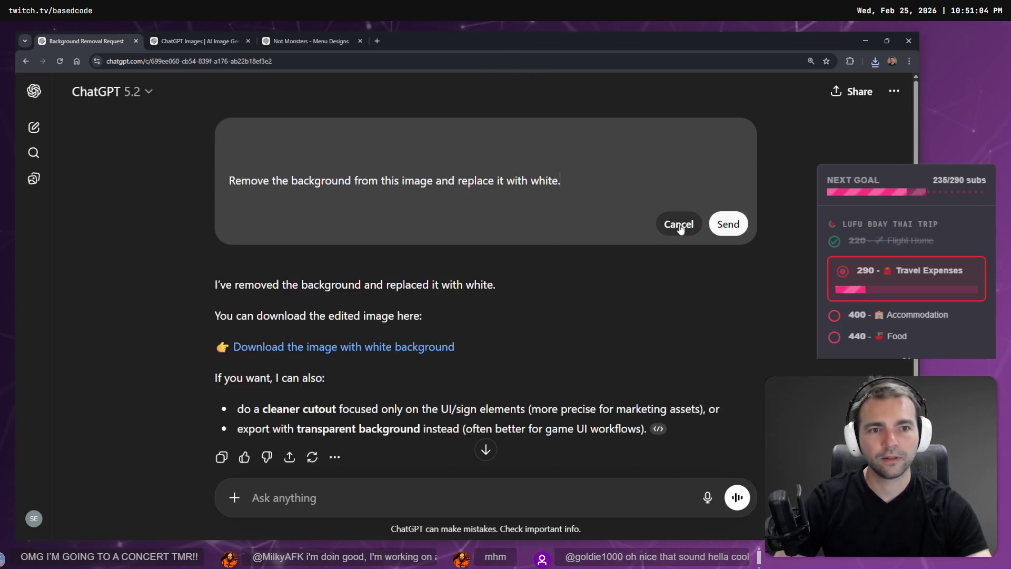
left_click(679, 225)
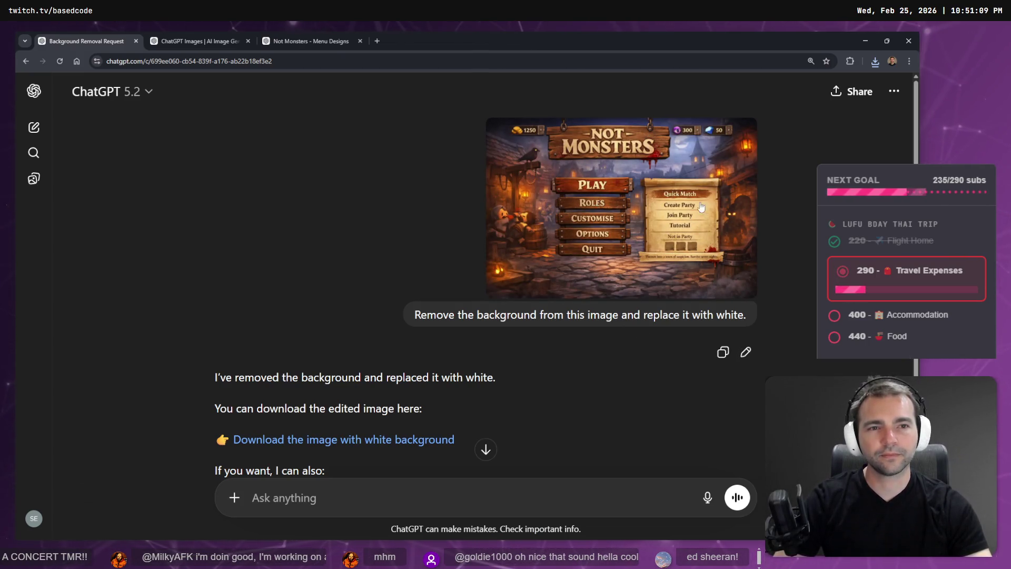
left_click(632, 214)
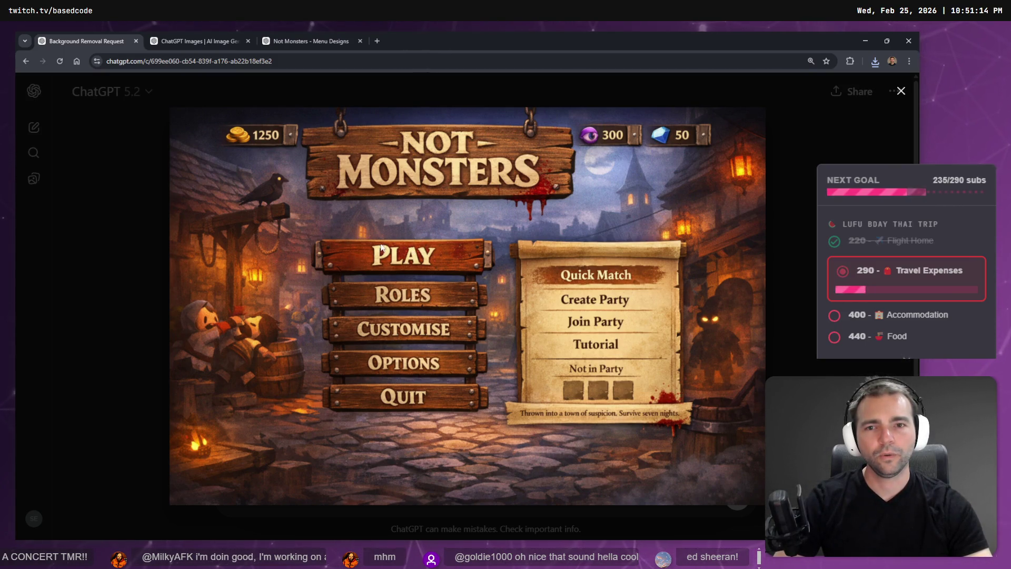
left_click(410, 512)
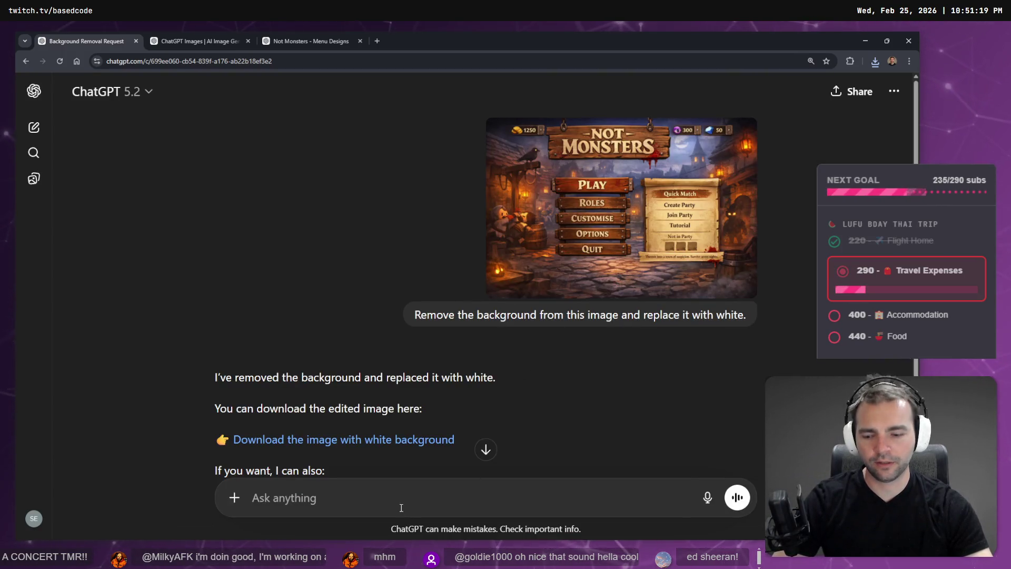
key("super+h")
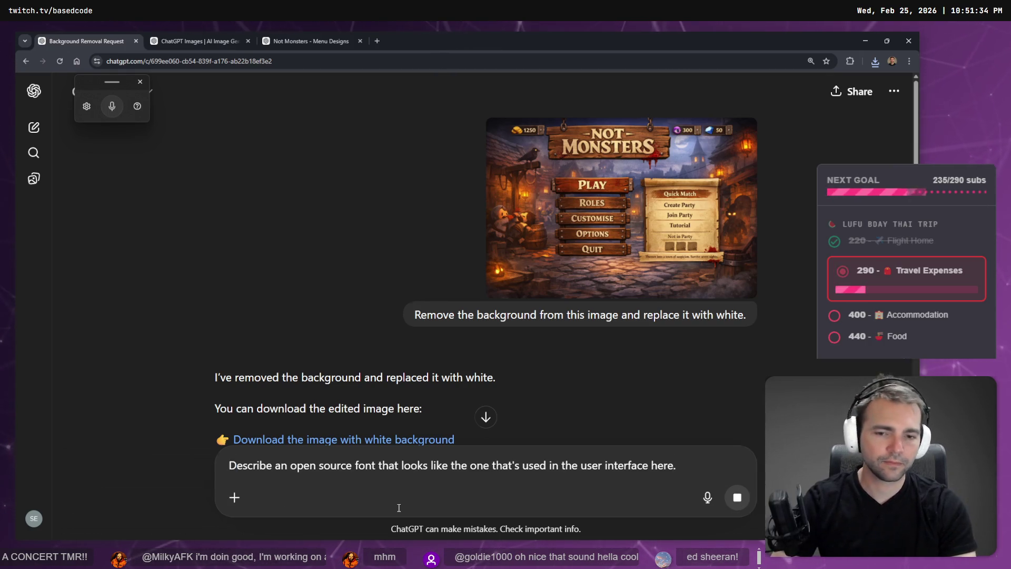
key("Return")
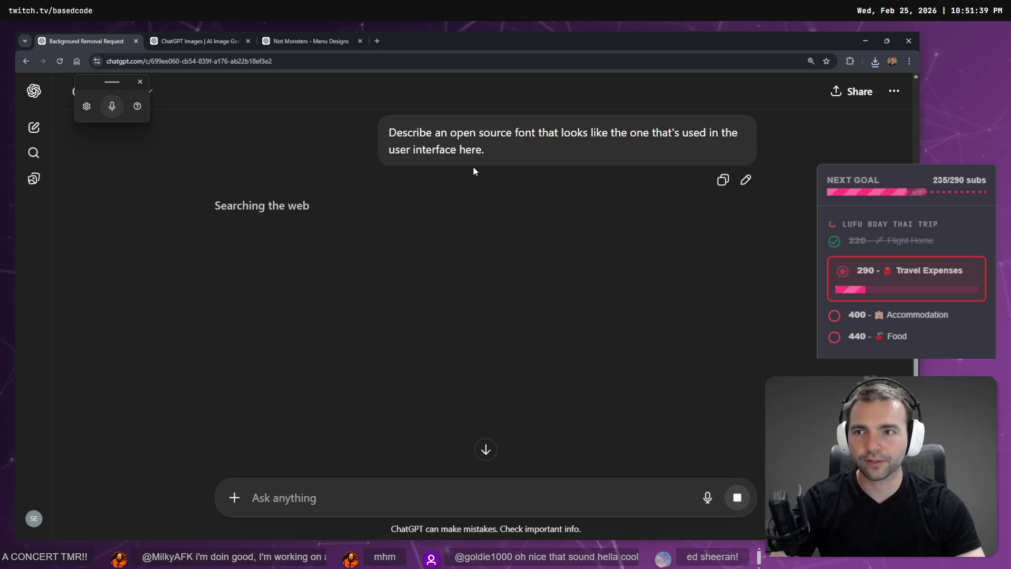
left_click(206, 41)
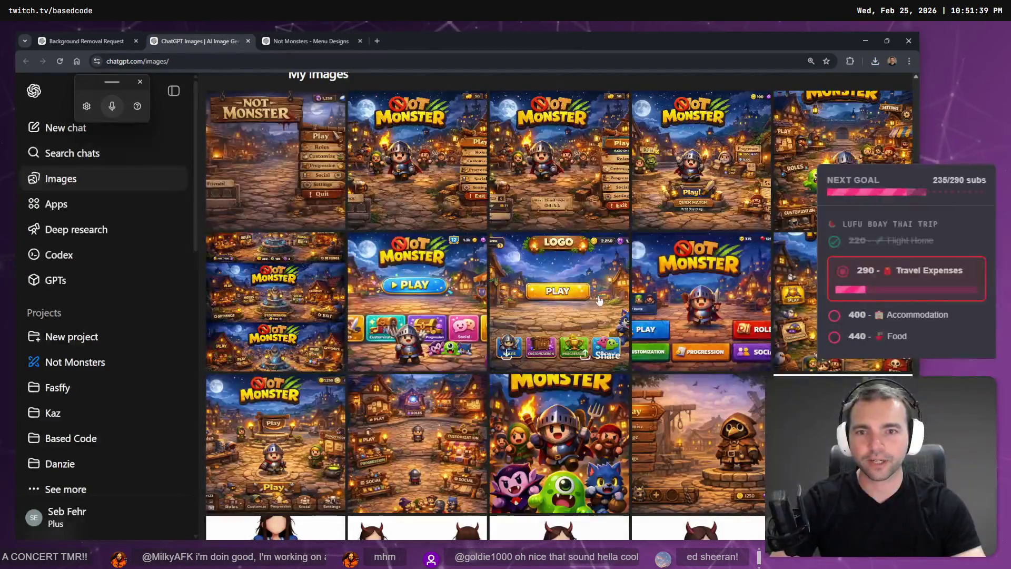
- Browse several Not Monsters designs in My images and open the Medieval village night menu full size
left_click(284, 174)
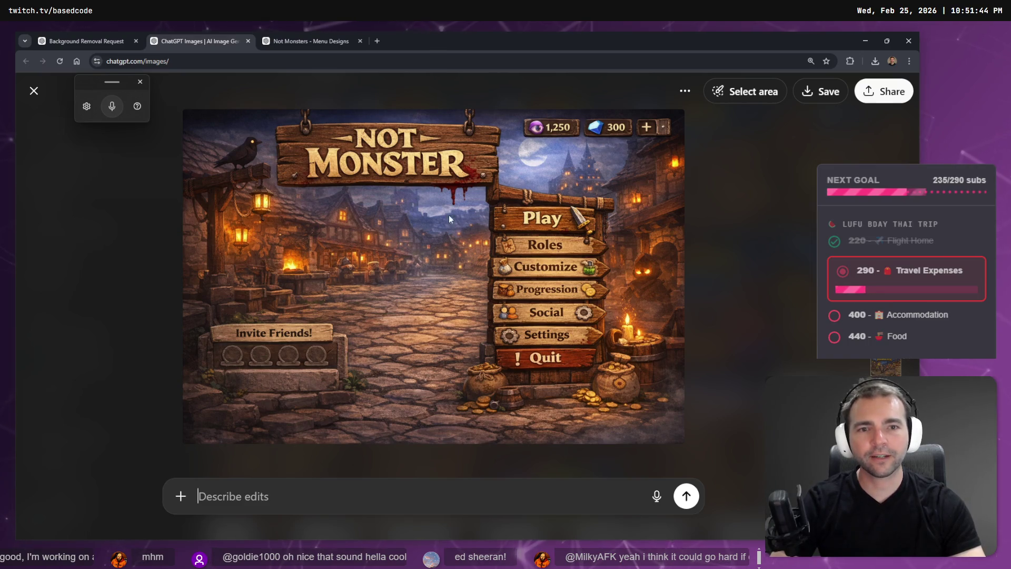
key("Escape")
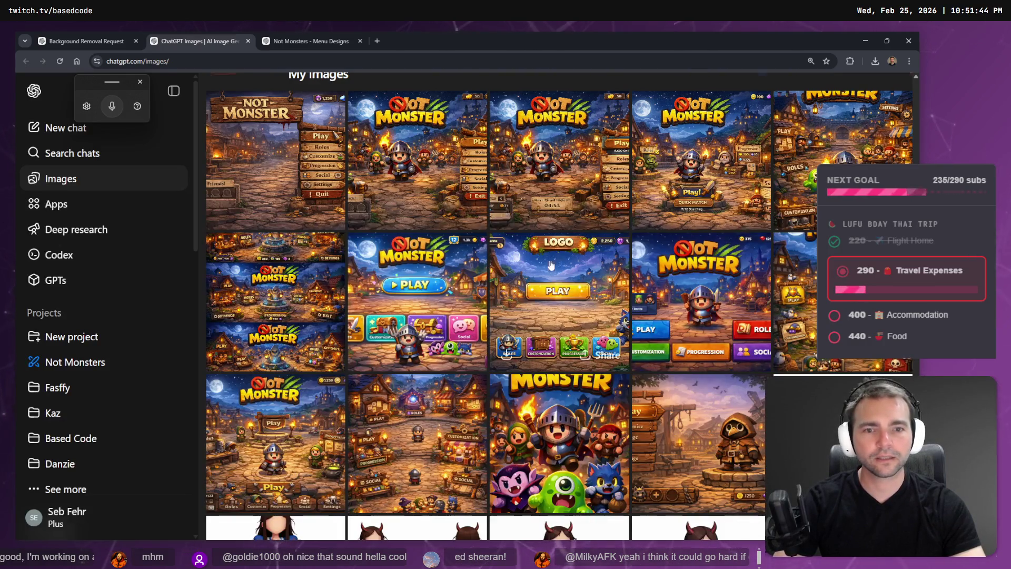
scroll(474, 200, "down", 3)
scroll(753, 261, "up", 5)
scroll(753, 261, "down", 3)
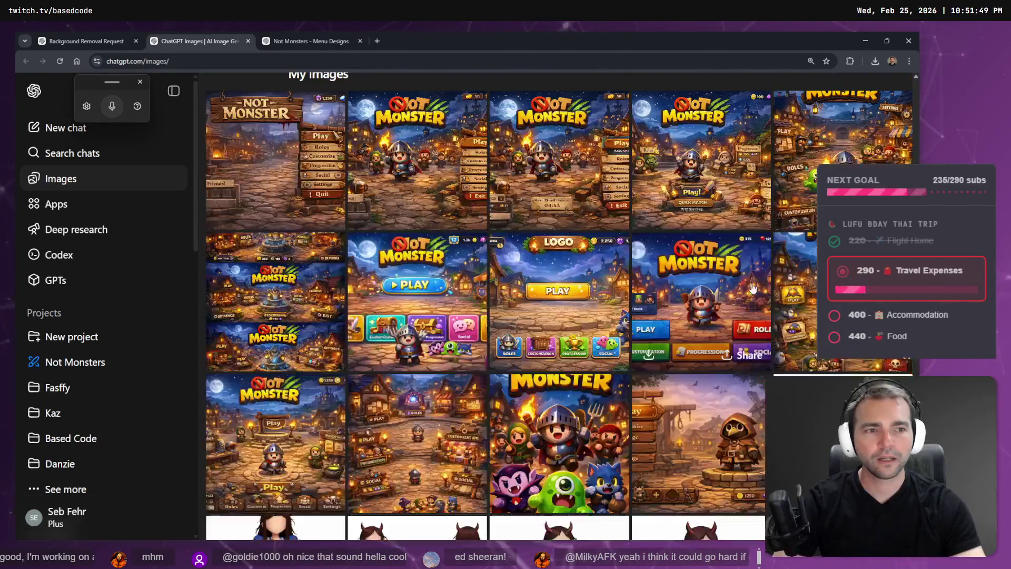
scroll(790, 259, "up", 1)
left_click(790, 259)
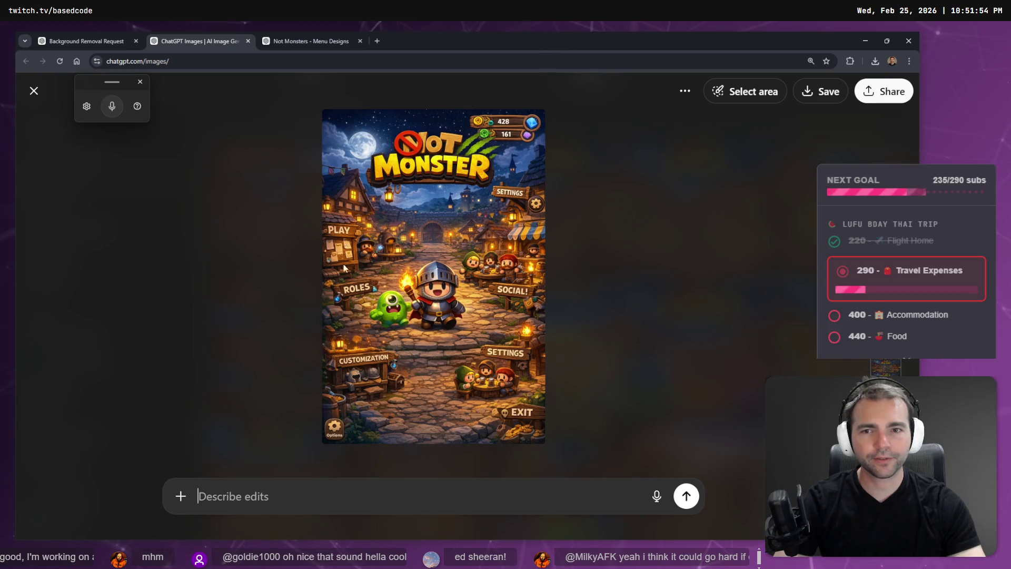
key("Escape")
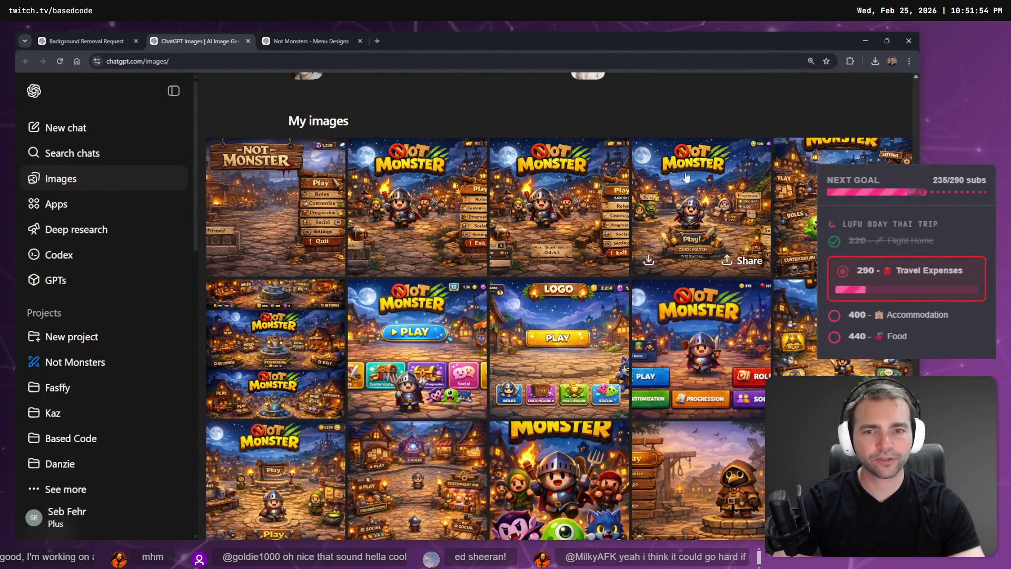
left_click(425, 325)
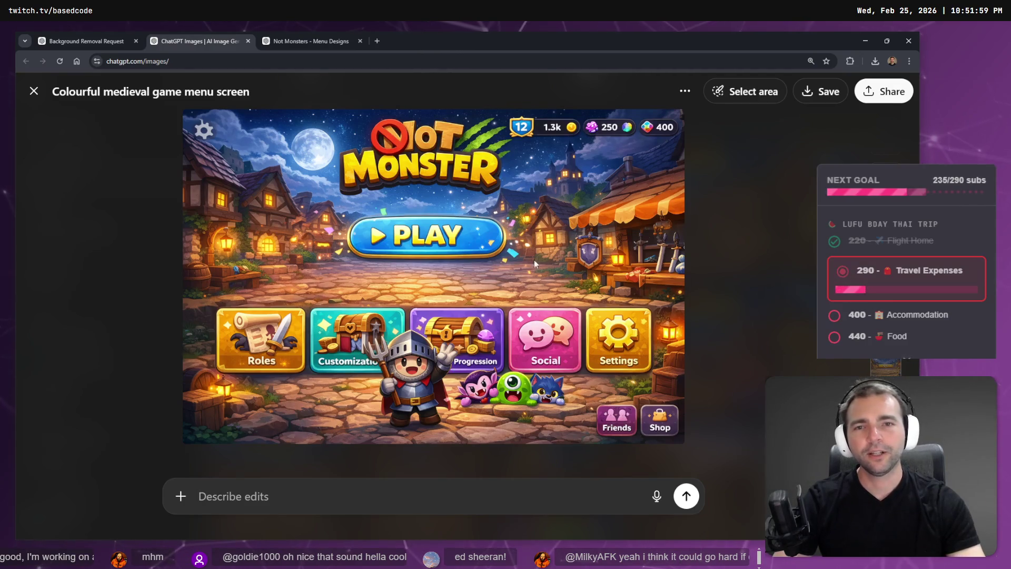
key("Escape")
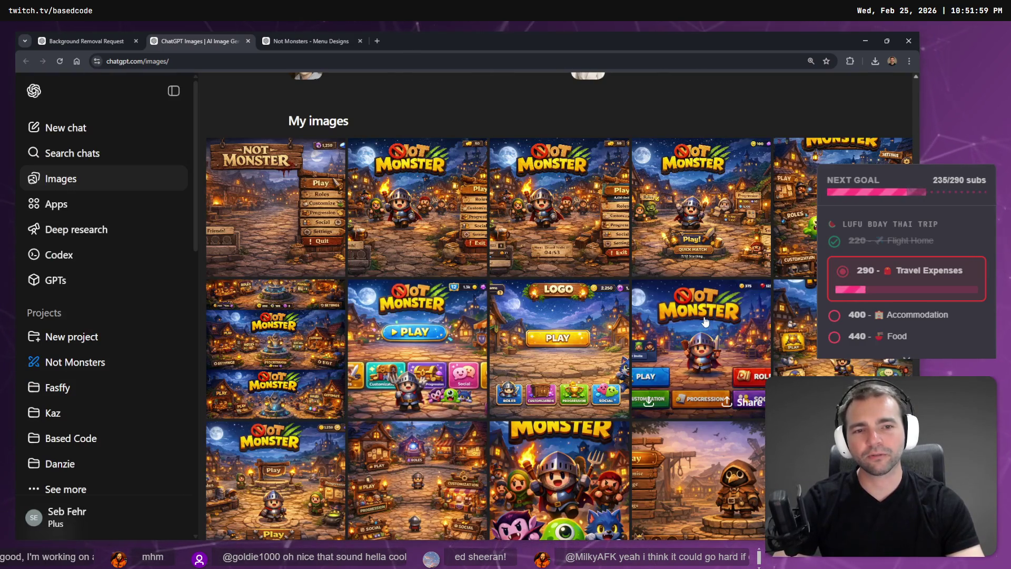
left_click(706, 322)
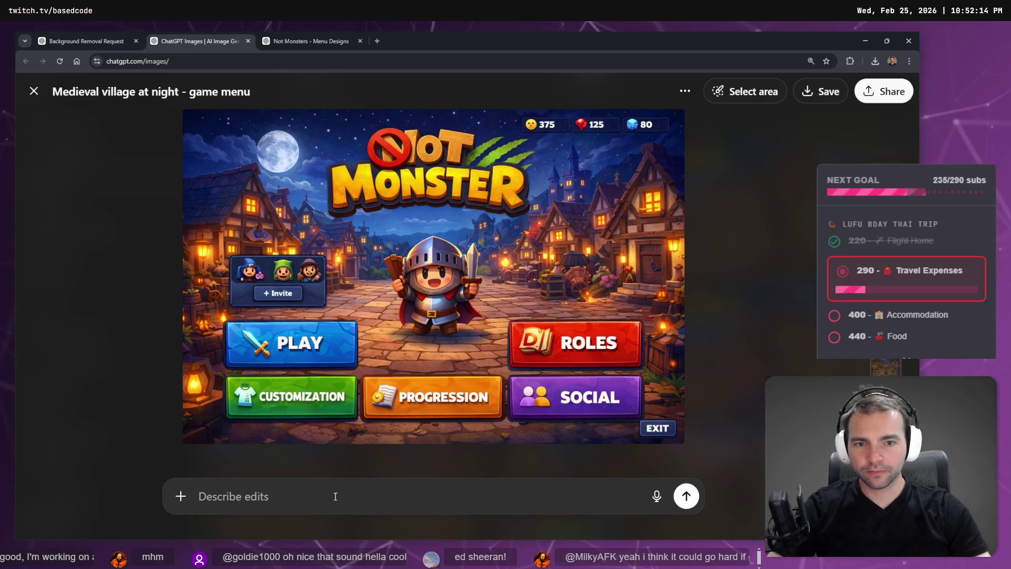
- Ask ChatGPT to 'create me a 9 sliced Sprite for One of the buttons' for the menu image
key("super+h")
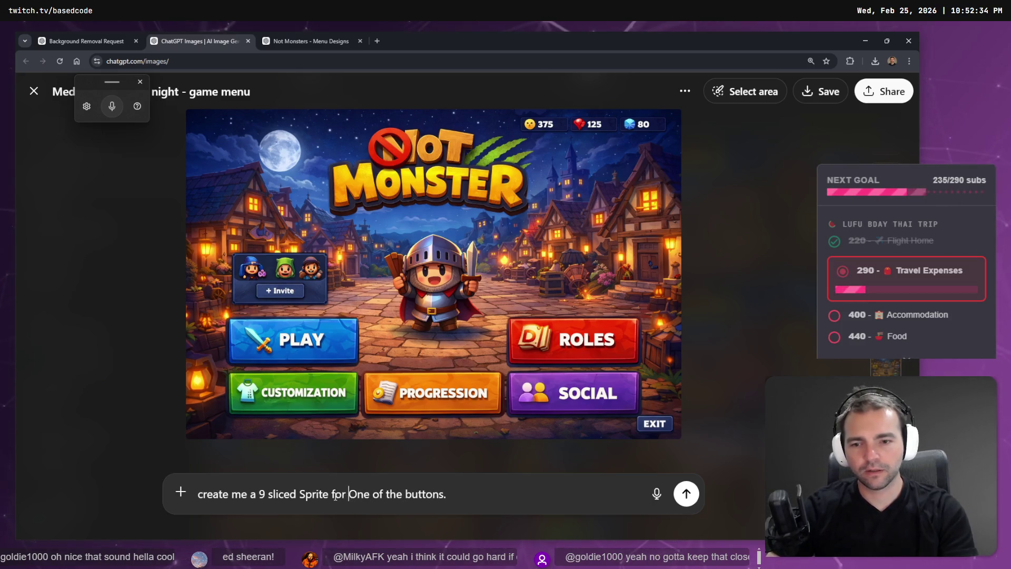
key("Return")
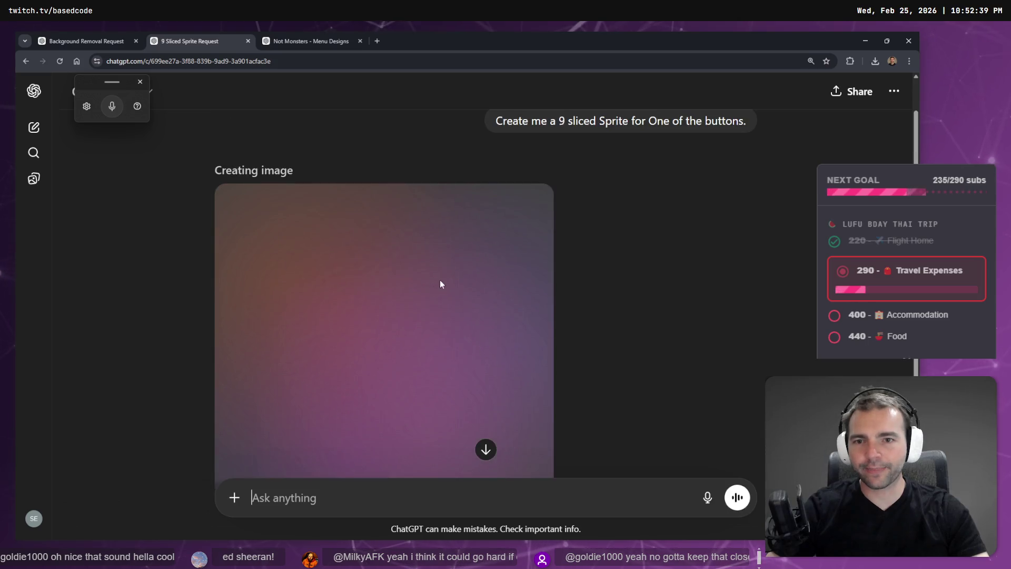
left_click(308, 44)
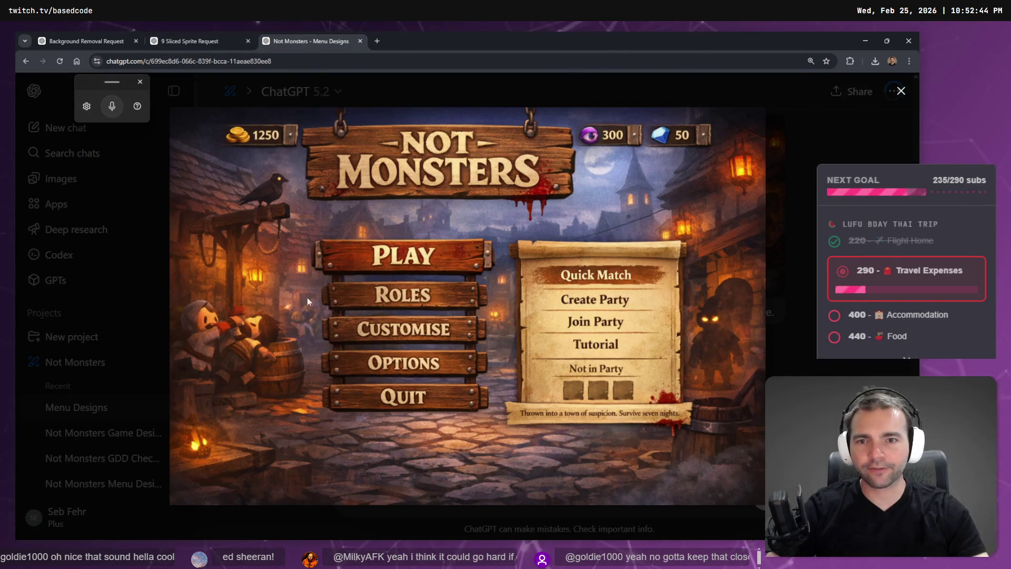
left_click(179, 40)
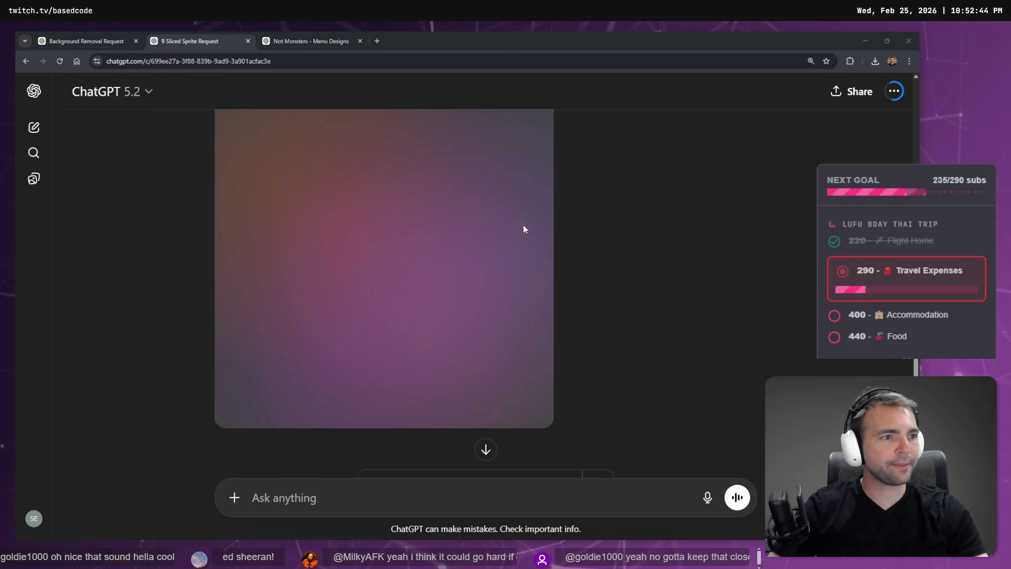
key("alt+Tab")
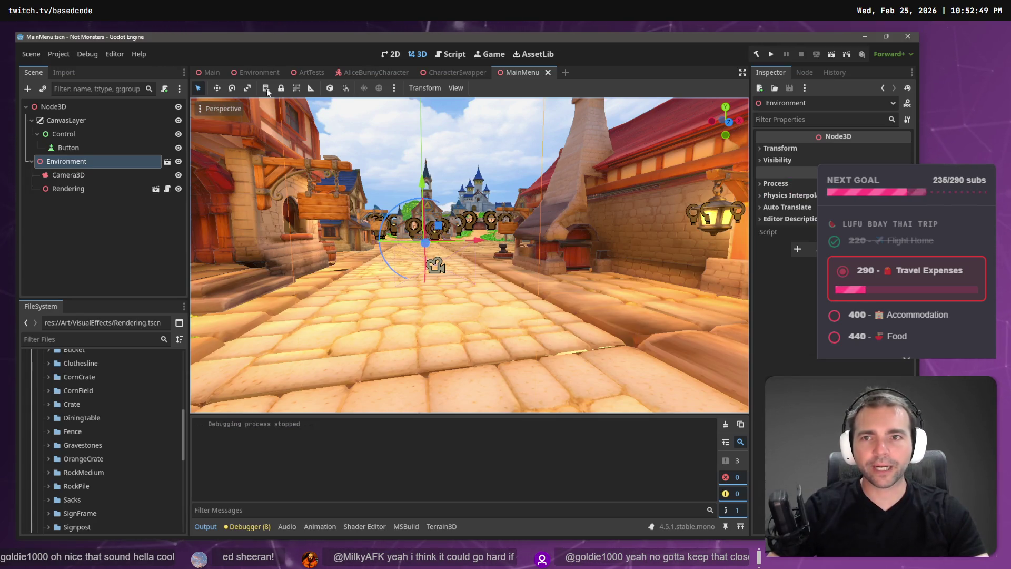
- Open the MainMenu scene in Godot and select its Button node
mouse_move(220, 74)
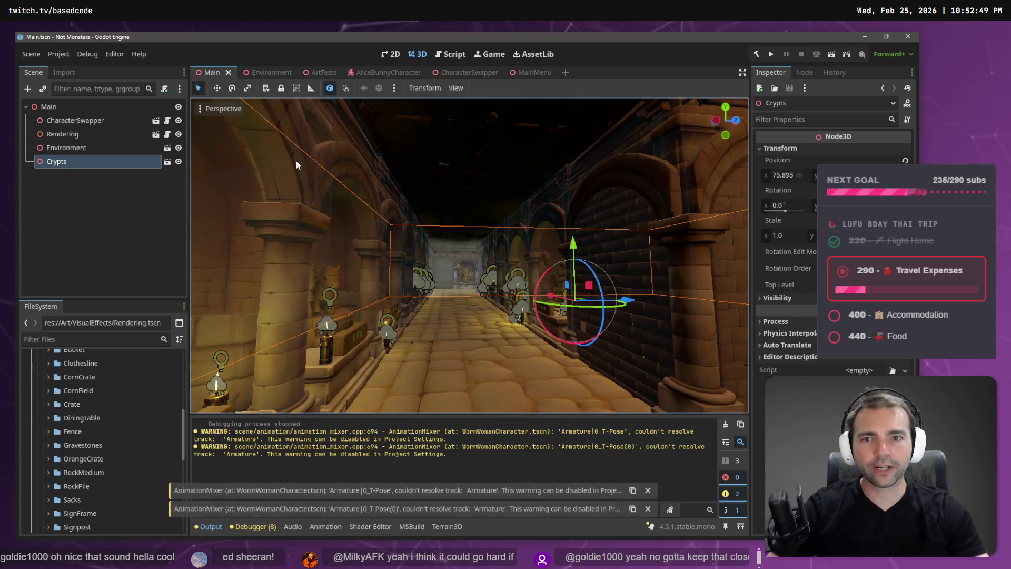
left_click(539, 73)
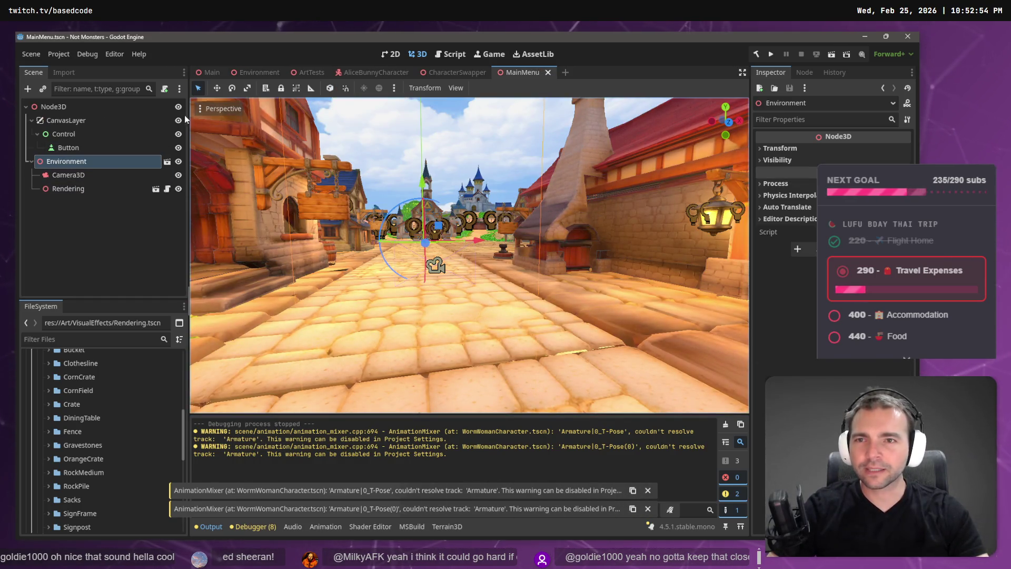
left_click(71, 148)
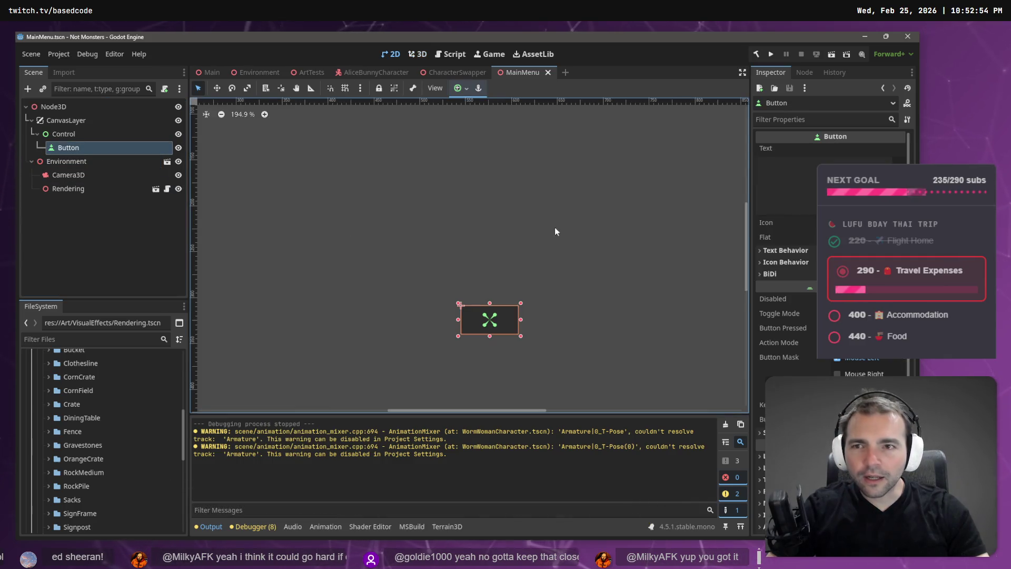
right_click(579, 217)
scroll(480, 317, "down", 3)
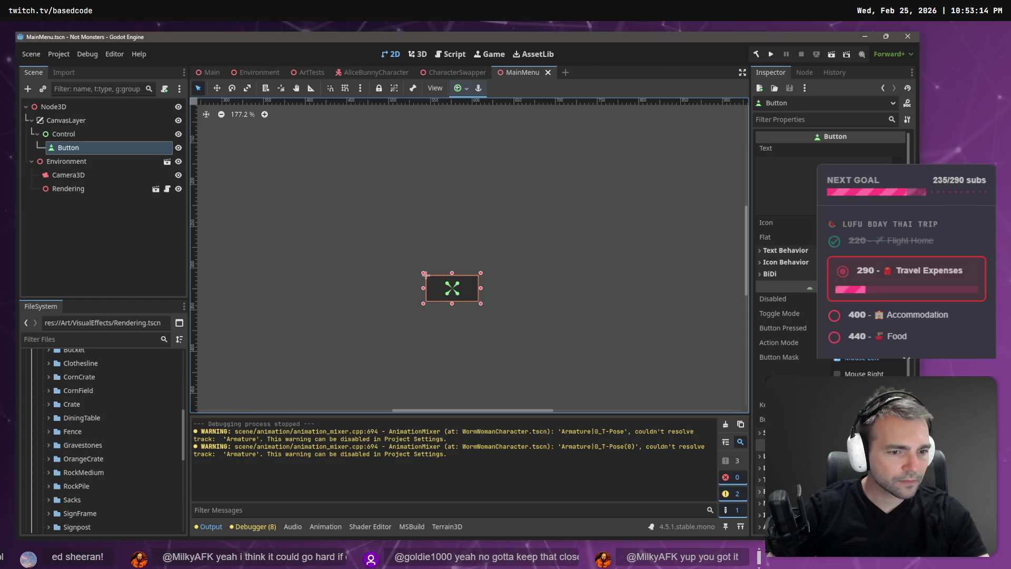
scroll(784, 264, "down", 5)
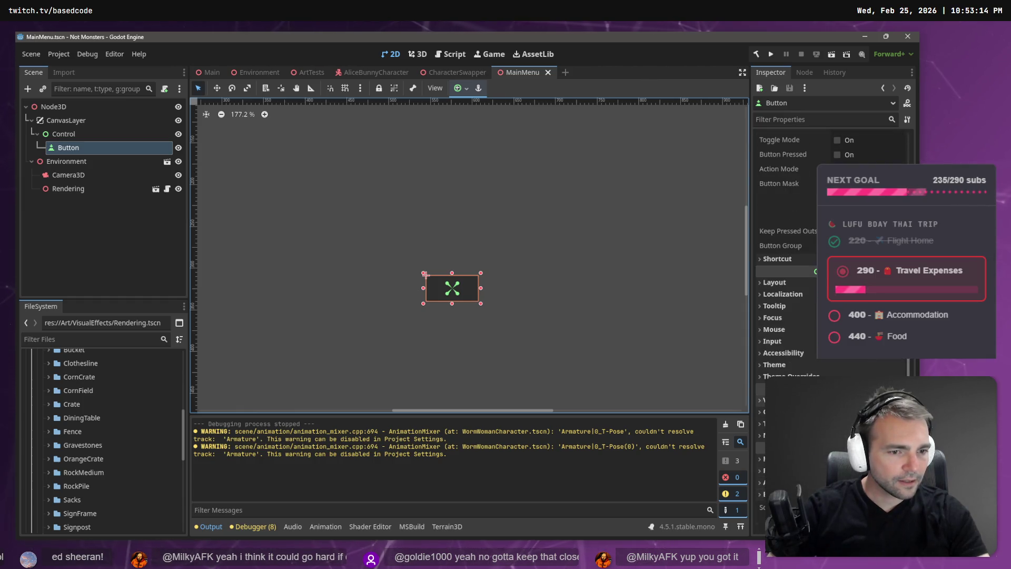
left_click(63, 134)
left_click(68, 148)
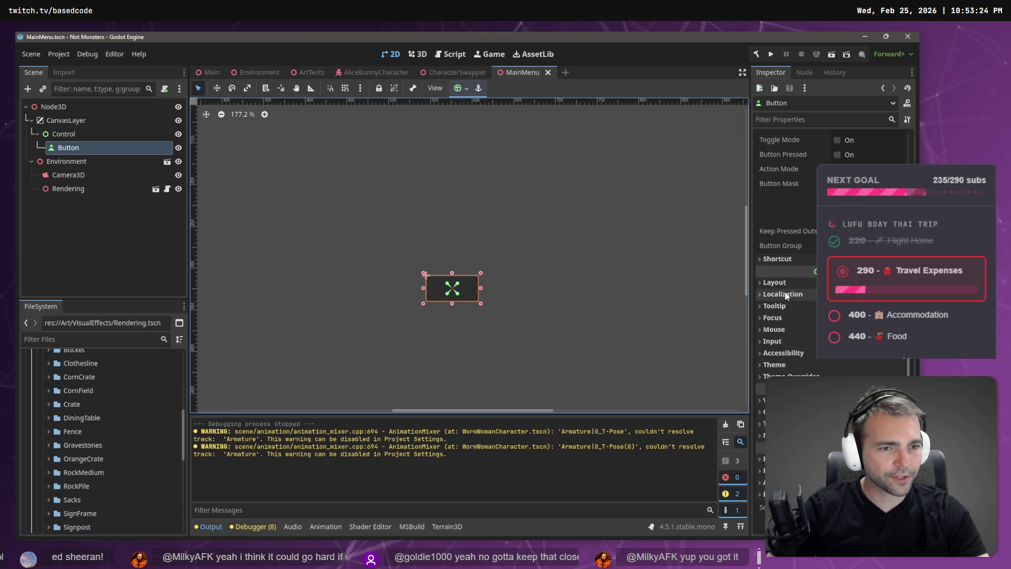
- Expand the Button's Theme properties in the Inspector
left_click(784, 365)
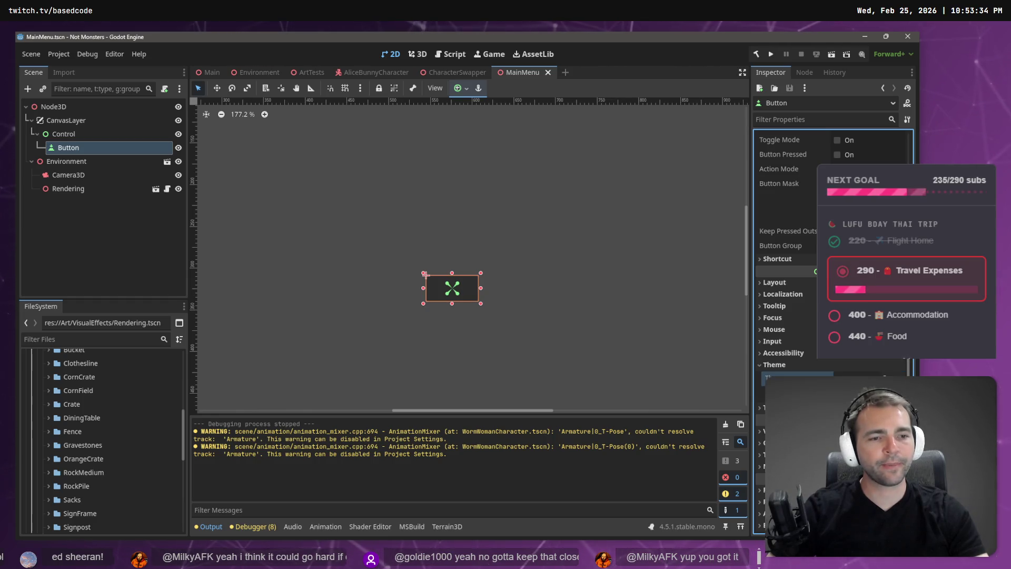
scroll(78, 403, "up", 4)
right_click(58, 461)
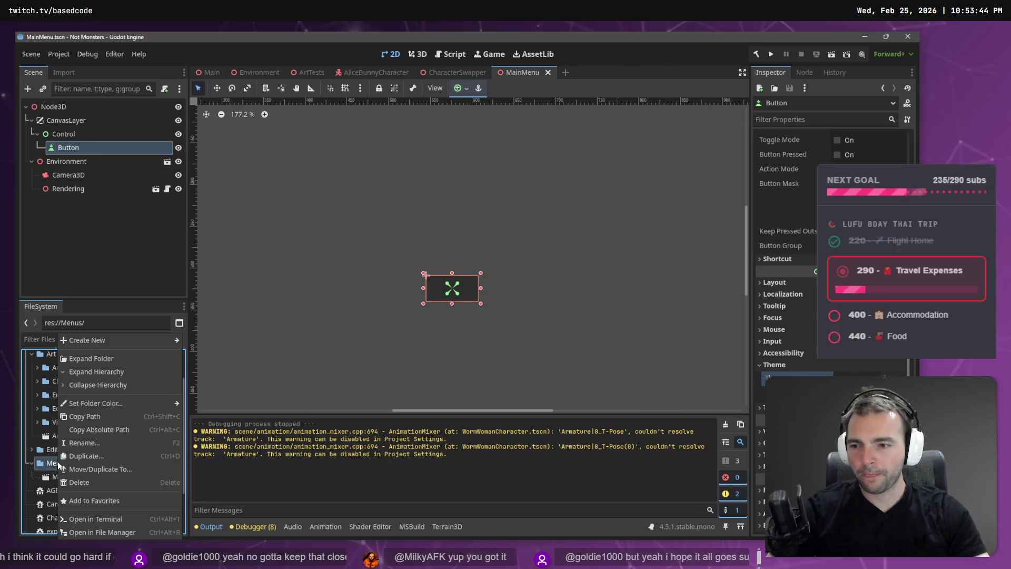
- Create a new Theme resource in res://Menus/ and save it as GameMenusTheme.tres
mouse_move(125, 337)
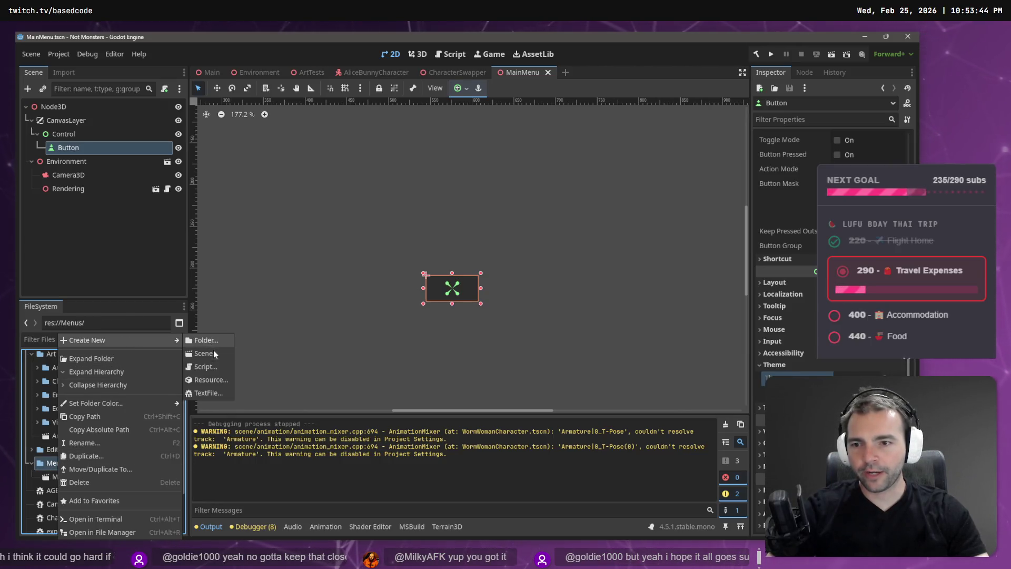
left_click(217, 379)
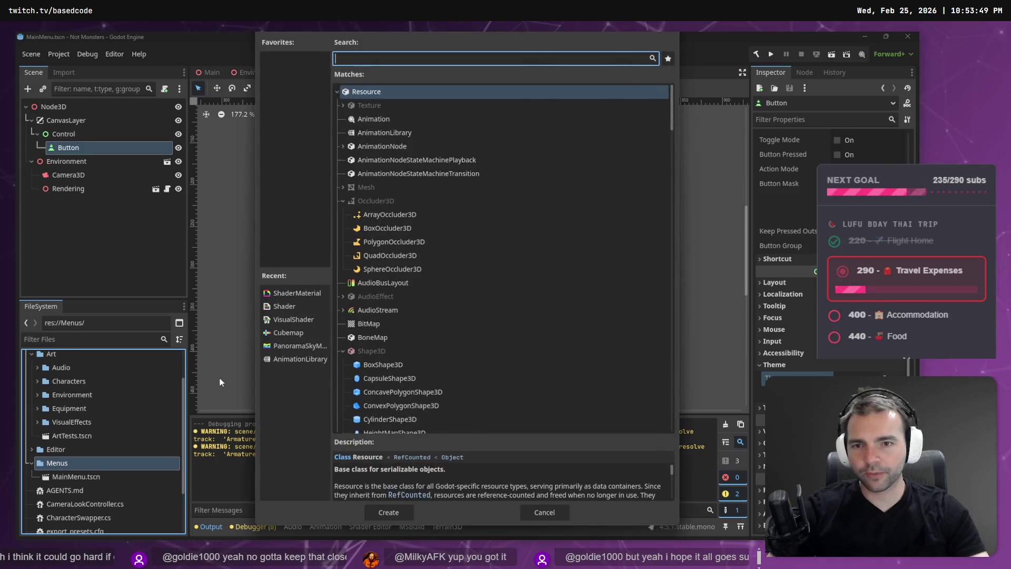
type("Theme")
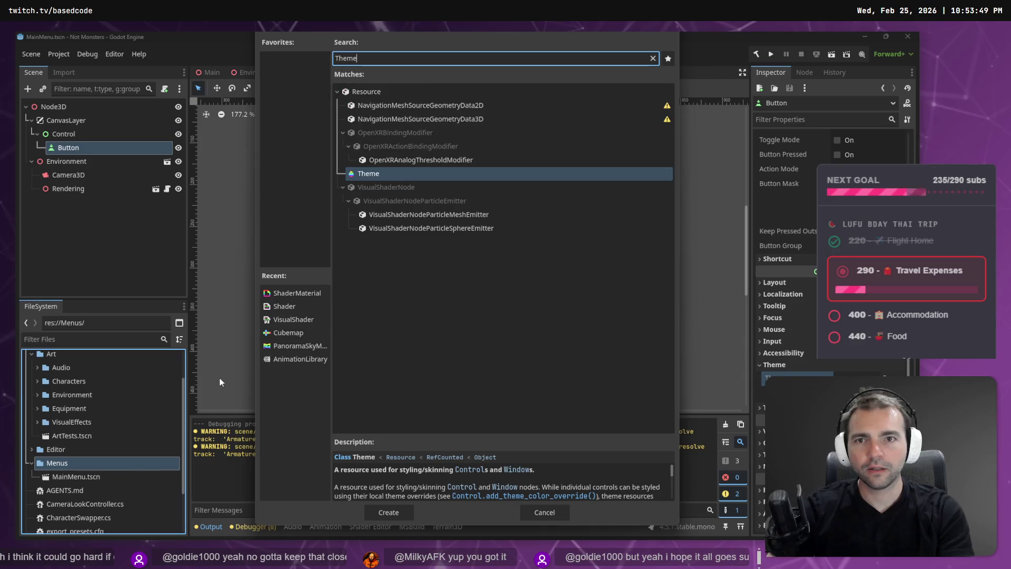
double_click(366, 176)
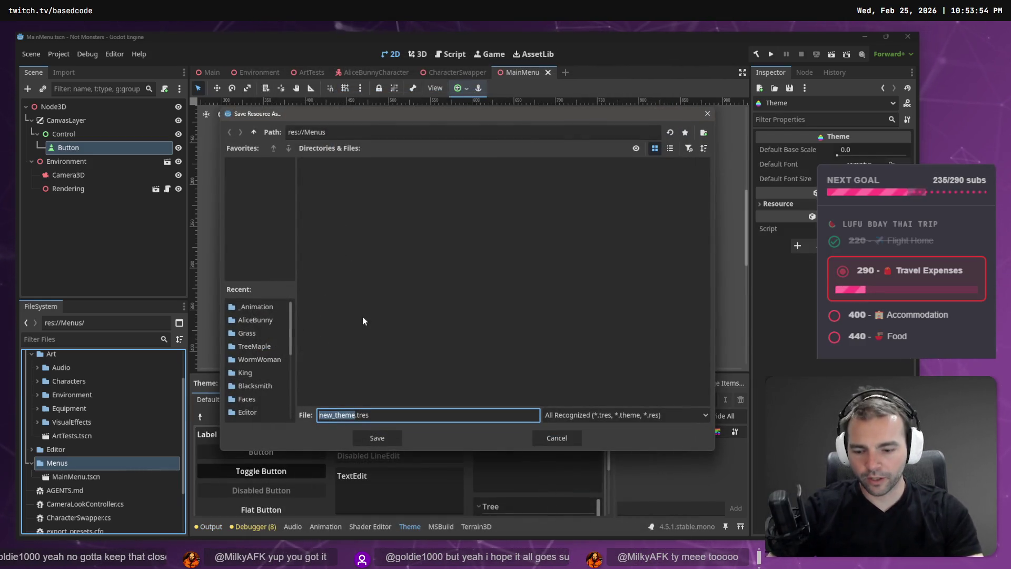
key("BackSpace")
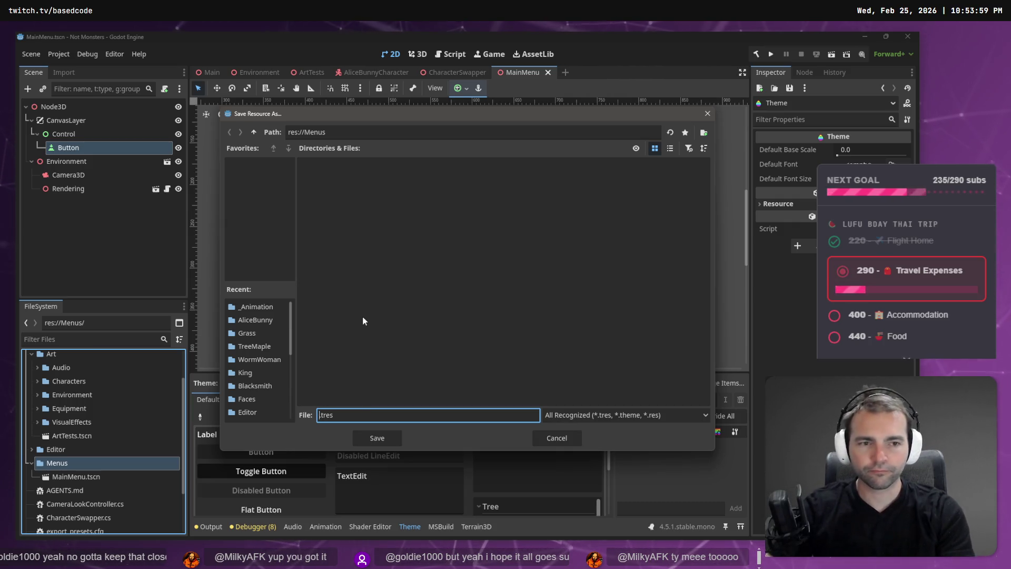
type("Menu")
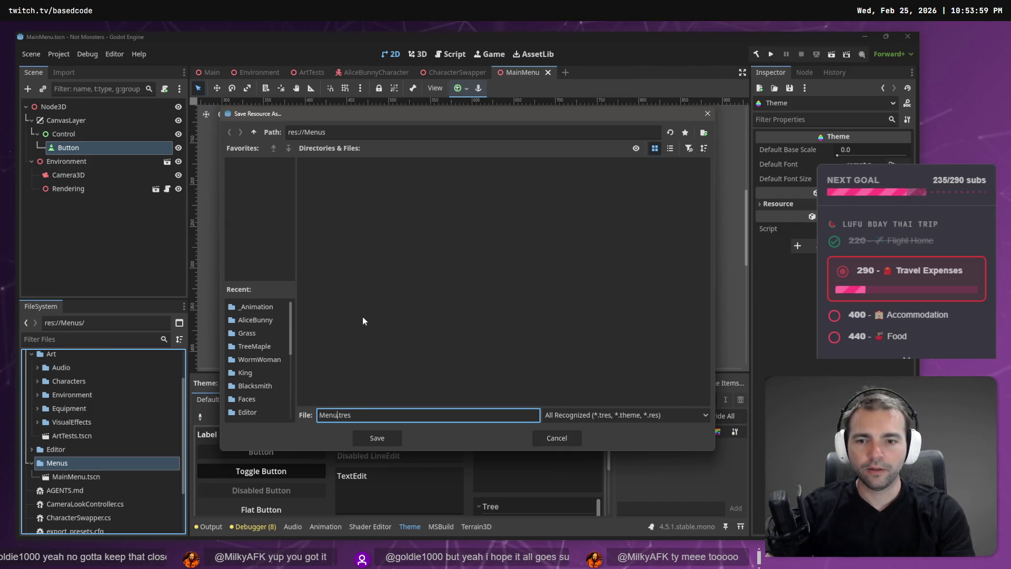
key("BackSpace")
key("BackSpace")
key("BackSpace")
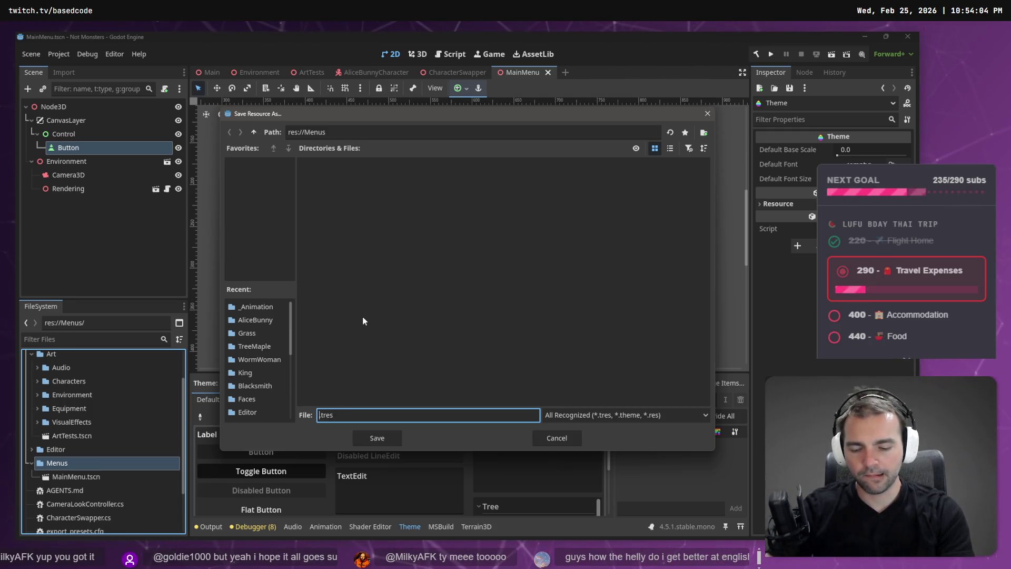
type("Game")
type("Menus")
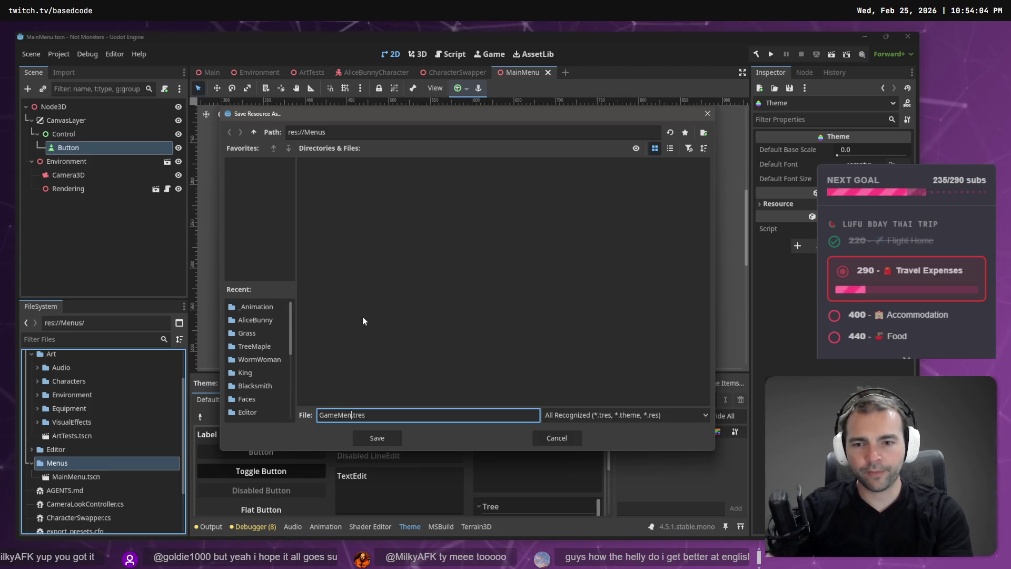
type("Theme")
key("Return")
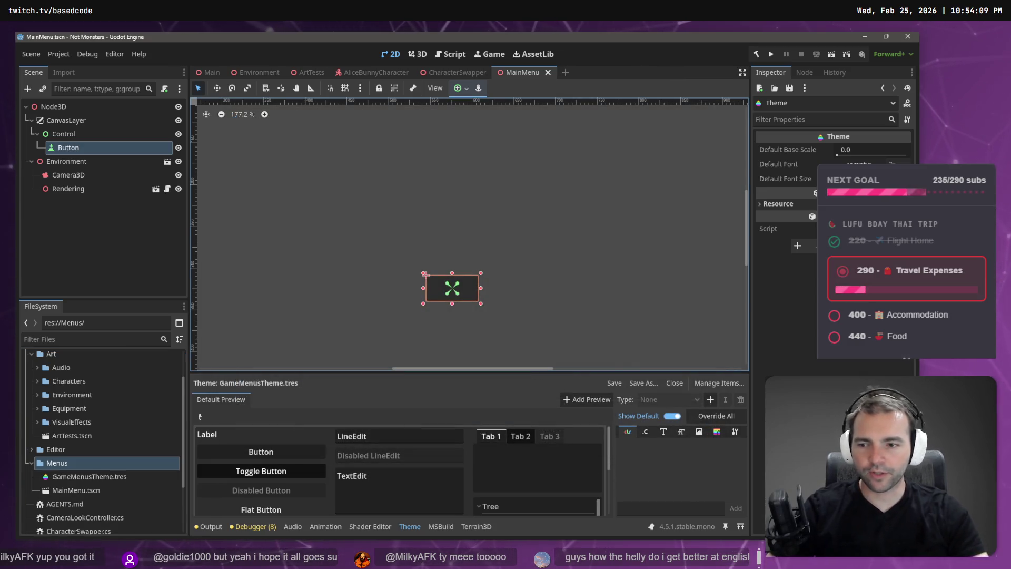
left_click(77, 477)
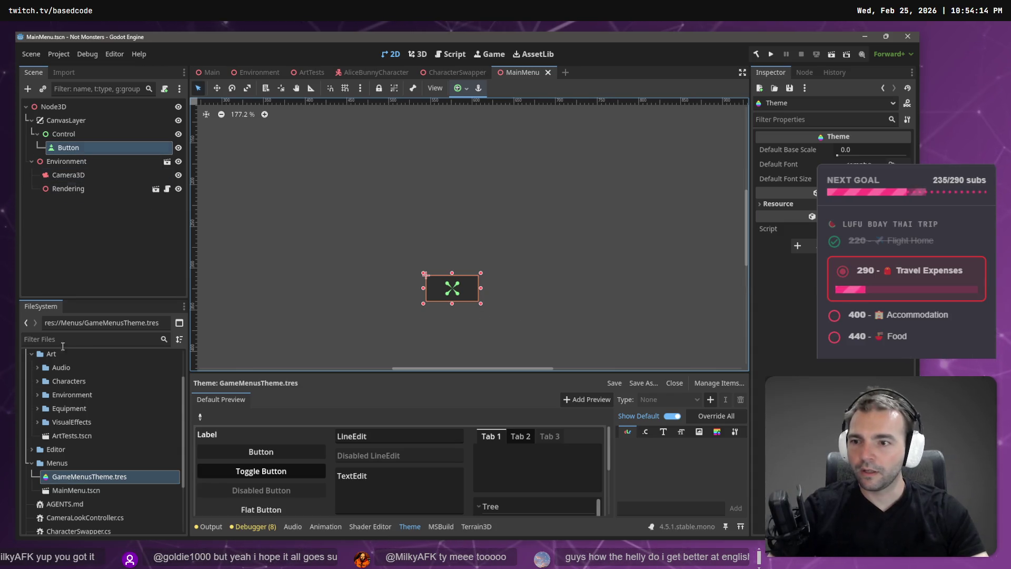
- Assign GameMenusTheme.tres to the Button's Theme property and expand it
mouse_move(91, 480)
left_mouse_down()
mouse_move(71, 139)
mouse_move(73, 149)
left_mouse_up()
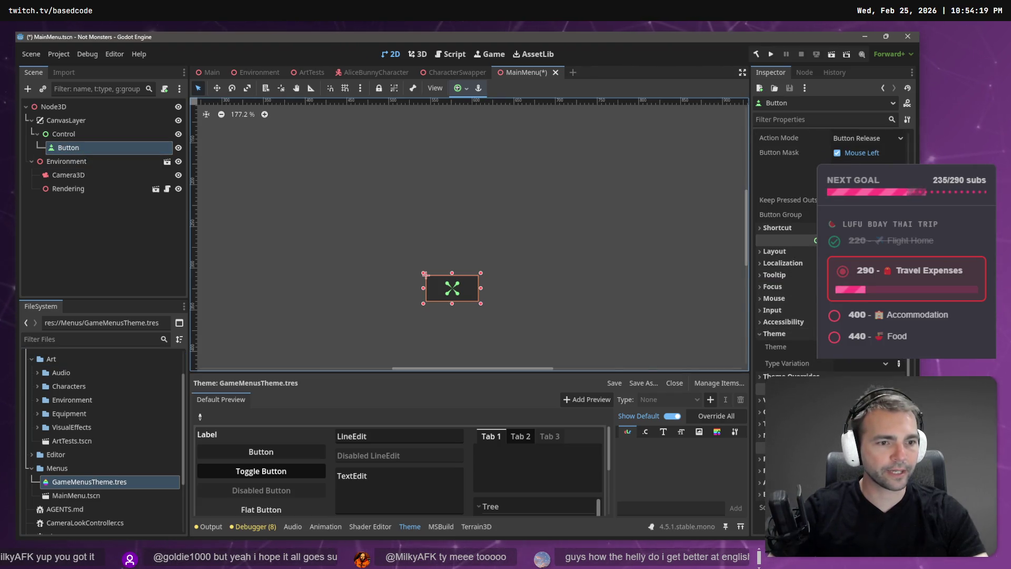
left_click(885, 363)
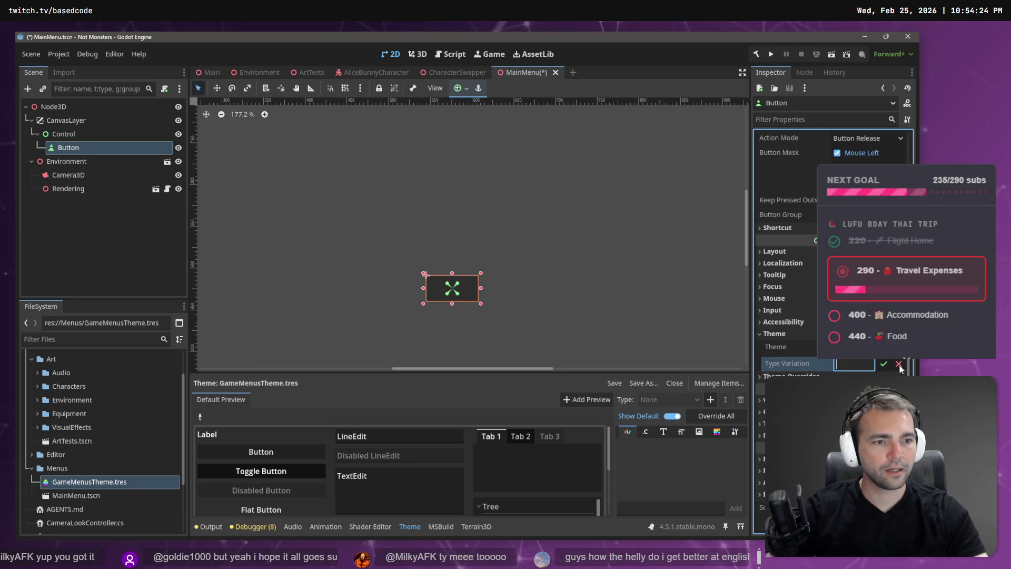
left_click(899, 365)
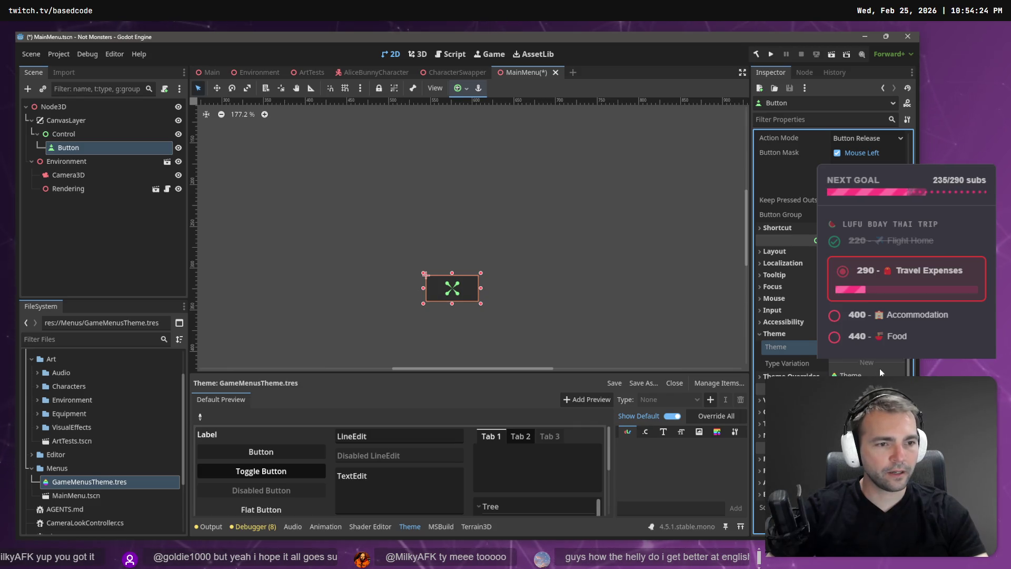
left_click(863, 346)
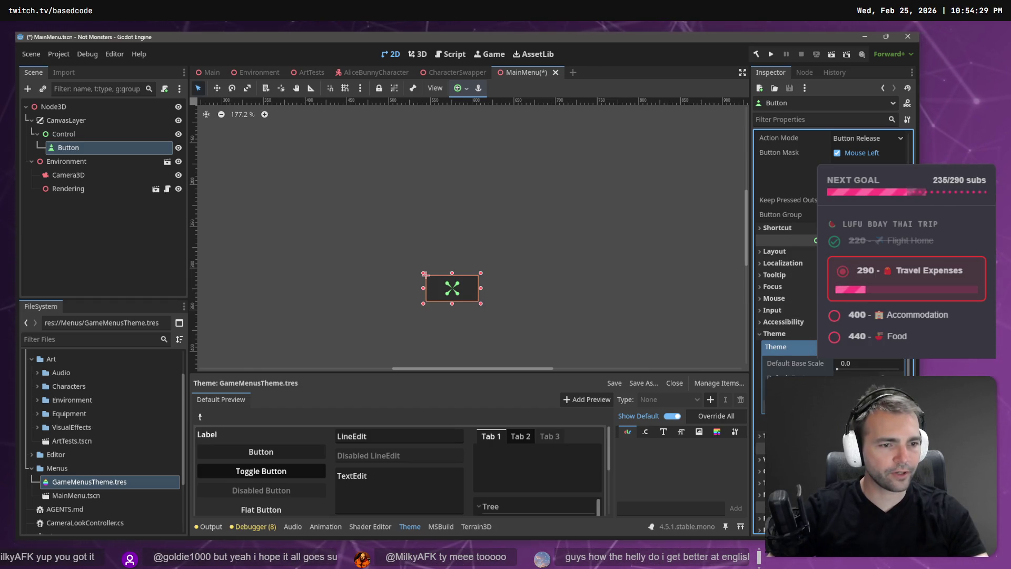
key("alt+Tab")
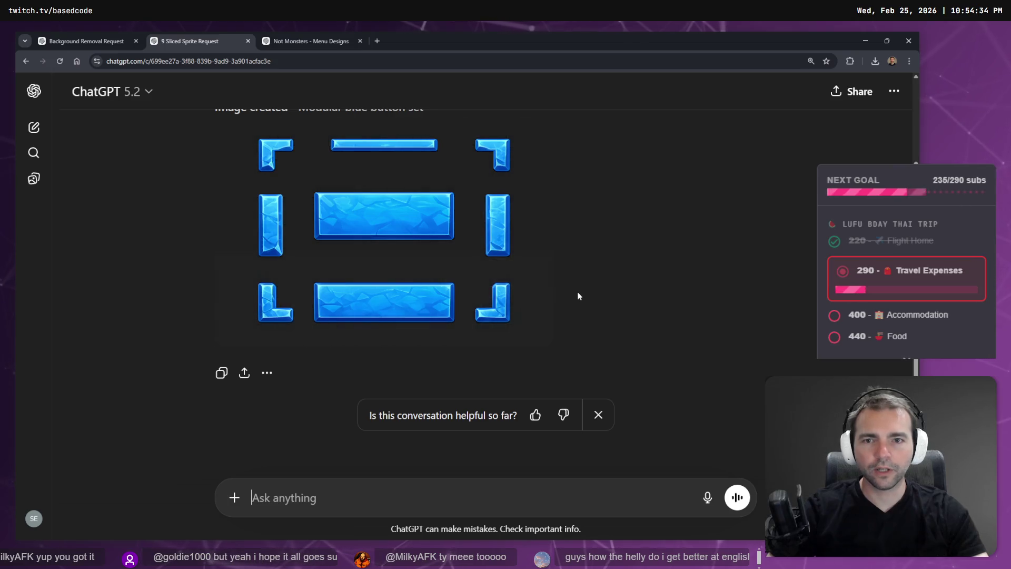
scroll(577, 296, "up", 2)
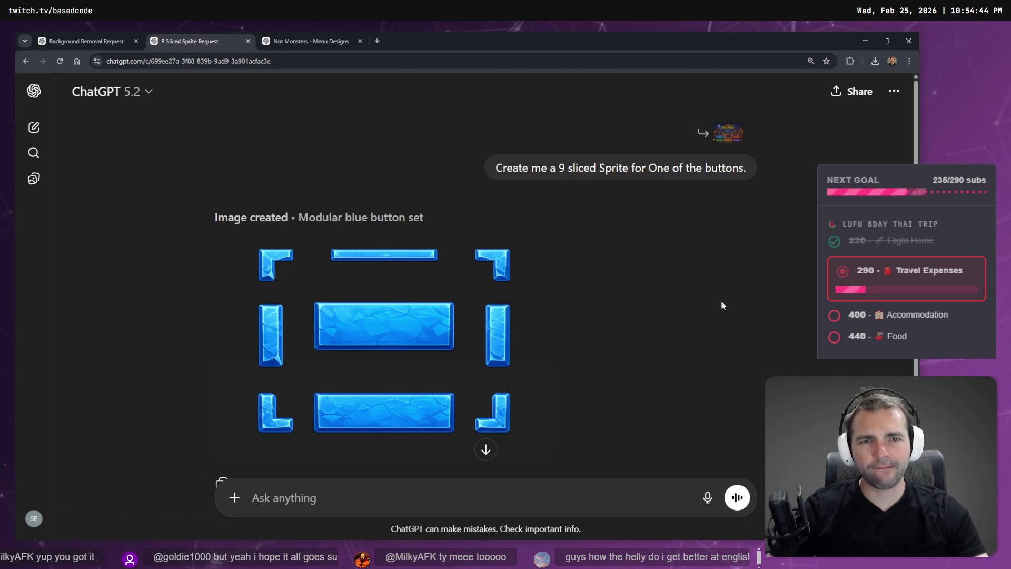
- Search Google Images for '9 sliced sprite' in a new tab
key("ctrl+t")
type("9 sliced sprite")
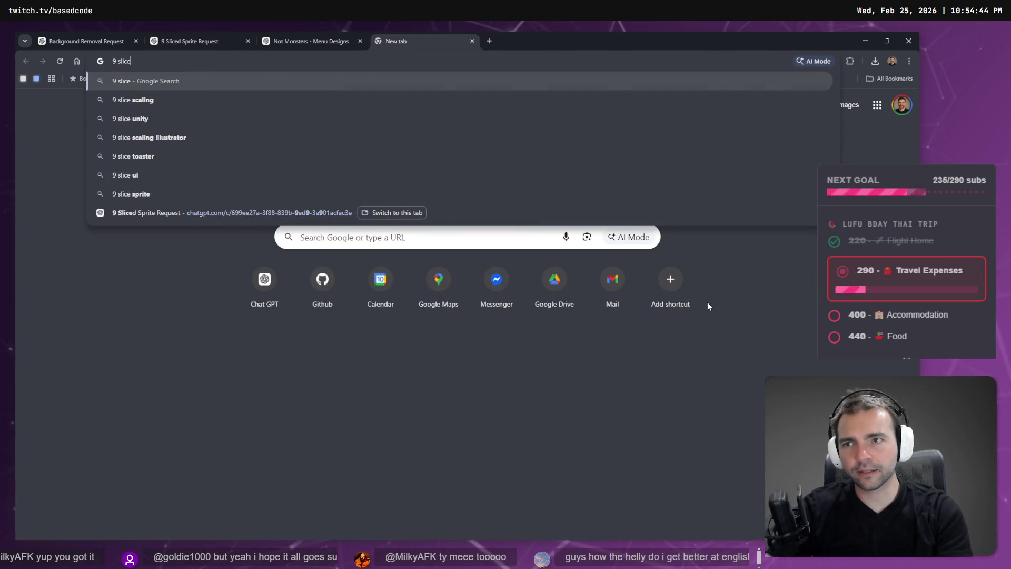
key("Return")
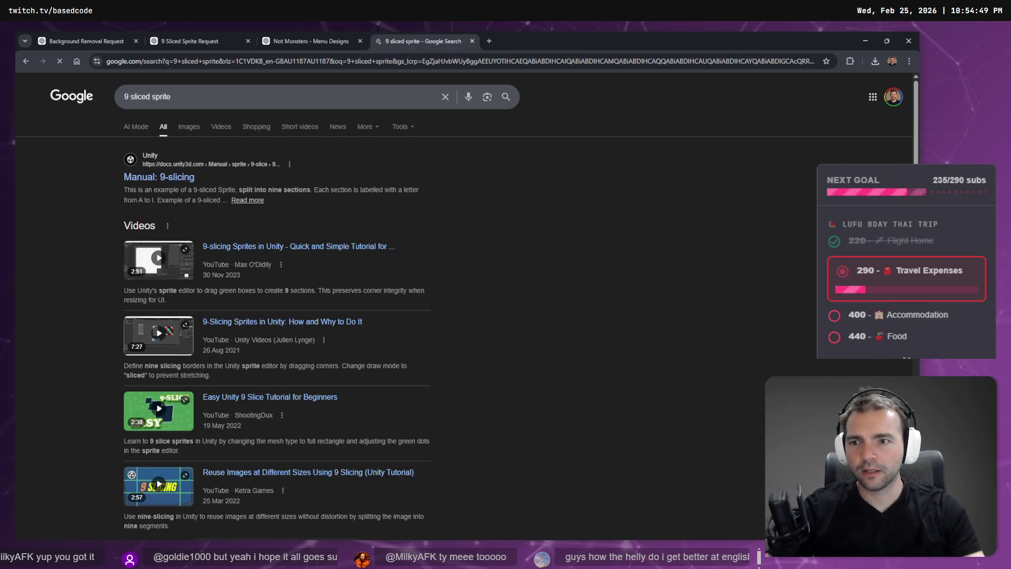
left_click(189, 126)
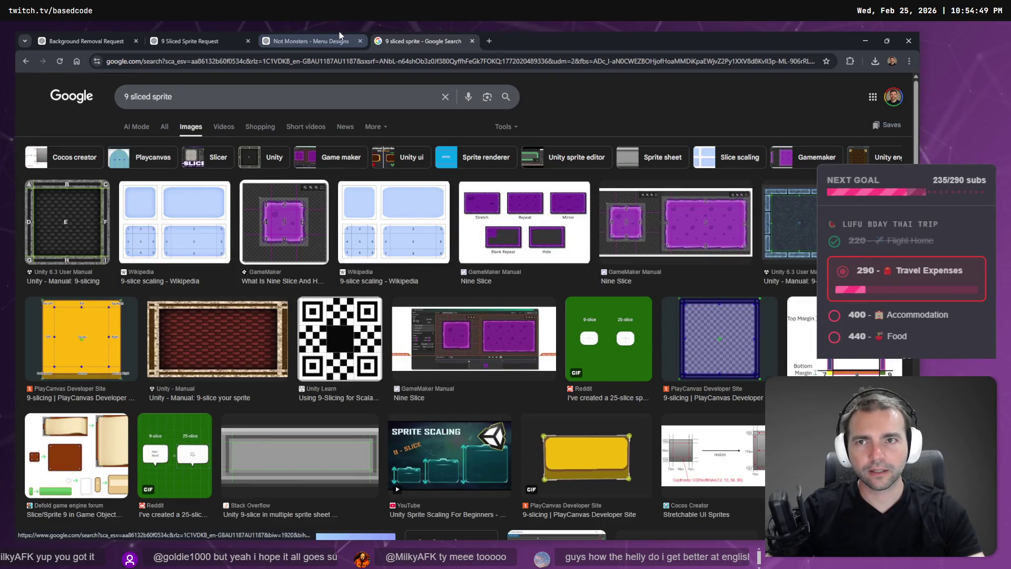
- Return to the 9 Sliced Sprite Request chat and view the generated button set full size
left_click(310, 41)
left_click(212, 35)
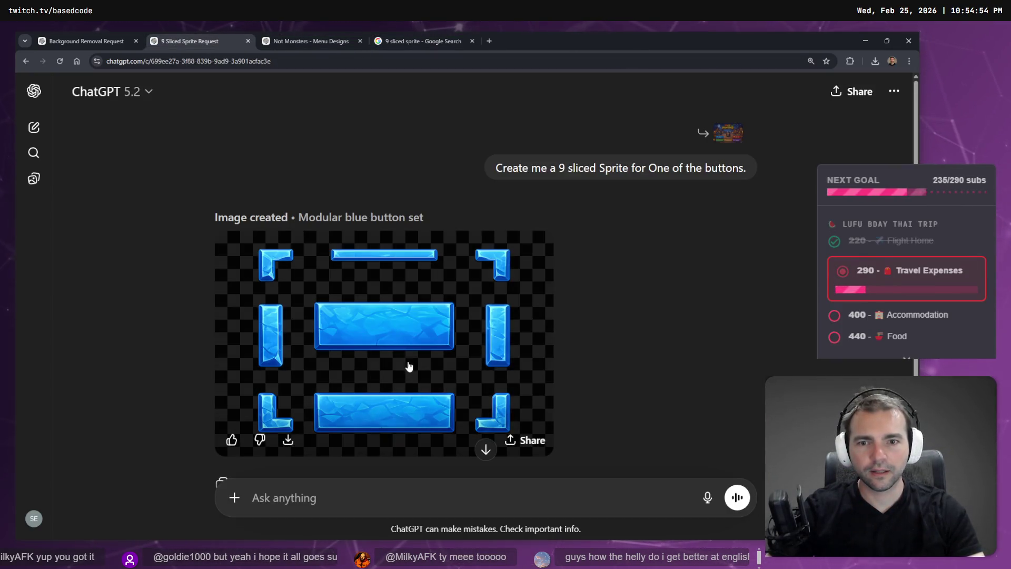
left_click(408, 321)
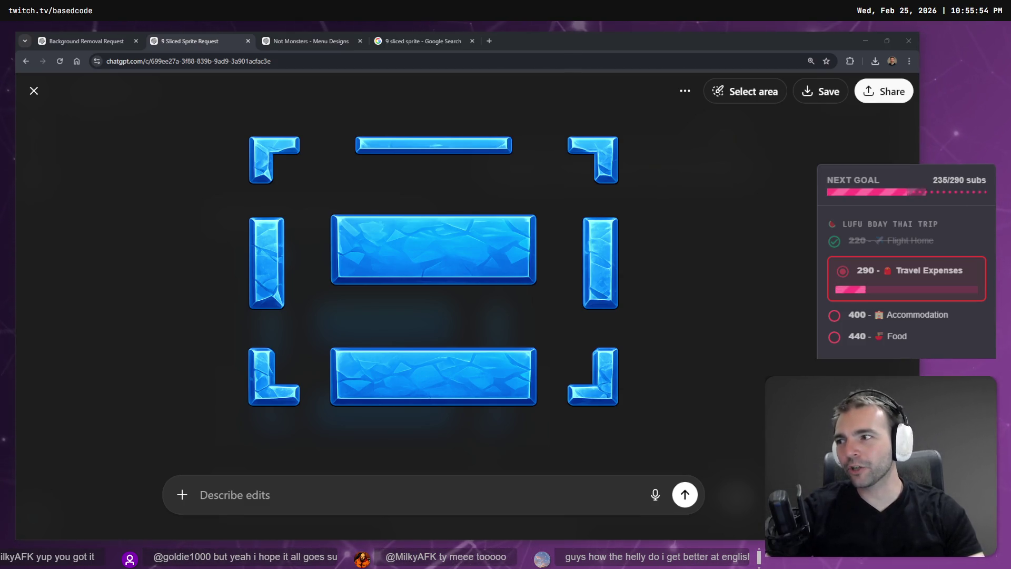
- Compare the Not Monsters menu mockup and sprite search tabs, then return to the full-size button set
left_click(341, 37)
left_click(422, 37)
left_click(318, 39)
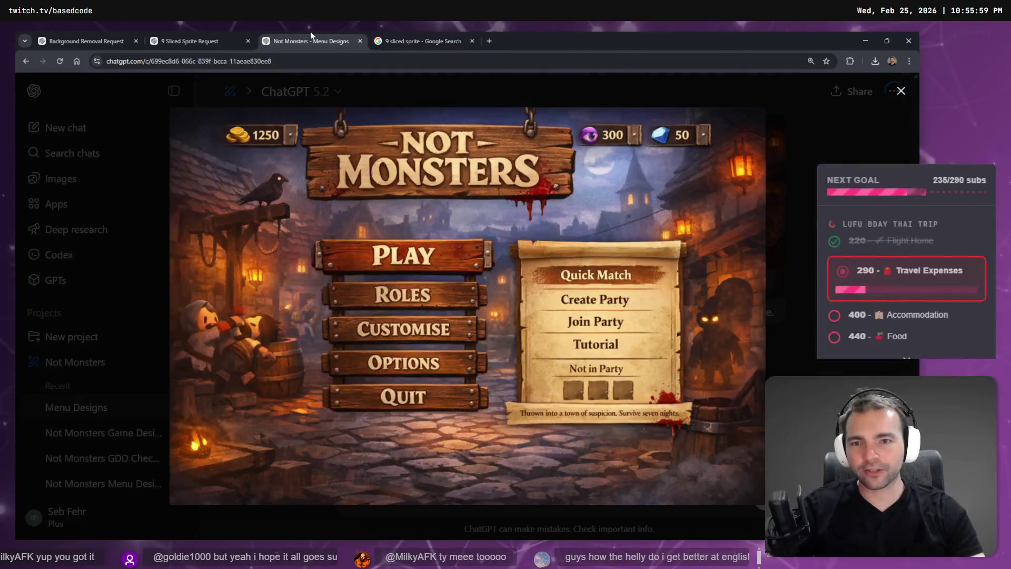
left_click(191, 42)
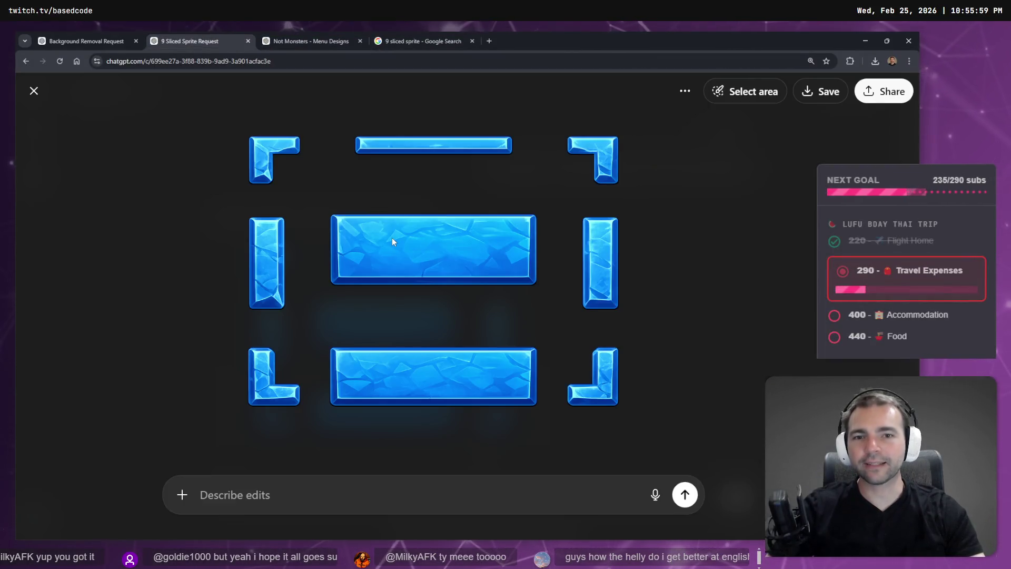
- Copy the blue button sprite sheet and paste it into Photopea as image.png
right_click(412, 250)
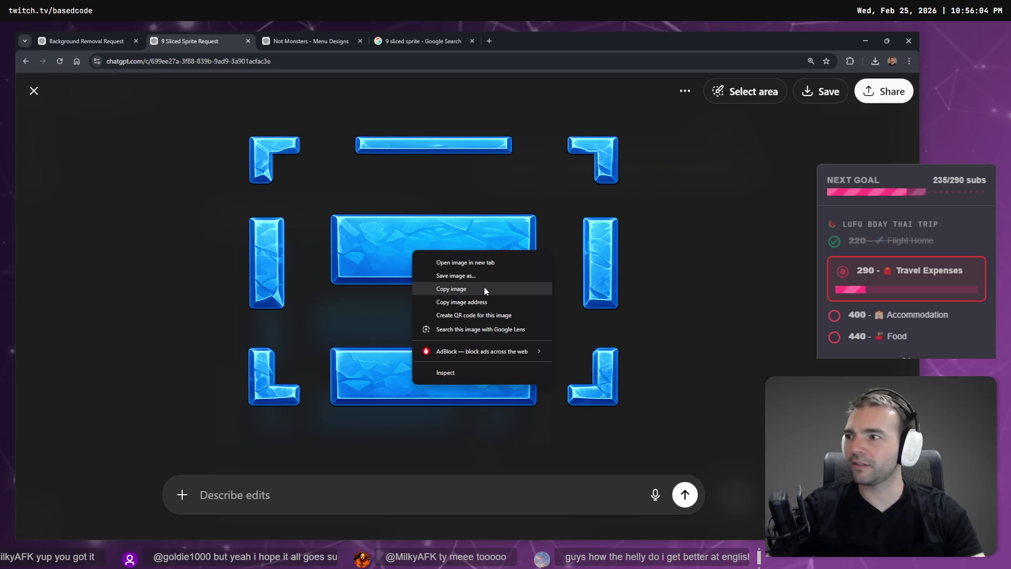
left_click(484, 288)
key("ctrl+t")
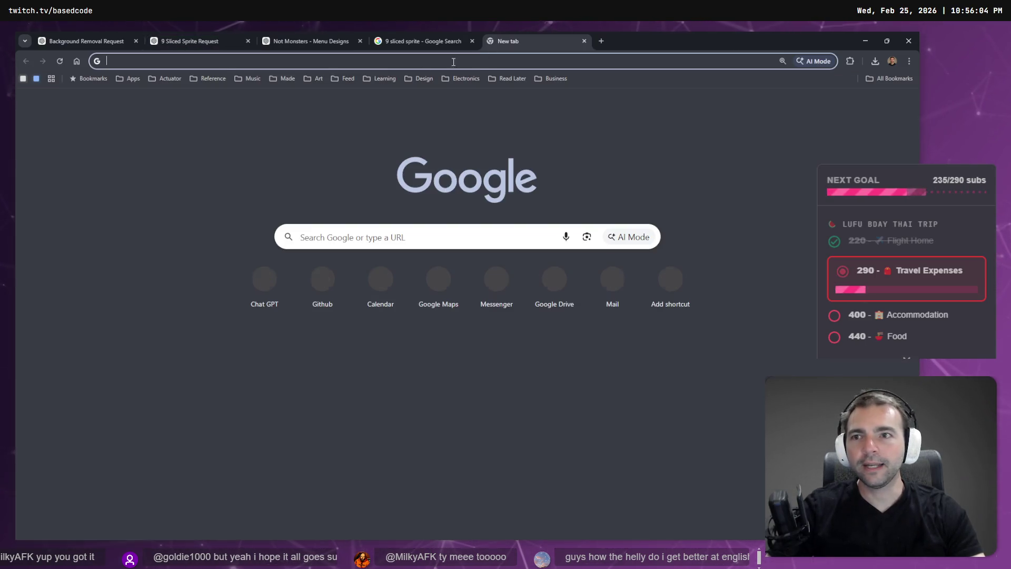
left_click(138, 80)
scroll(158, 464, "down", 2)
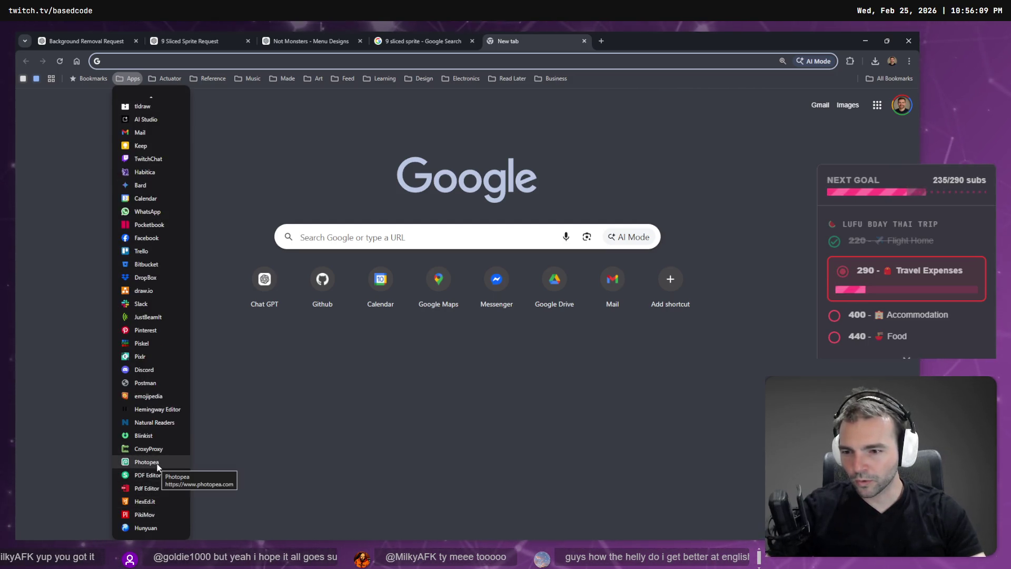
left_click(157, 463)
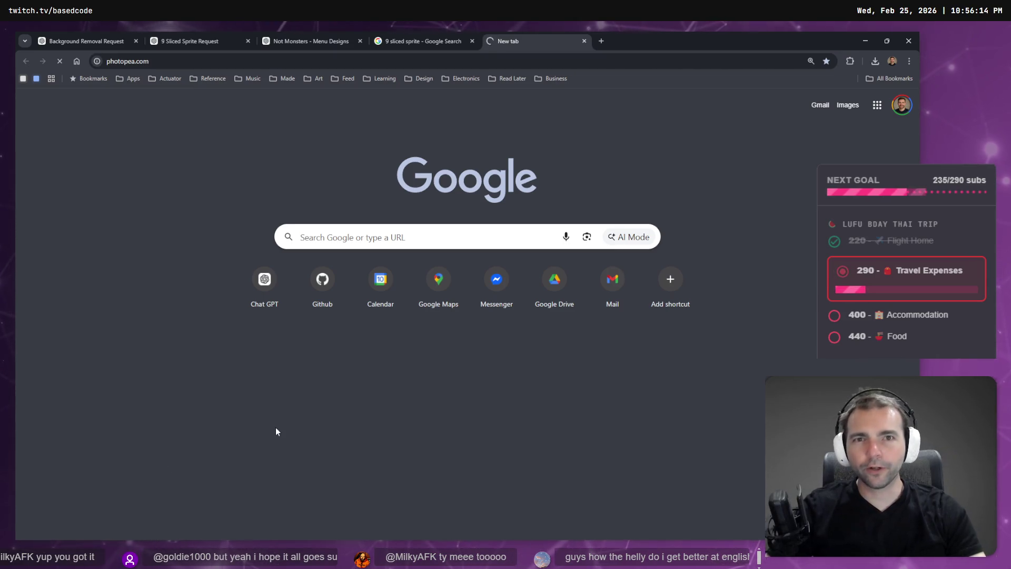
key("ctrl+v")
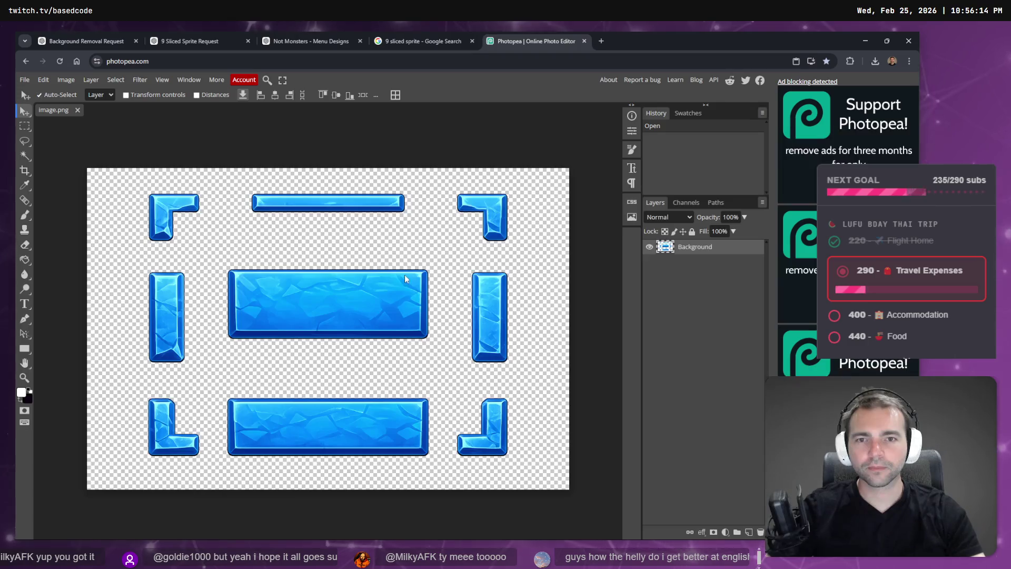
left_click(650, 246)
left_click(651, 247)
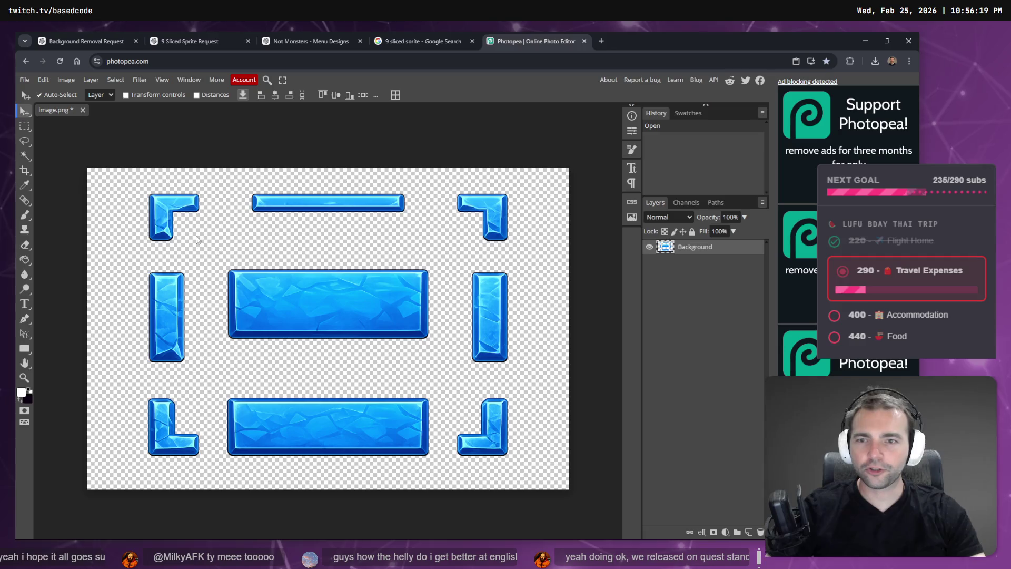
- Crop the sprite sheet to the roughly 651 × 234 px blue centre button, redoing the frame once
left_click(25, 170)
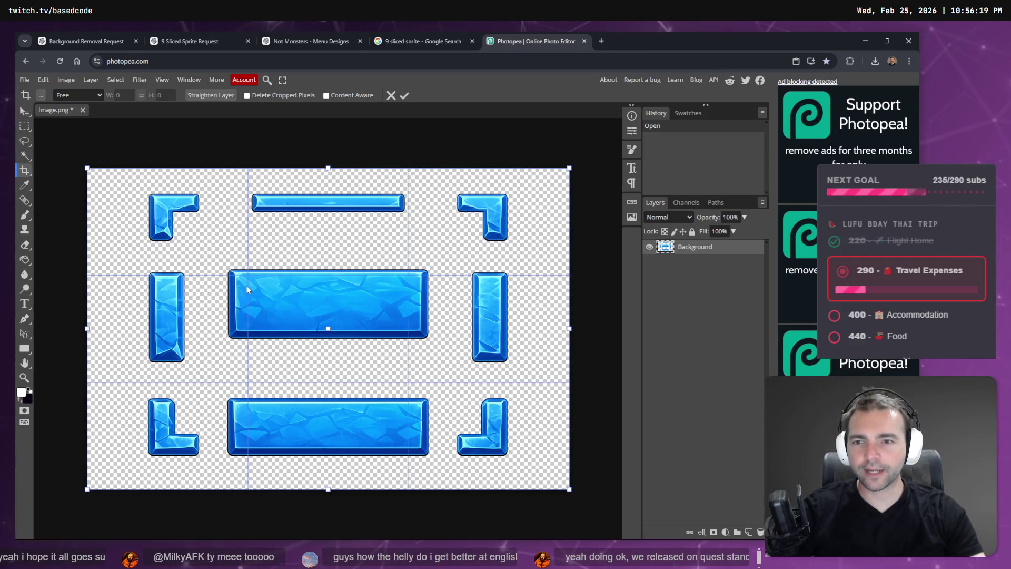
mouse_move(570, 490)
left_mouse_down()
mouse_move(463, 369)
mouse_move(443, 371)
mouse_move(428, 421)
left_mouse_up()
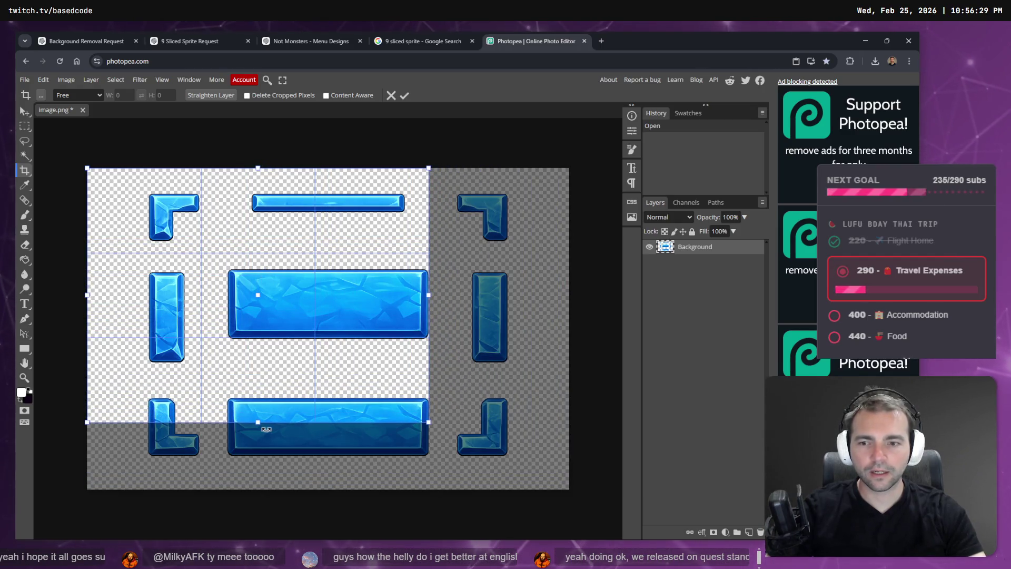
left_click_drag(258, 422, 349, 338)
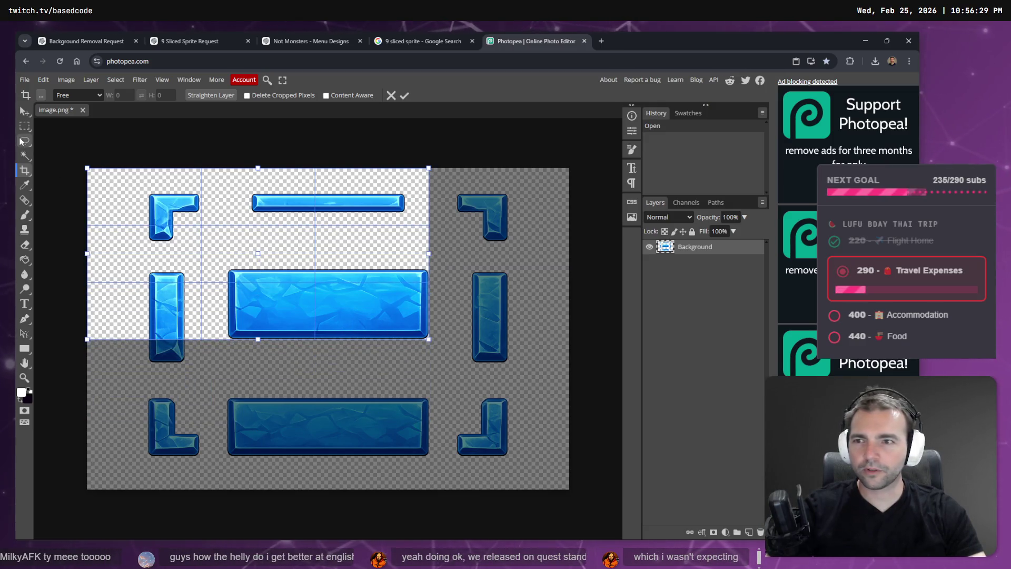
mouse_move(85, 166)
left_mouse_down()
mouse_move(240, 227)
mouse_move(226, 237)
mouse_move(225, 267)
left_mouse_up()
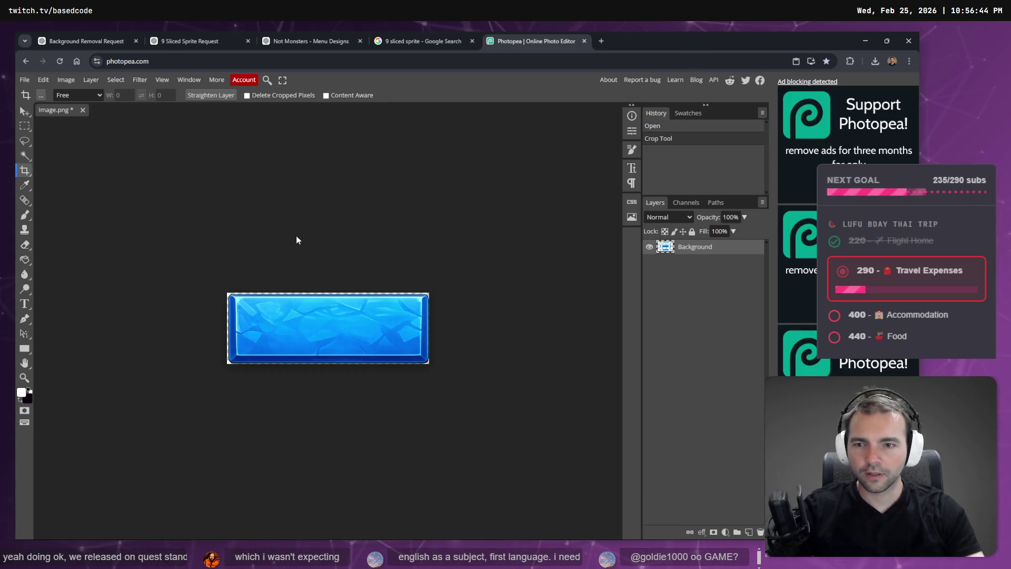
key("ctrl+z")
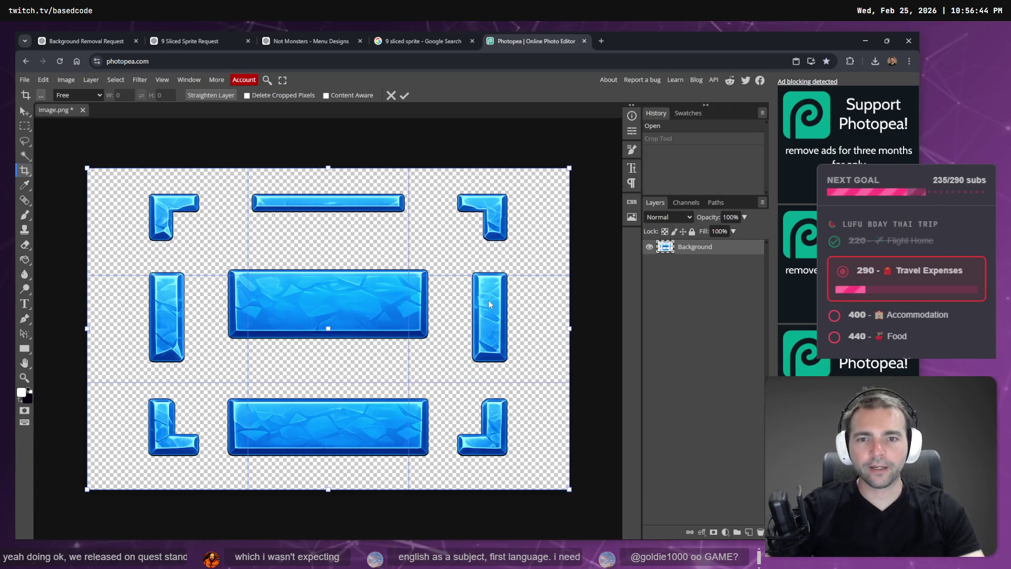
left_click_drag(568, 329, 429, 291)
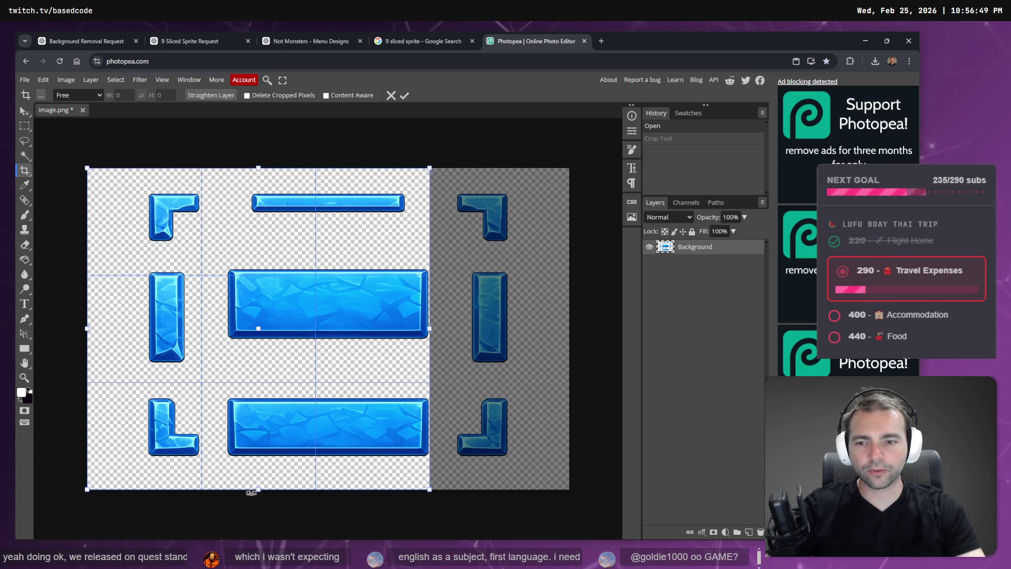
mouse_move(259, 489)
left_mouse_down()
mouse_move(333, 364)
mouse_move(358, 341)
left_mouse_up()
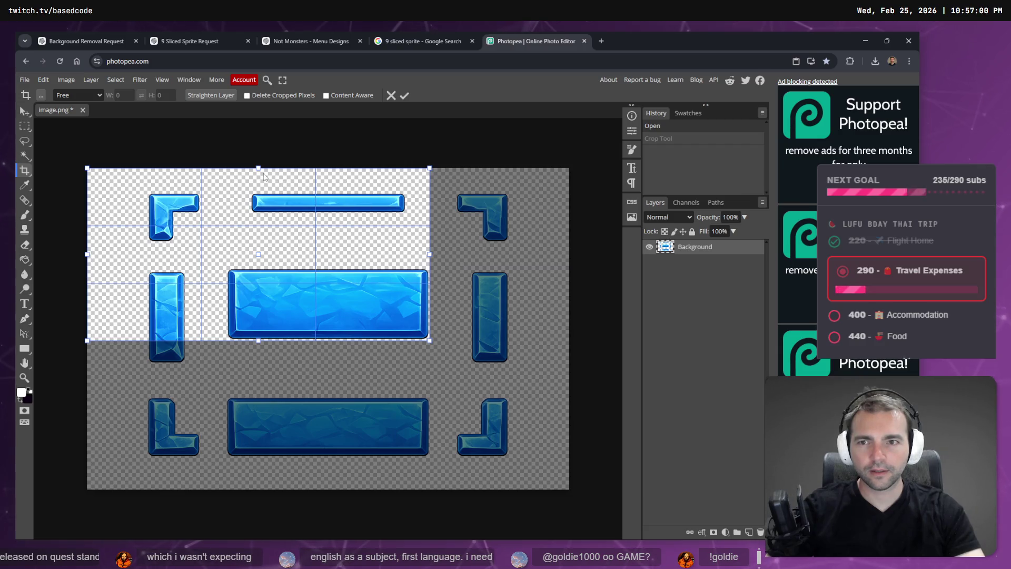
left_click_drag(258, 167, 281, 267)
left_click_drag(87, 310, 225, 311)
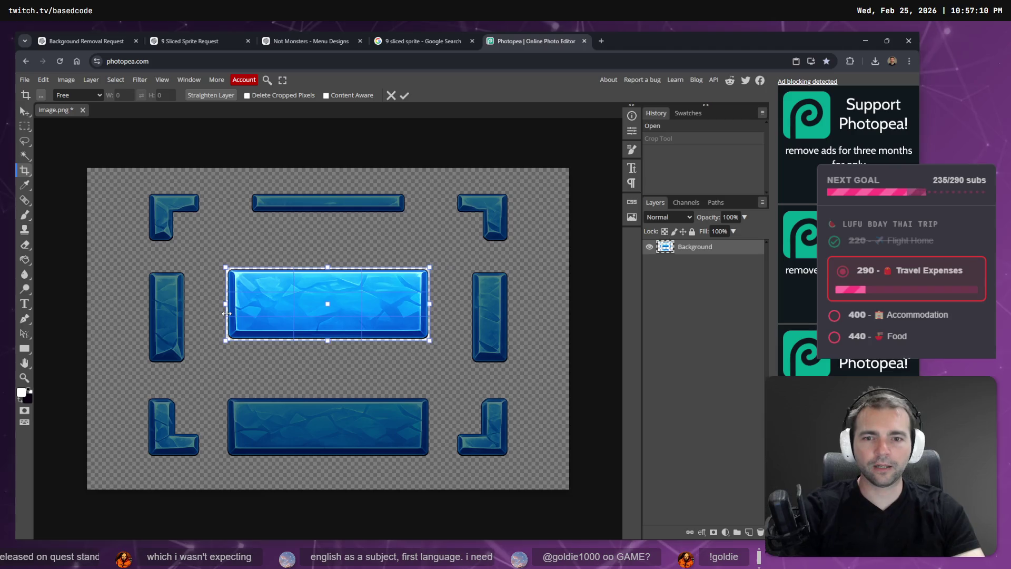
key("Return")
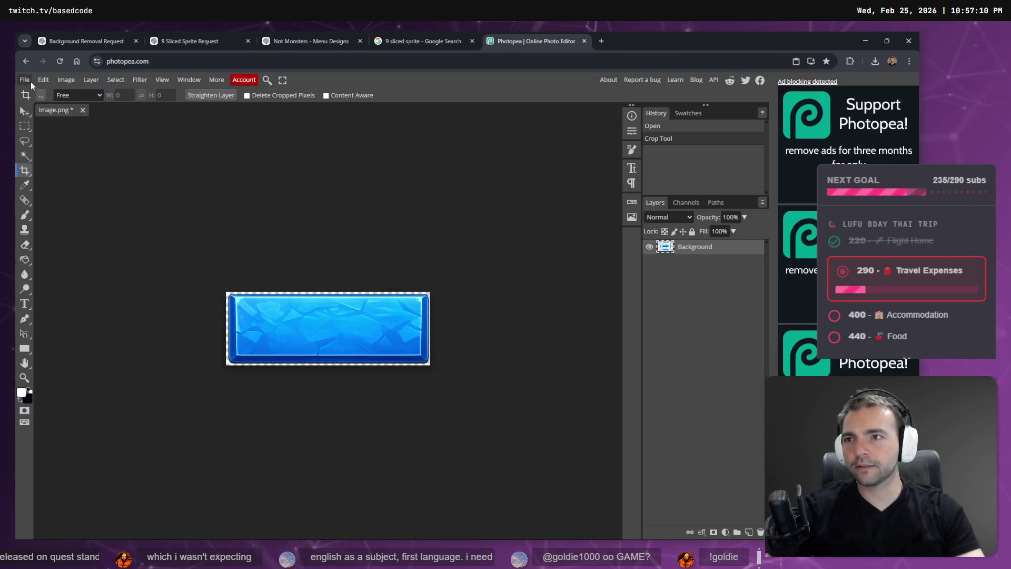
- Export the cropped button as PNG named Button_Main and show it in the Downloads folder
left_click(26, 81)
mouse_move(87, 221)
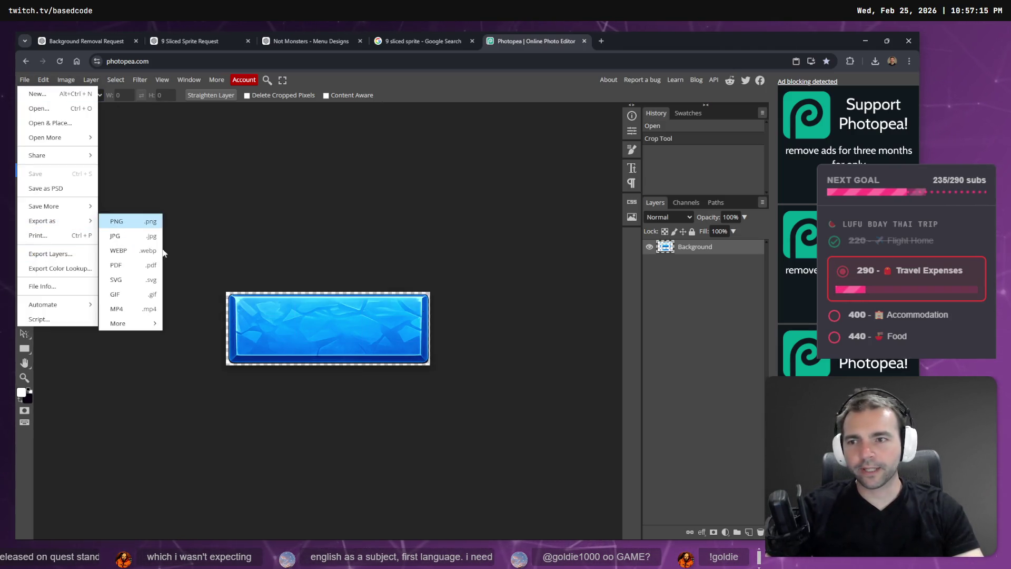
left_click(121, 221)
left_click(367, 178)
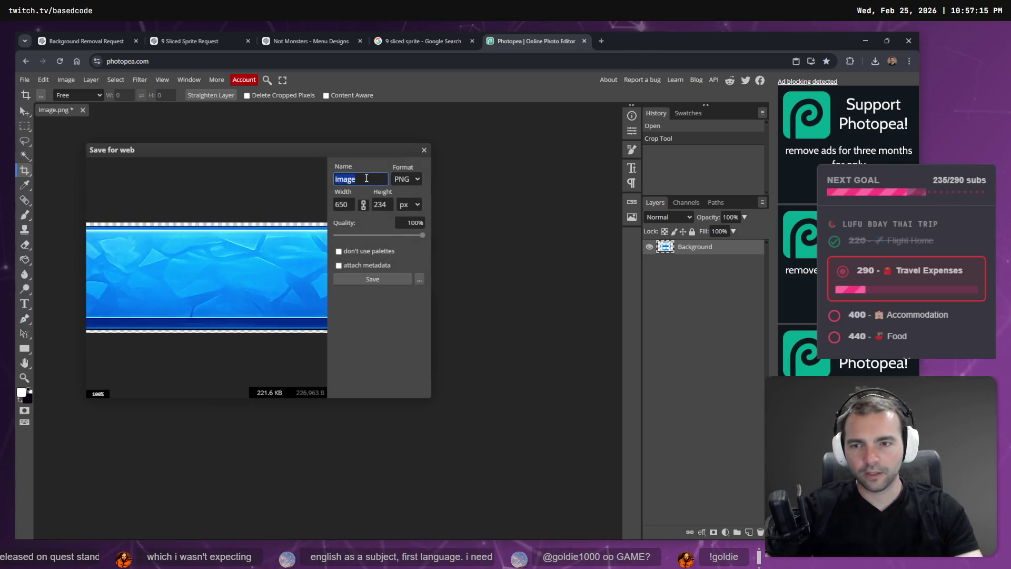
type("Button")
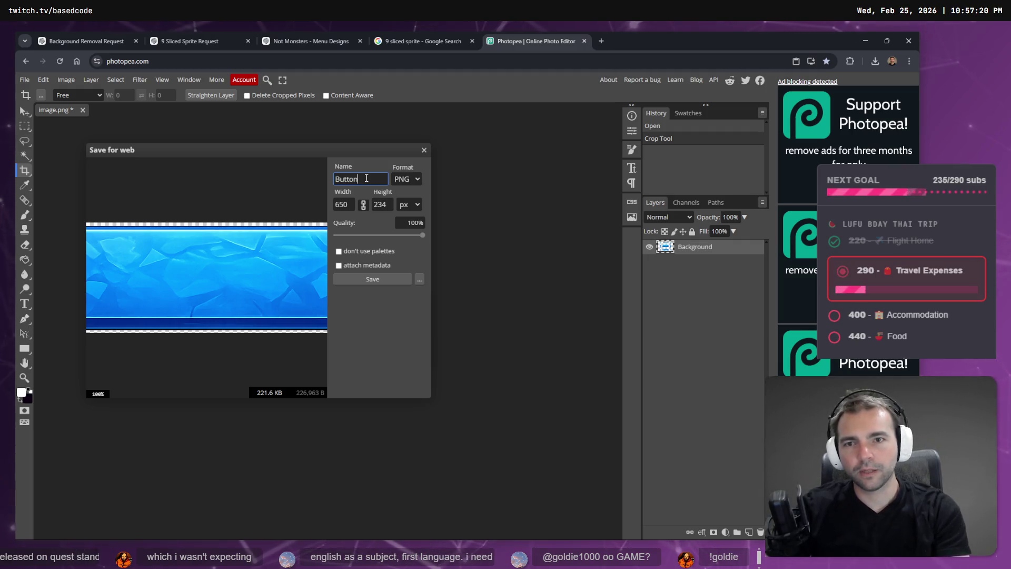
type("_Main")
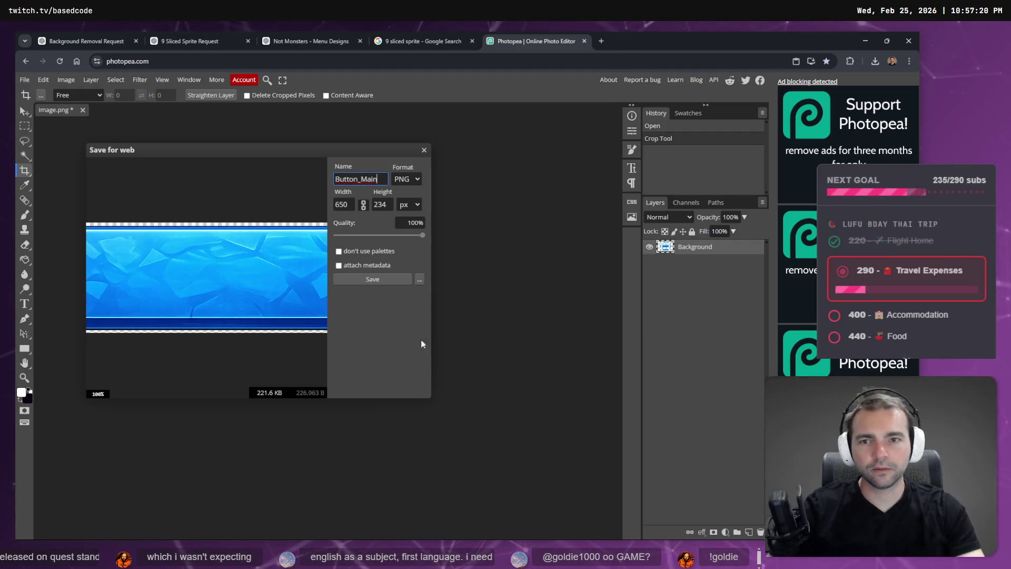
left_click(378, 282)
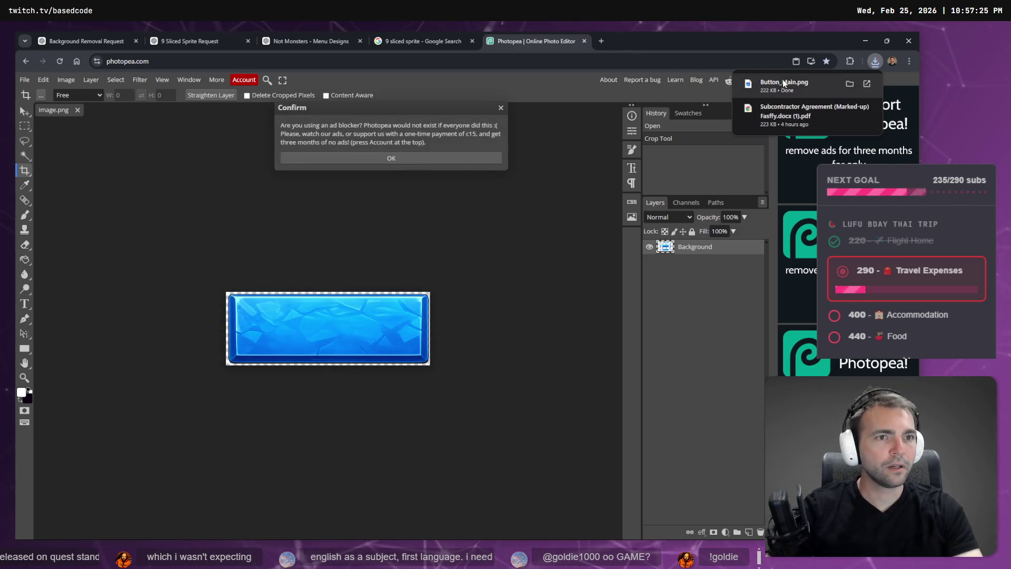
left_click(850, 85)
- Rename the downloaded Button_Main.png to Button_Primary.png in File Explorer
key("F2")
key("BackSpace")
key("BackSpace")
key("BackSpace")
type("Primnar")
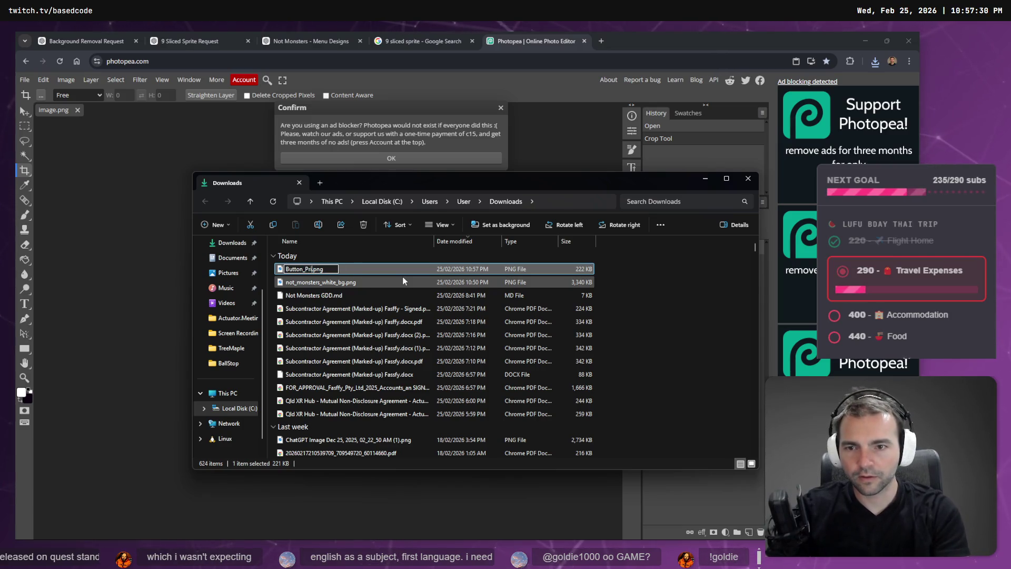
key("BackSpace")
key("BackSpace")
key("BackSpace")
type("ary")
key("Return")
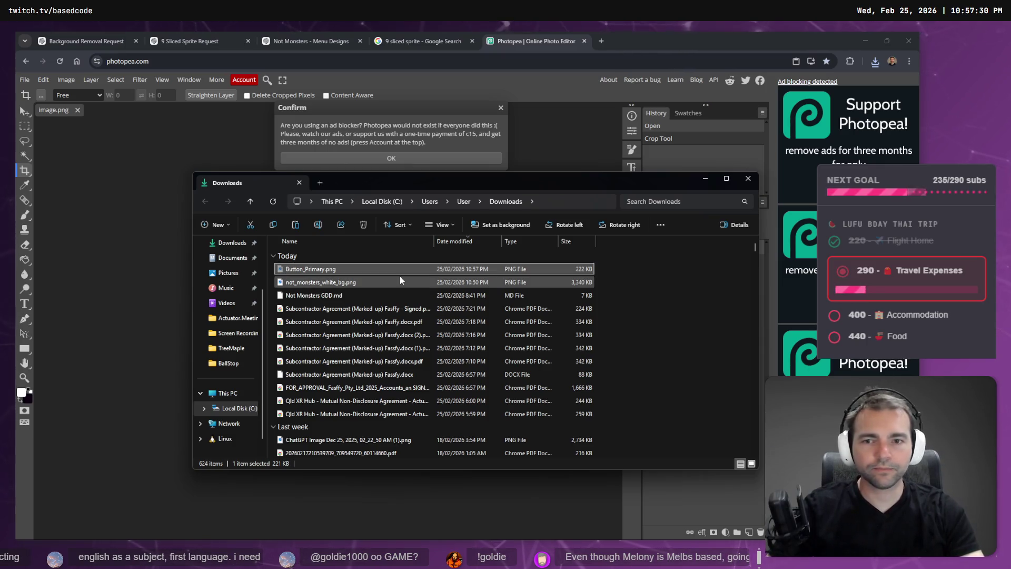
- Drag Button_Primary.png into Godot's res://Menus/ folder in the FileSystem dock
key("ctrl+c")
left_click(403, 271)
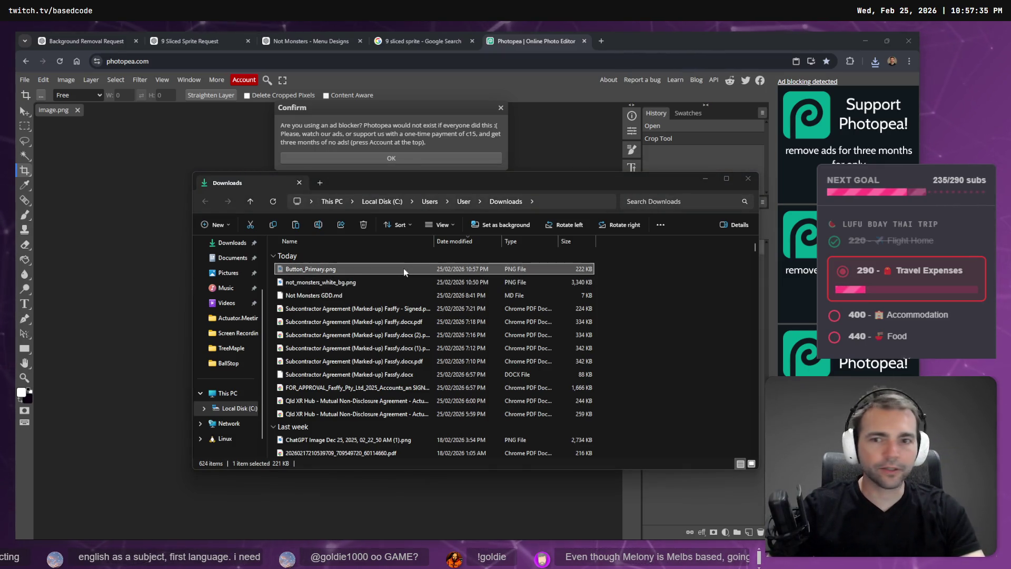
mouse_move(351, 273)
left_mouse_down()
mouse_move(529, 291)
mouse_move(330, 389)
left_mouse_up()
left_click_drag(58, 468, 58, 469)
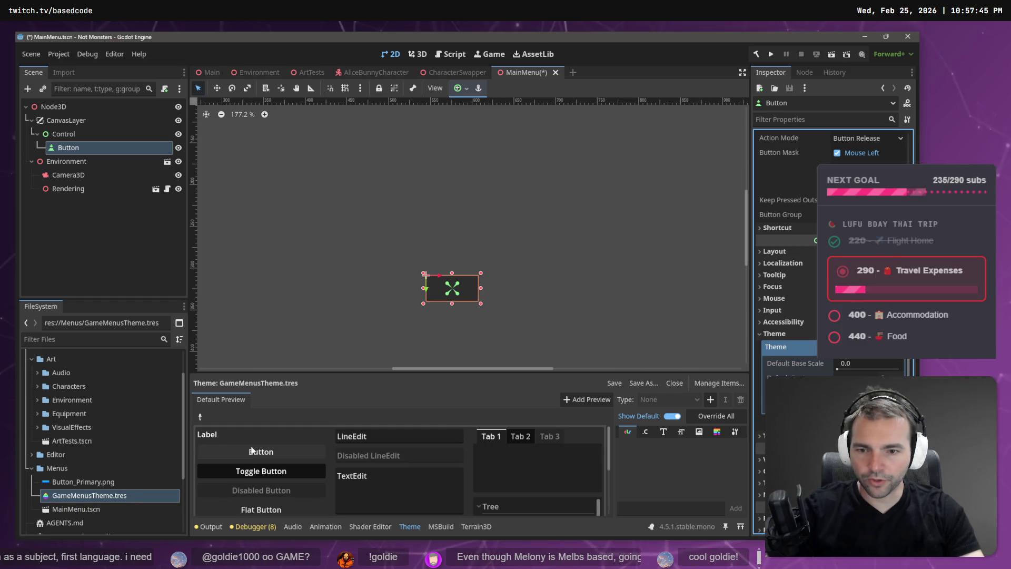
- Enlarge the GameMenusTheme preview area and try the preview Button's pressed look
mouse_move(260, 370)
left_mouse_down()
mouse_move(273, 226)
mouse_move(248, 211)
left_mouse_up()
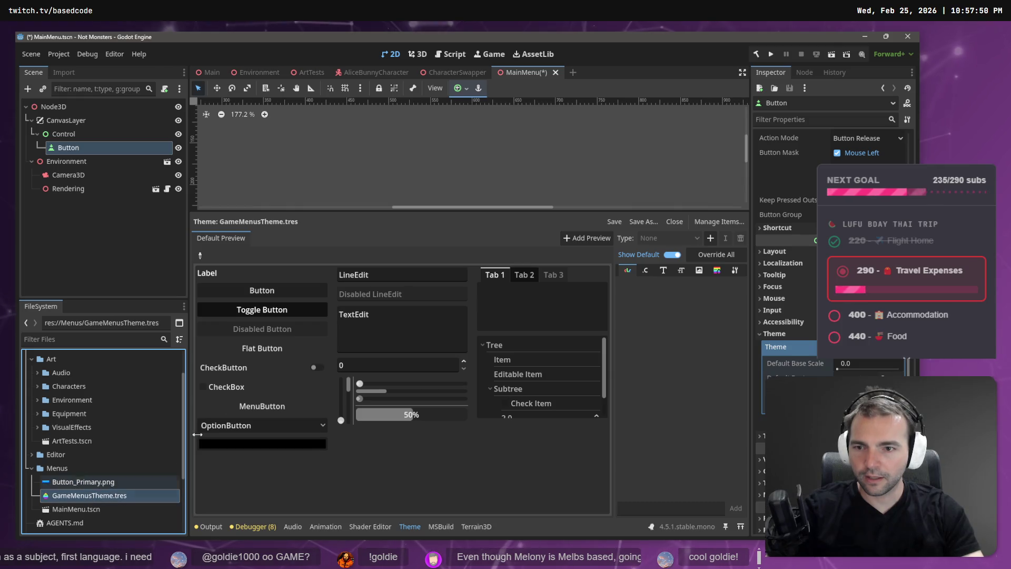
left_click(254, 290)
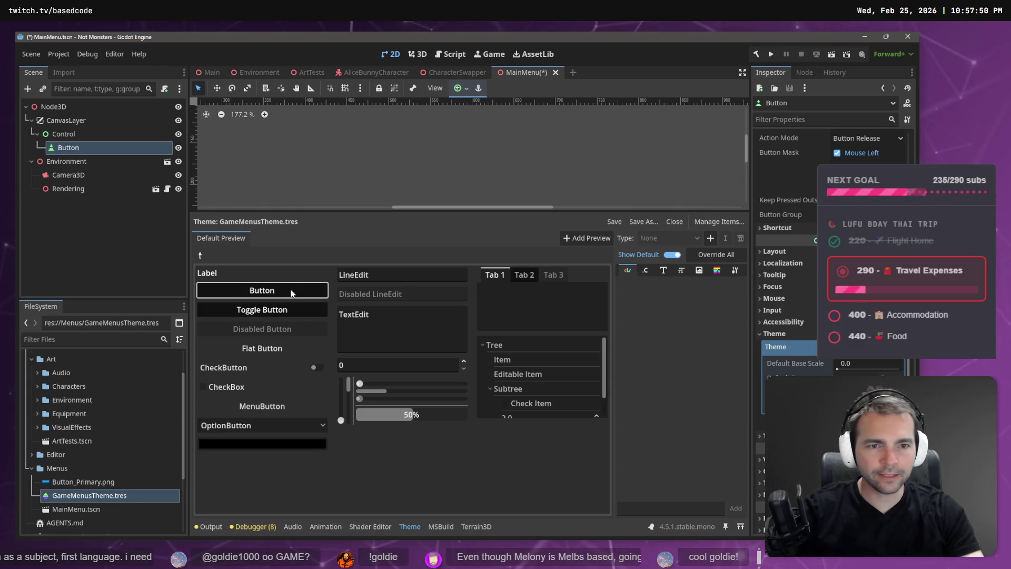
left_click(699, 271)
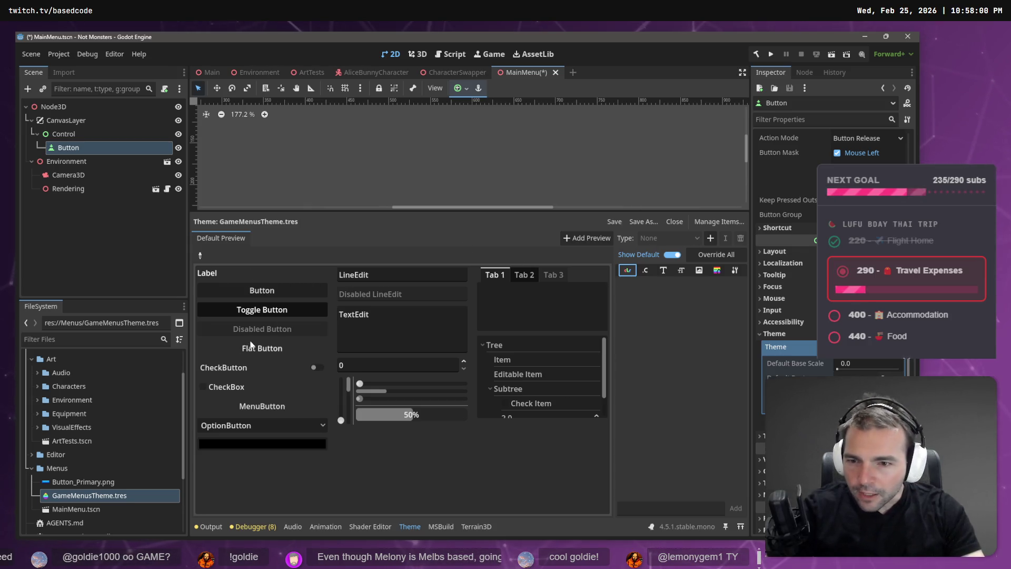
left_click(264, 290)
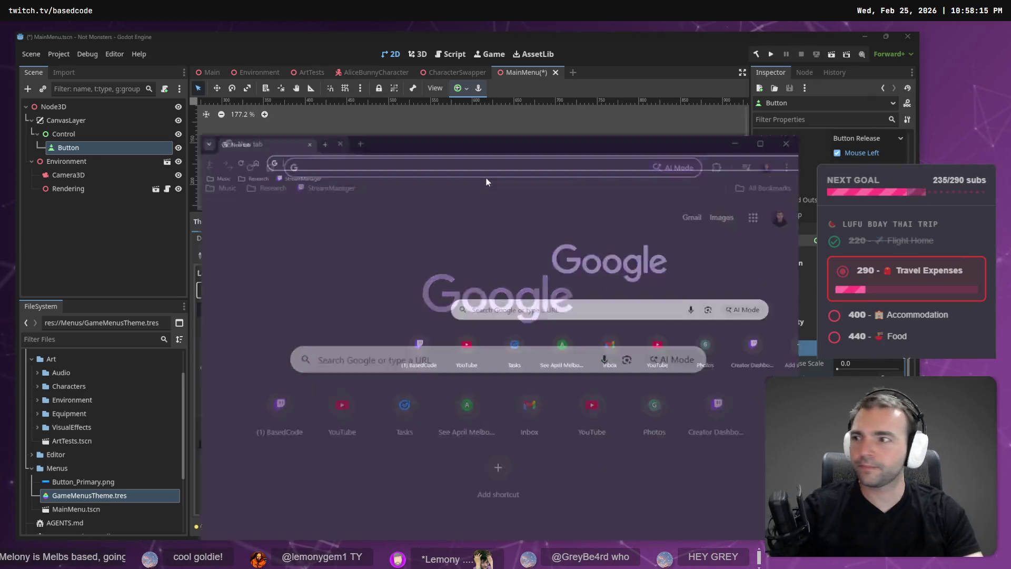
- Search Google for 'godot theme' and open the 'Improve Your UI In Godot With Themes !' video
type("godot theme")
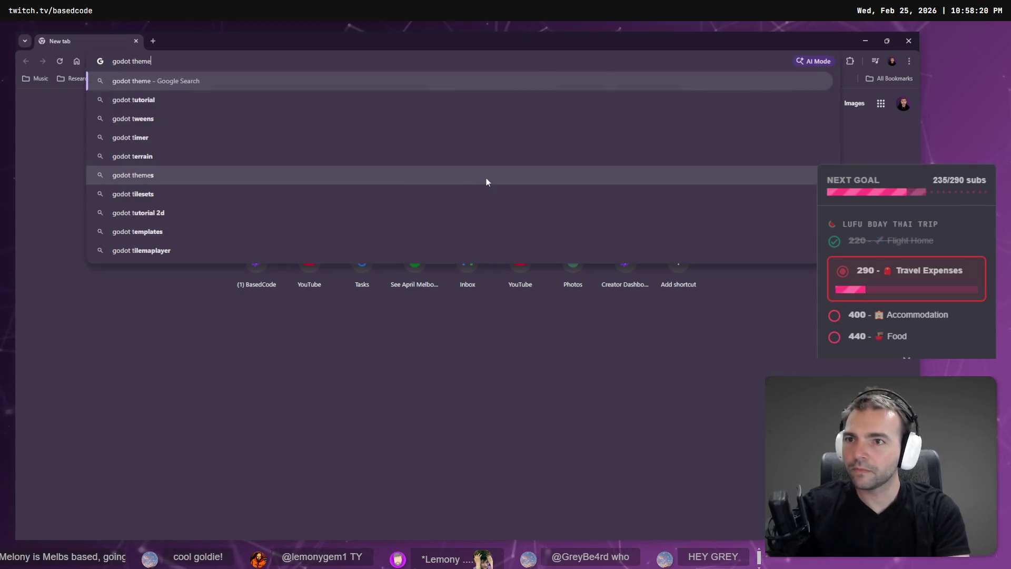
key("Return")
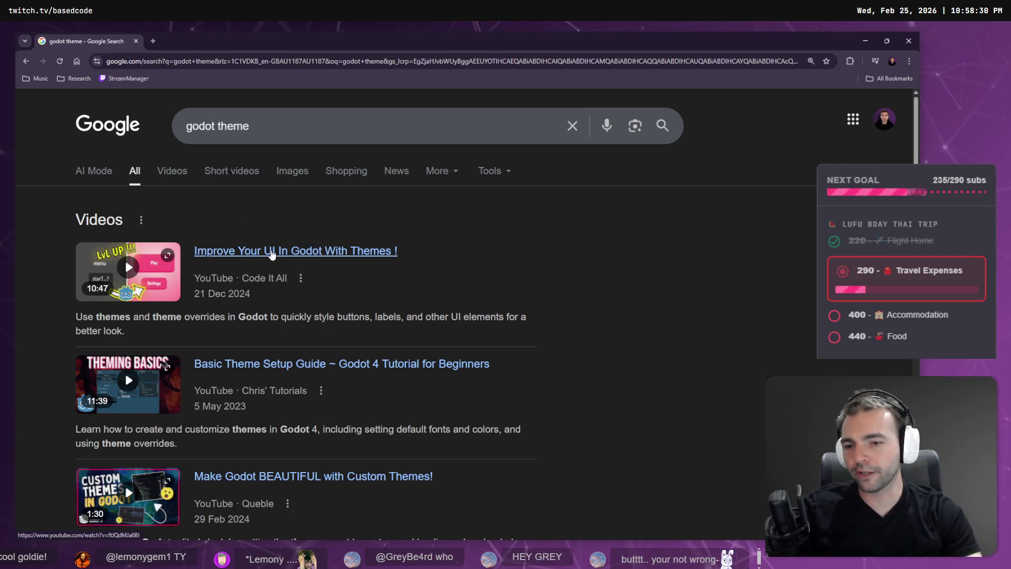
left_click(272, 253)
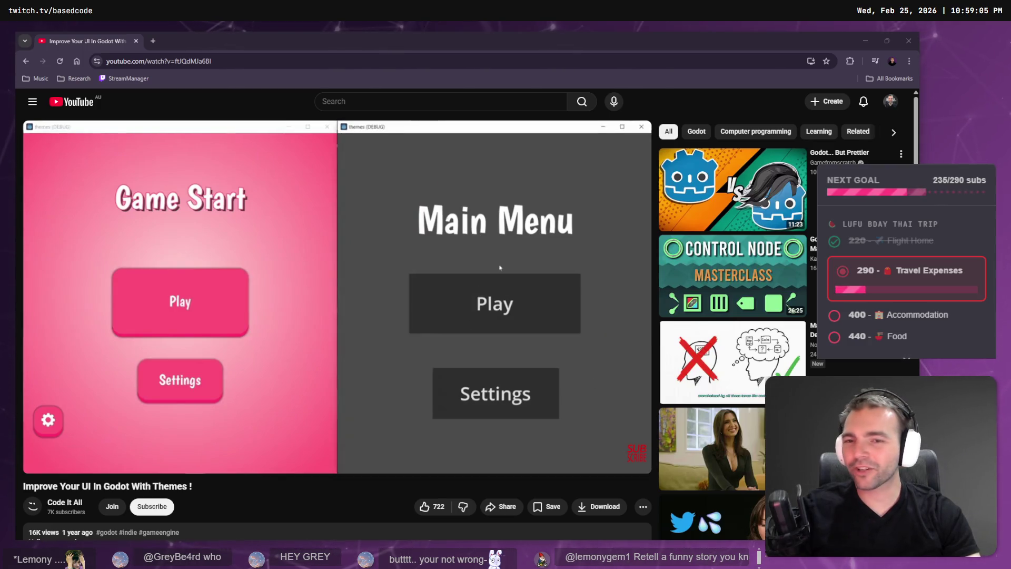
- Scrub the tutorial to its 2:44 theme editor section, watch full screen, pause, and return to Godot
left_click(283, 286)
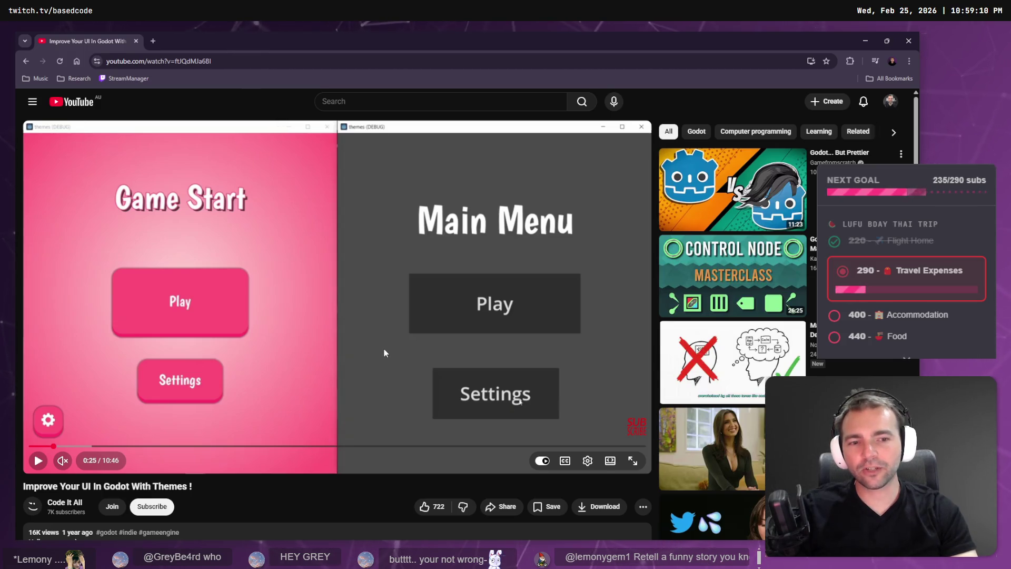
left_click(241, 282)
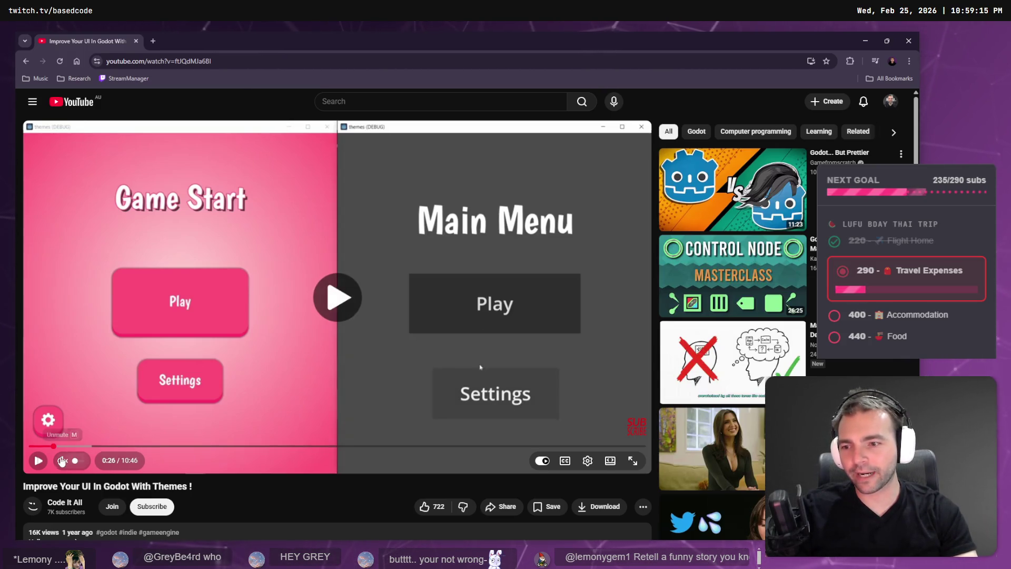
left_click(81, 445)
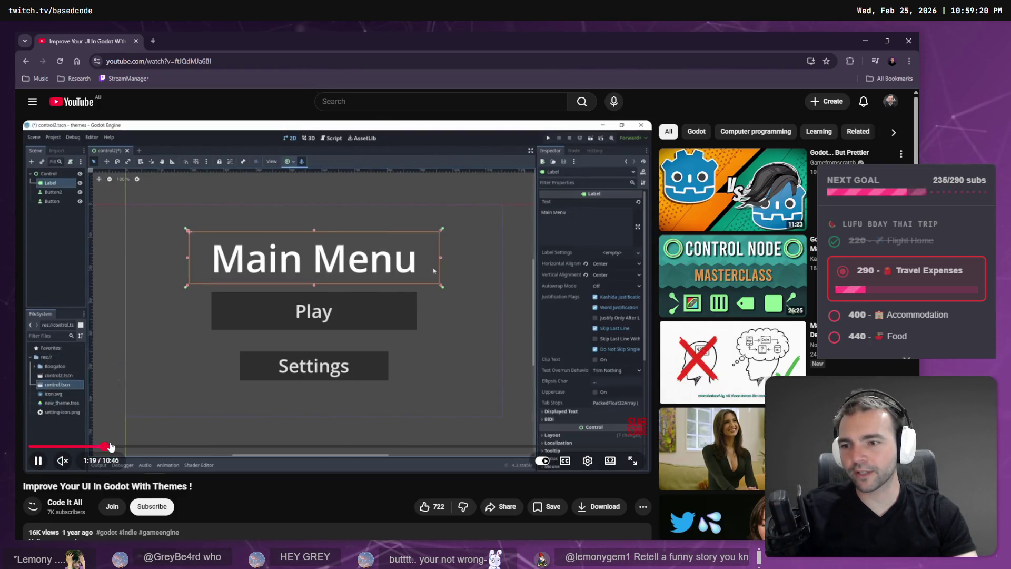
left_click(124, 446)
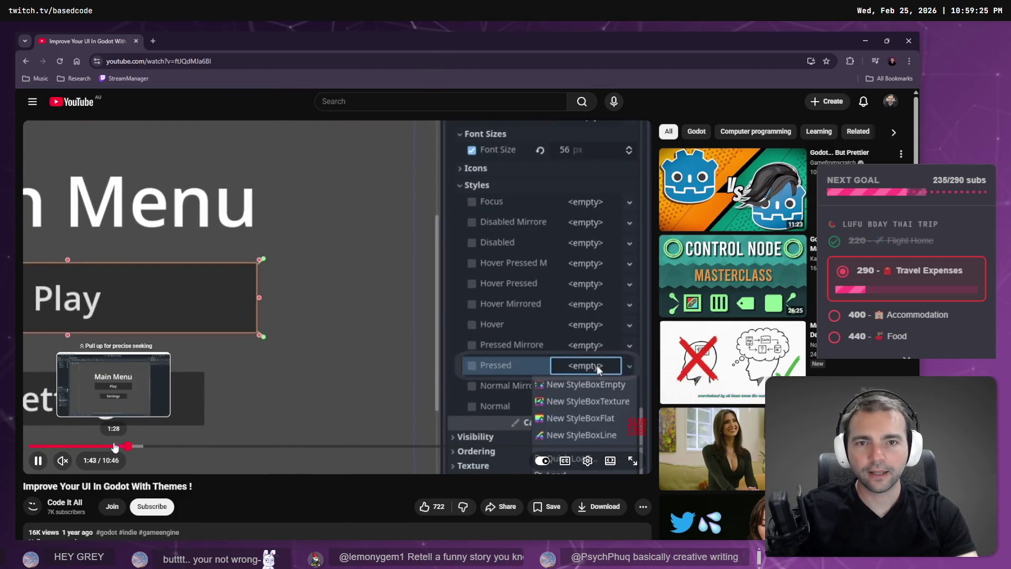
left_click(114, 446)
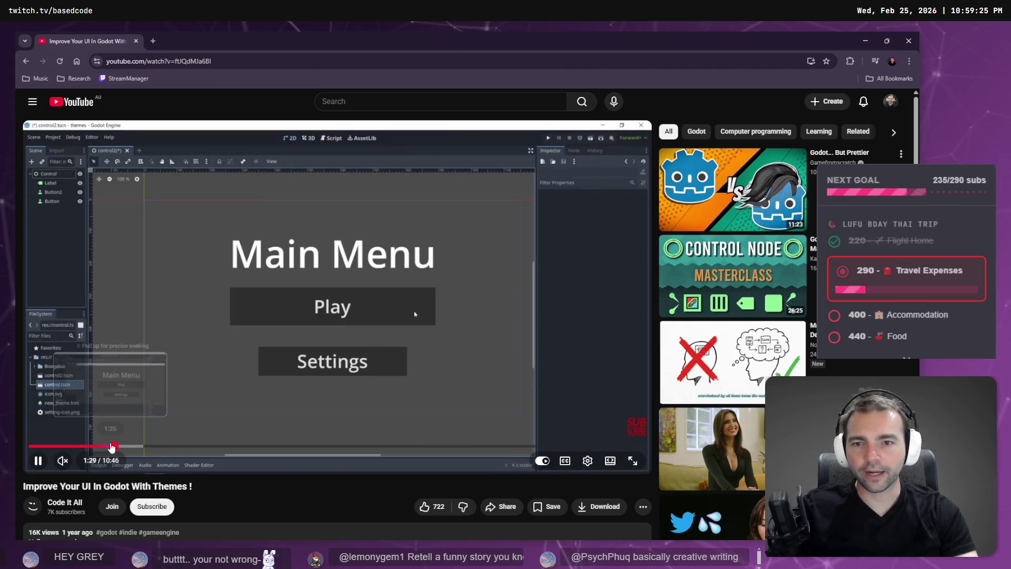
left_click(122, 446)
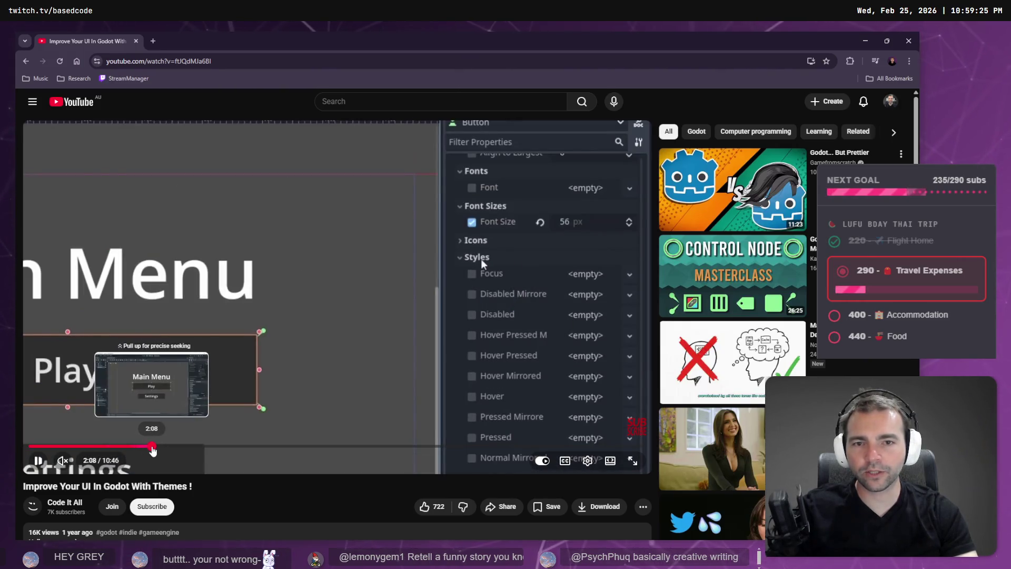
left_click(168, 446)
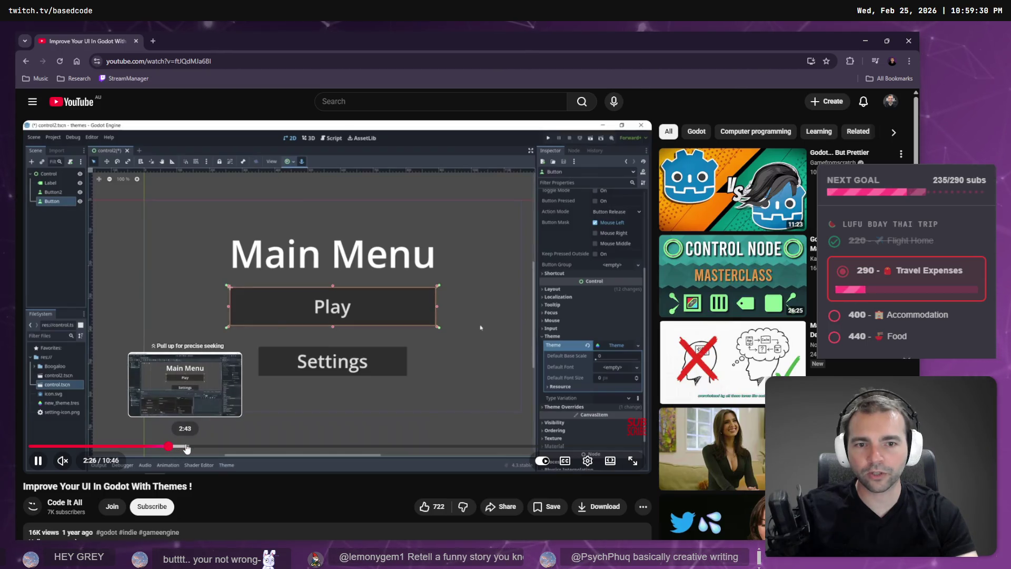
left_click(170, 447)
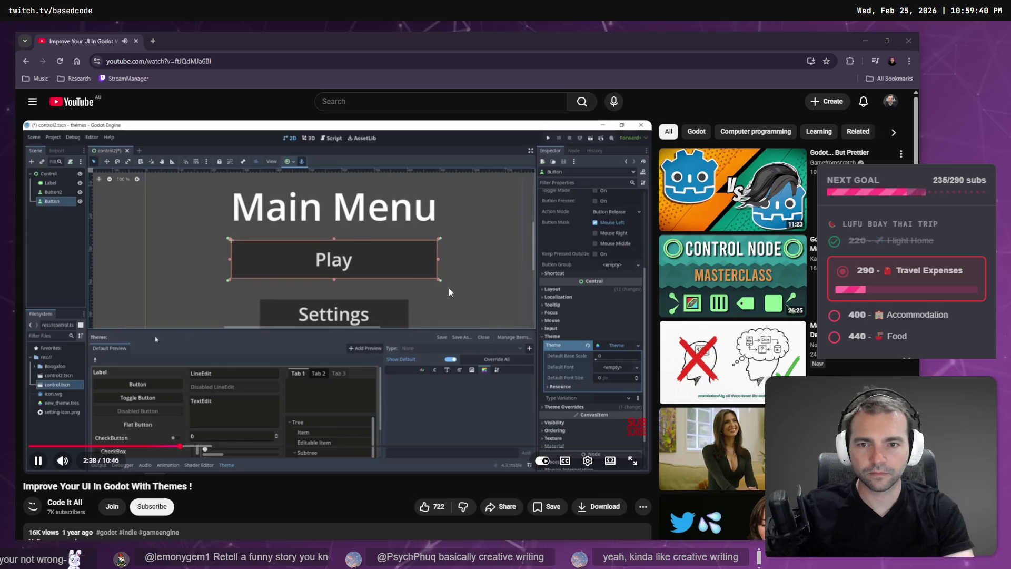
left_click(633, 460)
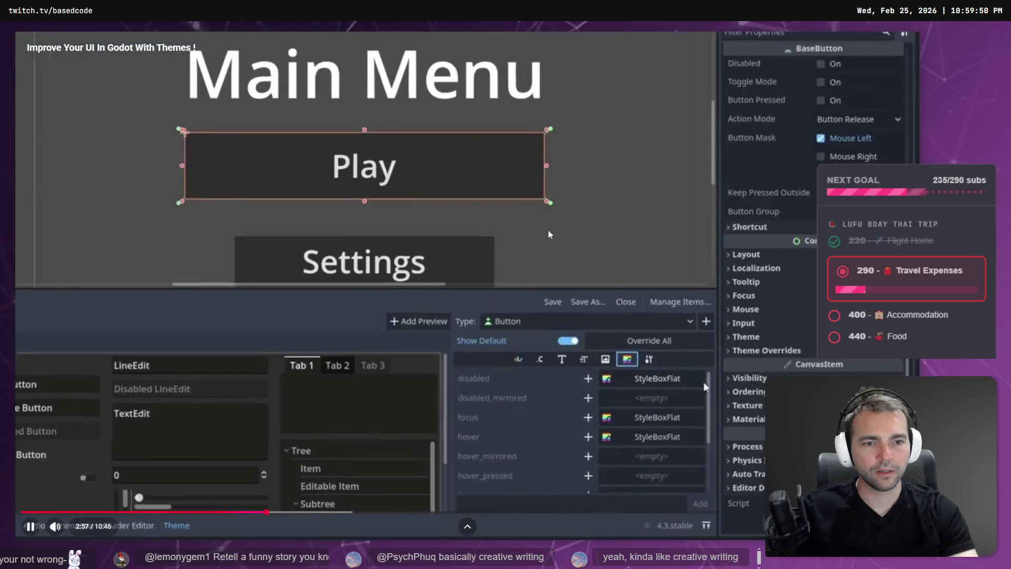
left_click(512, 255)
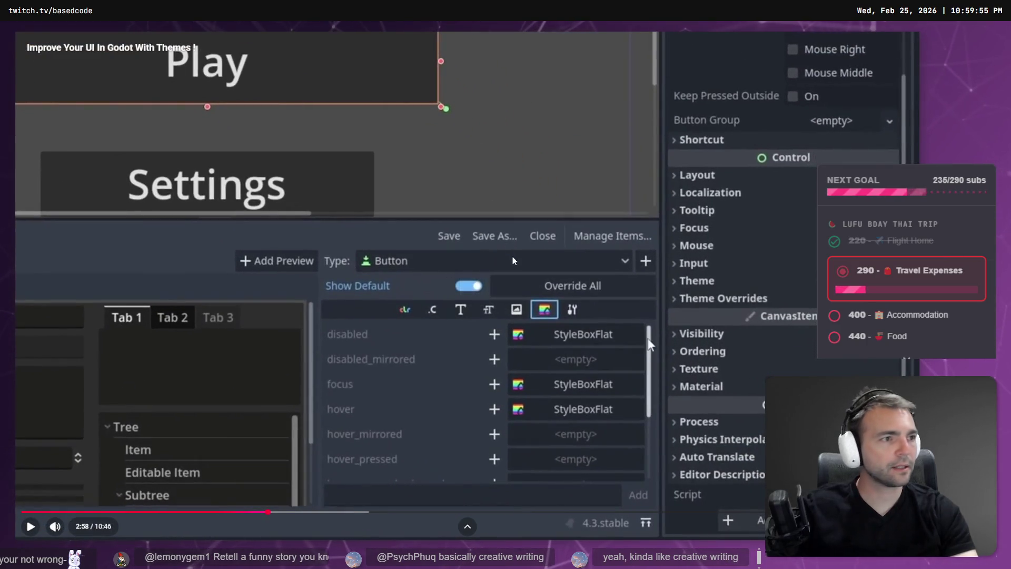
key("alt+Tab")
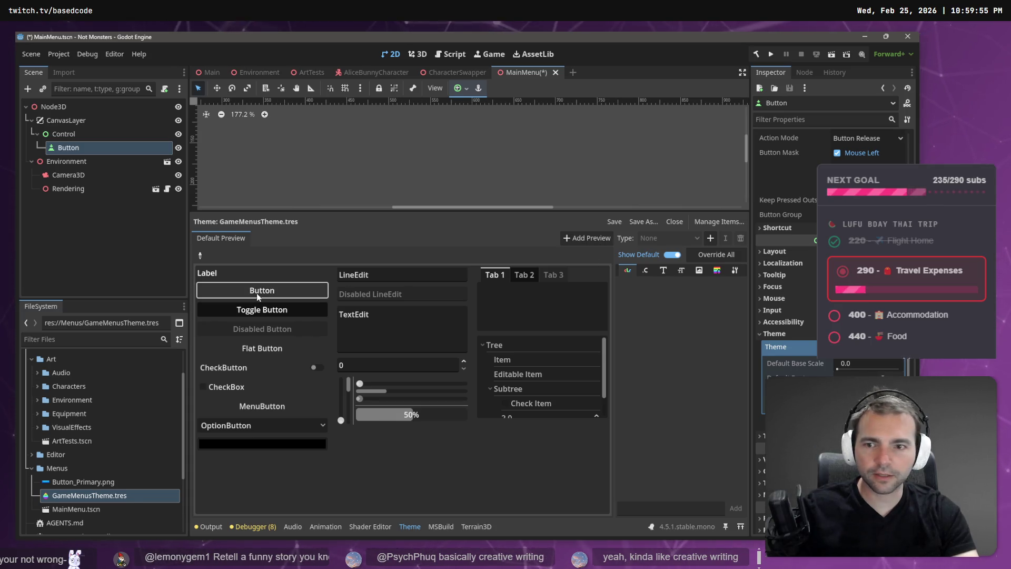
- Pick the preview Button type and show its StyleBox theme items, checking the disabled style's options
left_click(201, 255)
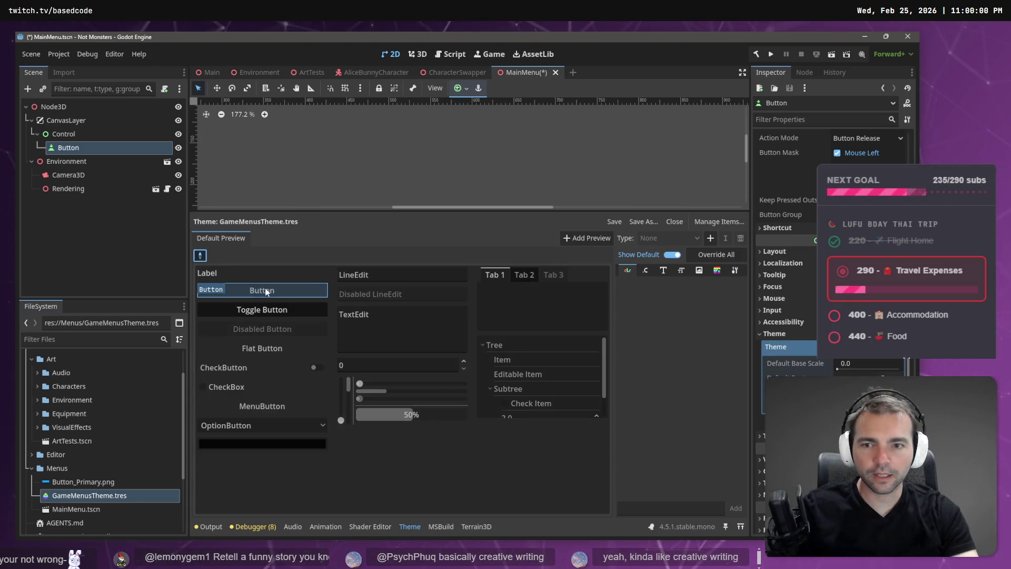
left_click(266, 291)
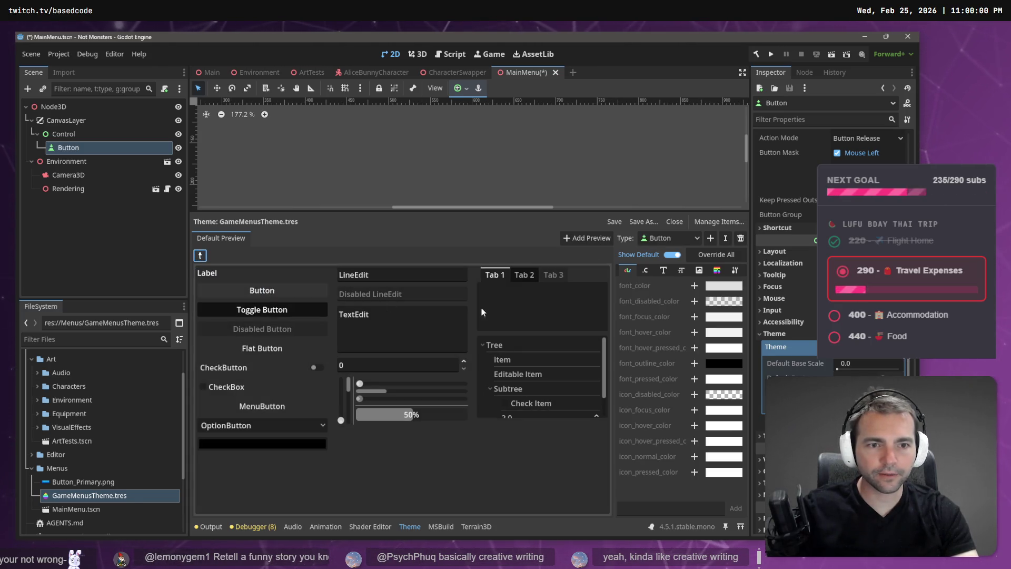
left_click(700, 270)
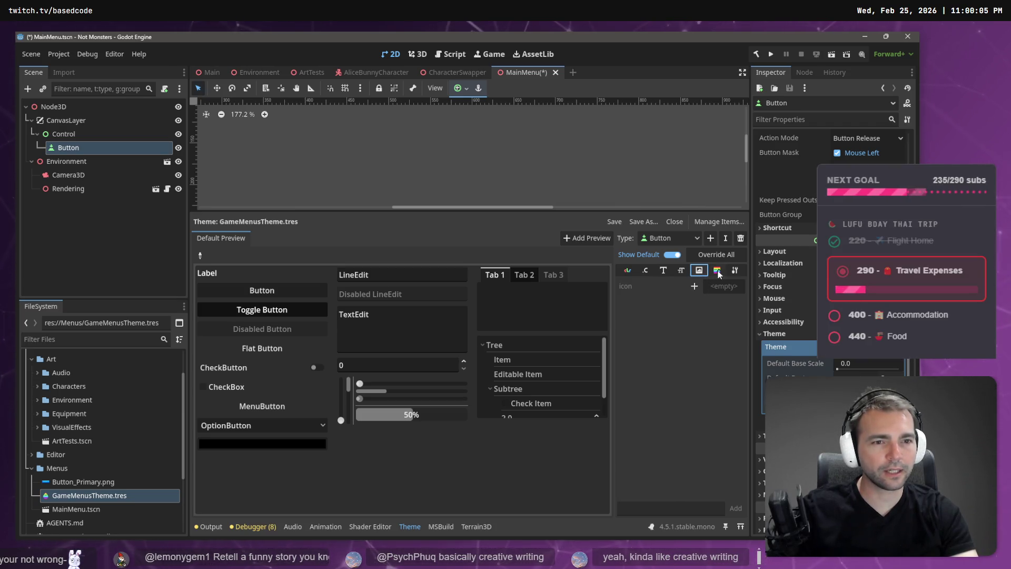
left_click(717, 271)
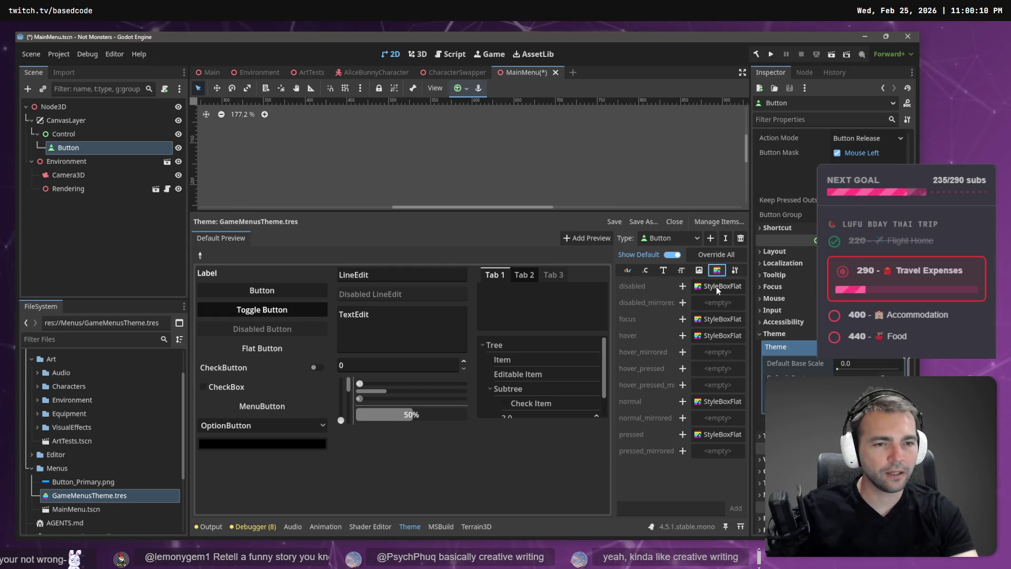
right_click(719, 287)
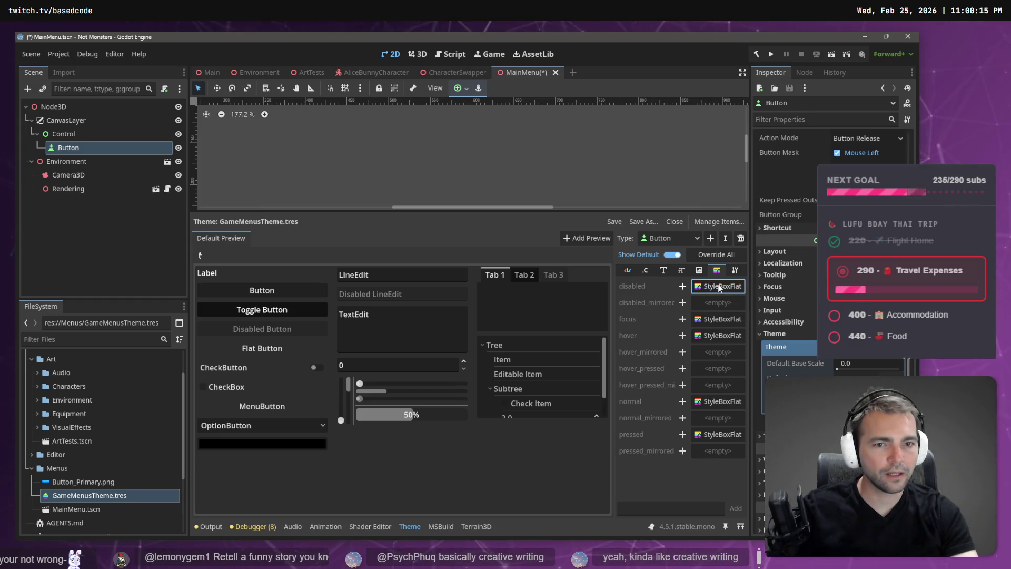
right_click(720, 287)
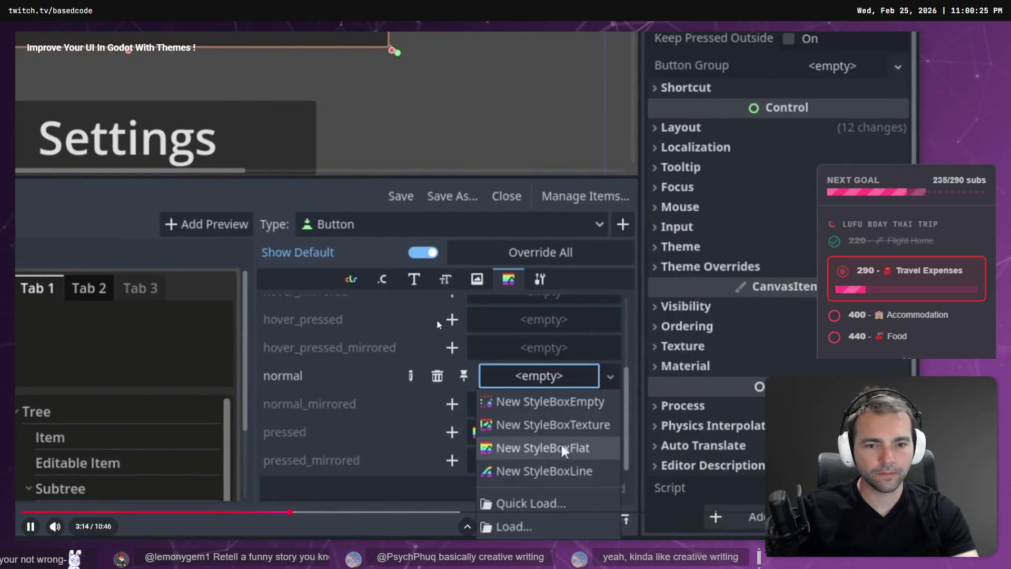
left_click(438, 320)
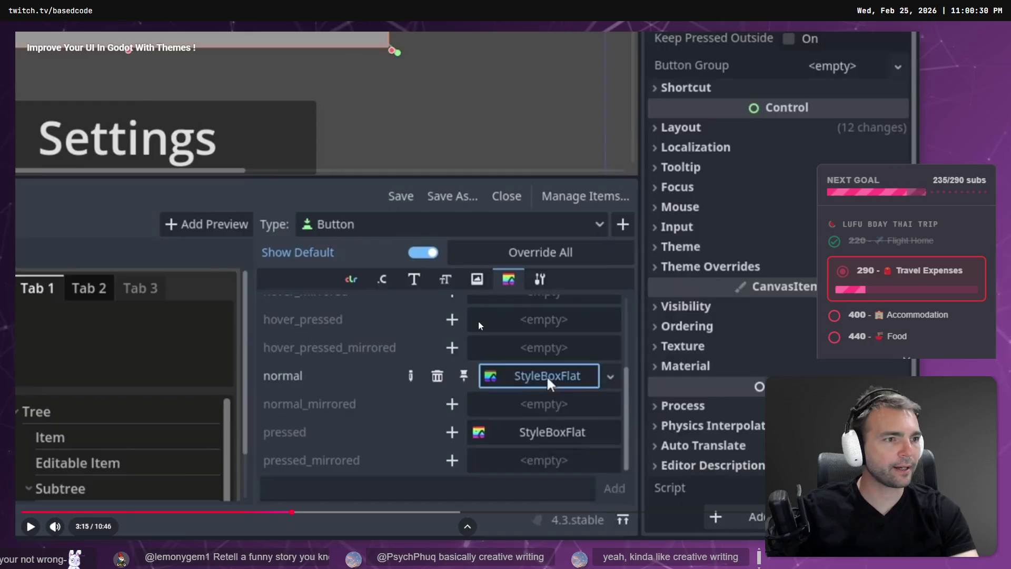
key("alt+Tab")
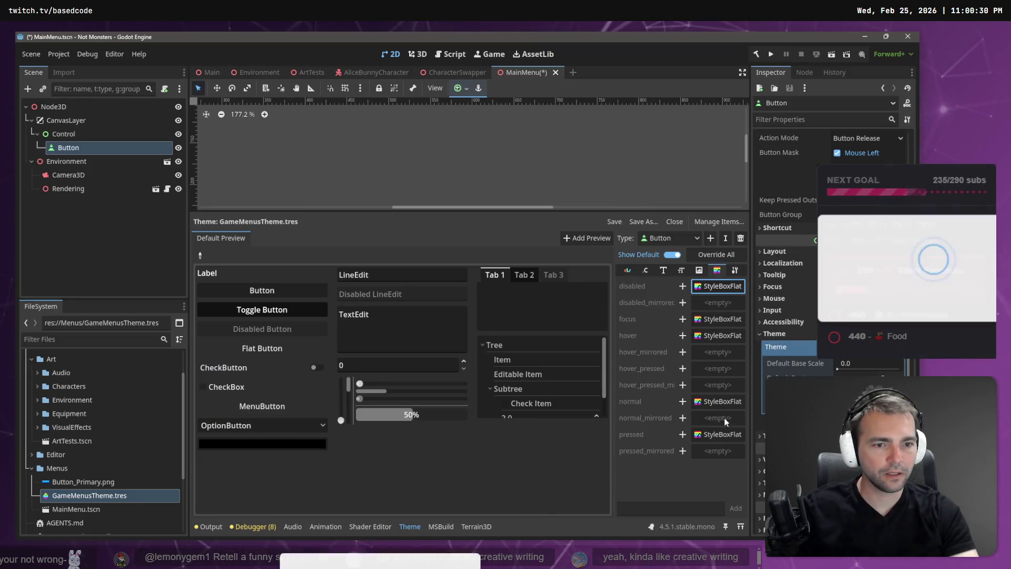
- Override the Button's normal style with a new StyleBoxFlat and open it for editing
left_click(684, 402)
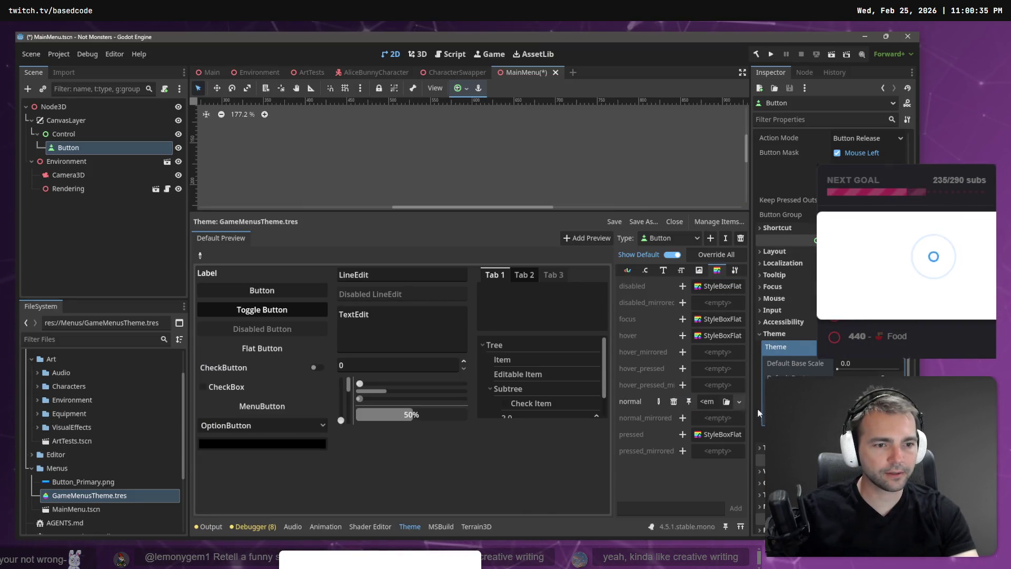
left_click(739, 402)
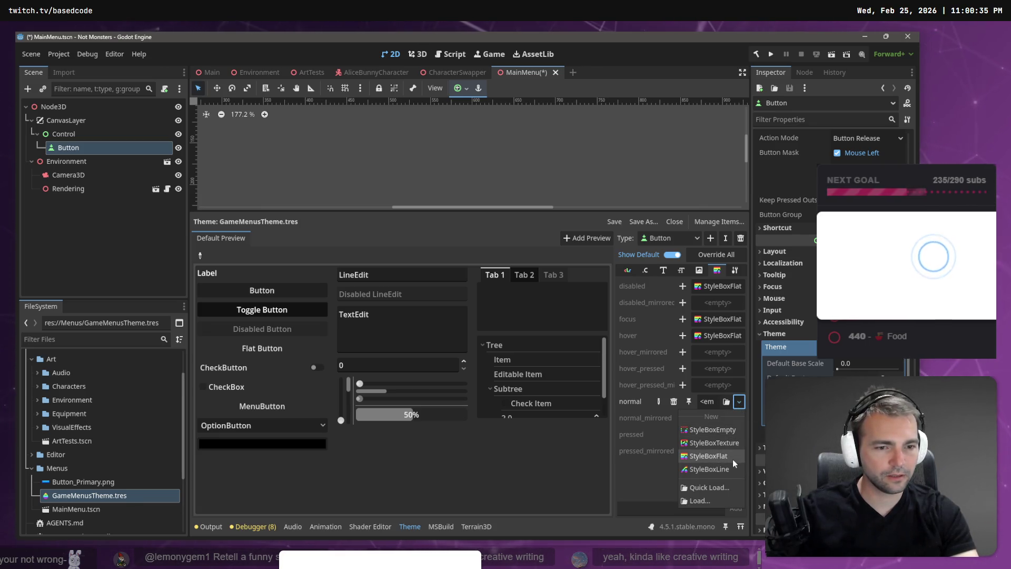
left_click(729, 459)
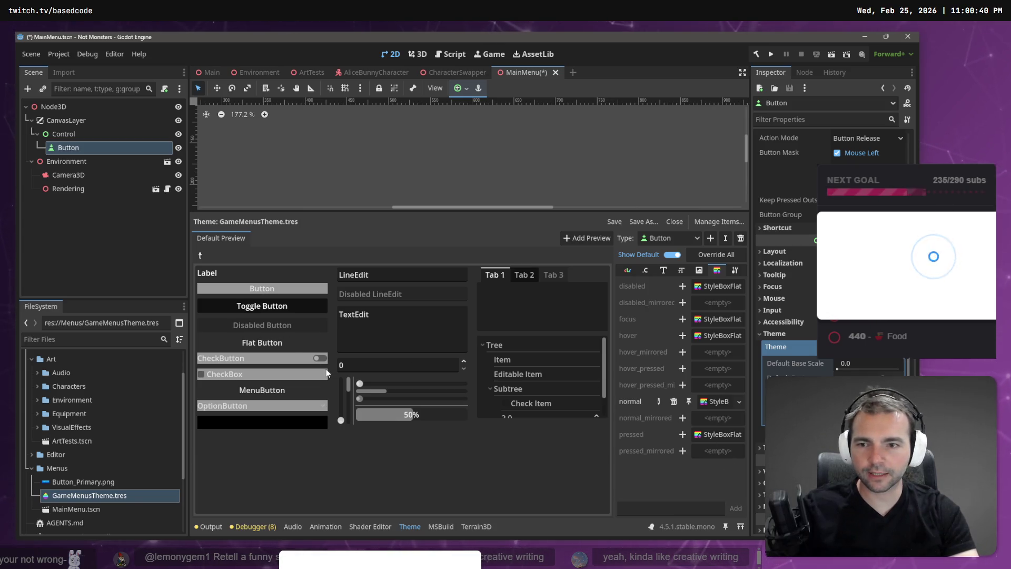
left_click(717, 403)
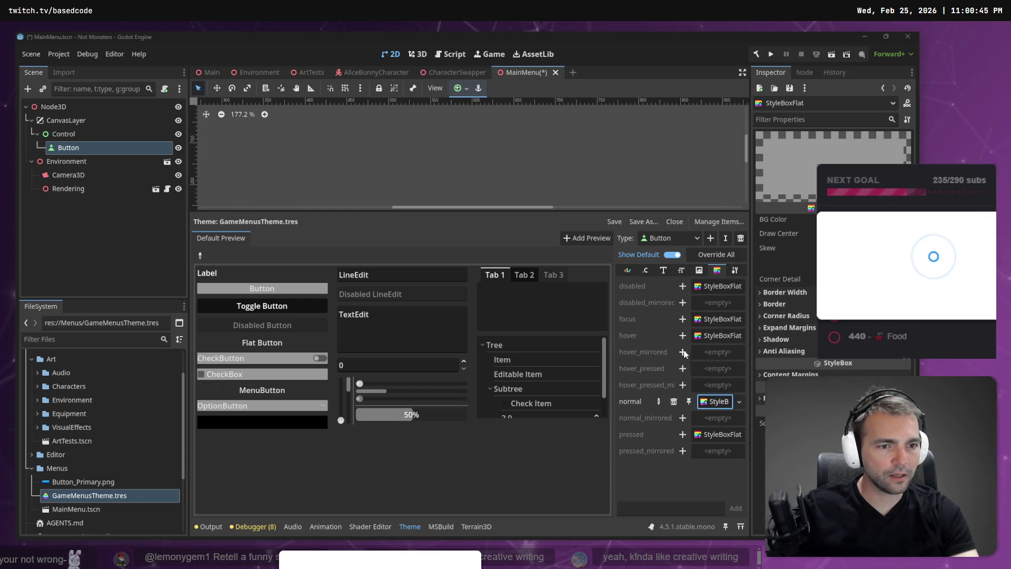
- Switch to the browser and resume the themes tutorial video
key("alt+Tab")
left_click(585, 229)
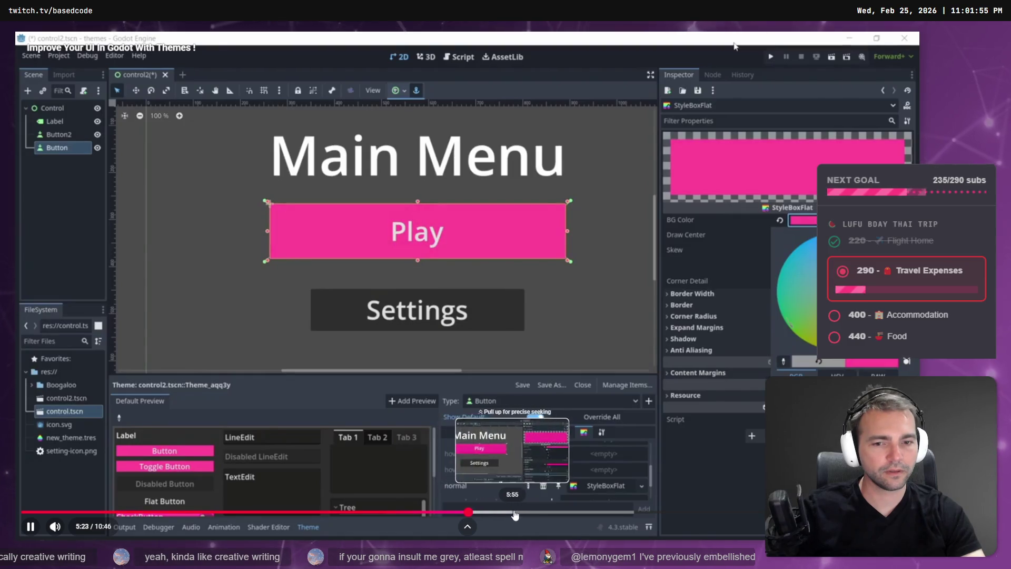
- Skip through the themes tutorial to its 10:45 finished pink Main Menu, exit full screen and pause
left_click(622, 511)
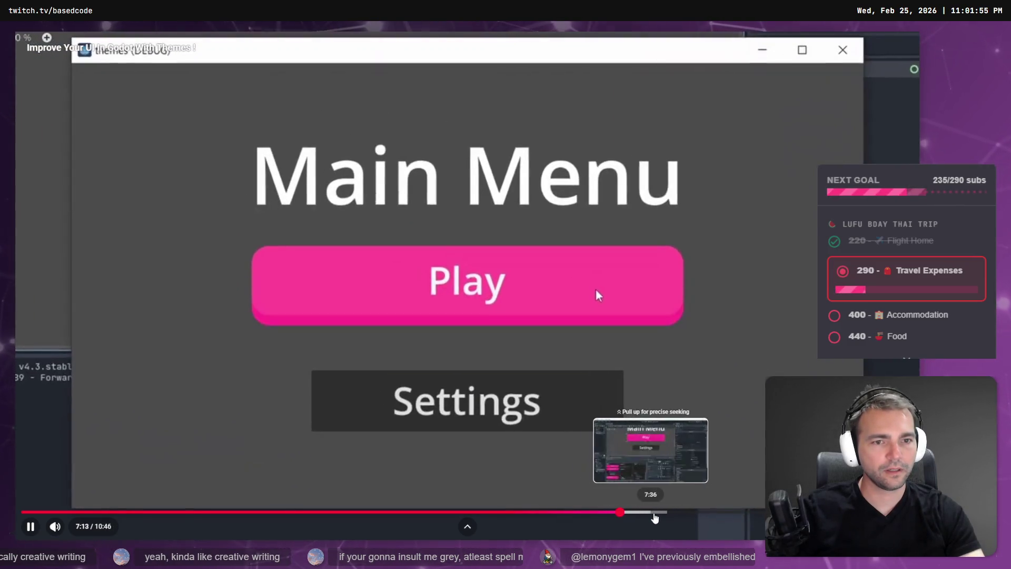
left_click(660, 512)
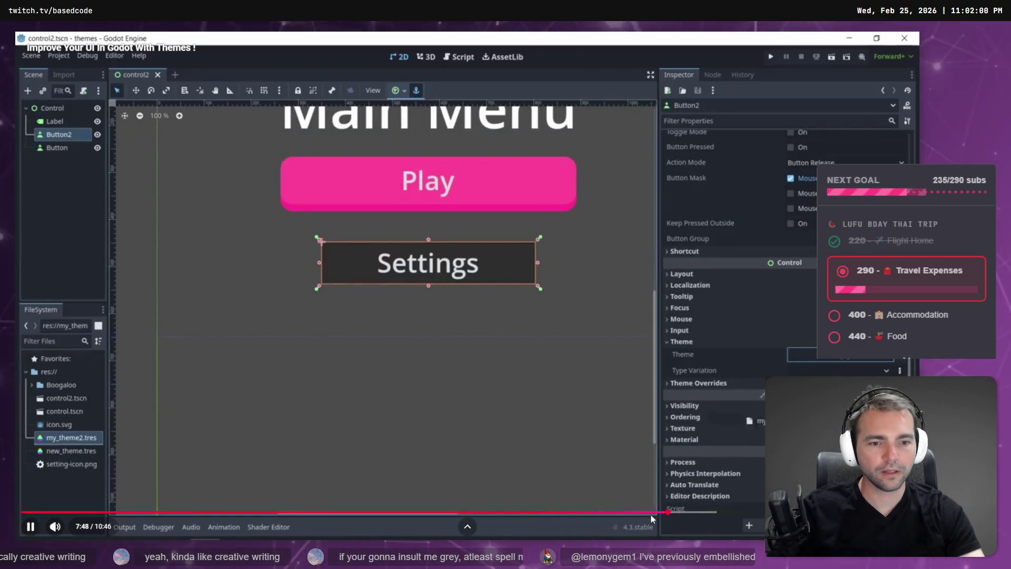
left_click_drag(653, 515, 588, 512)
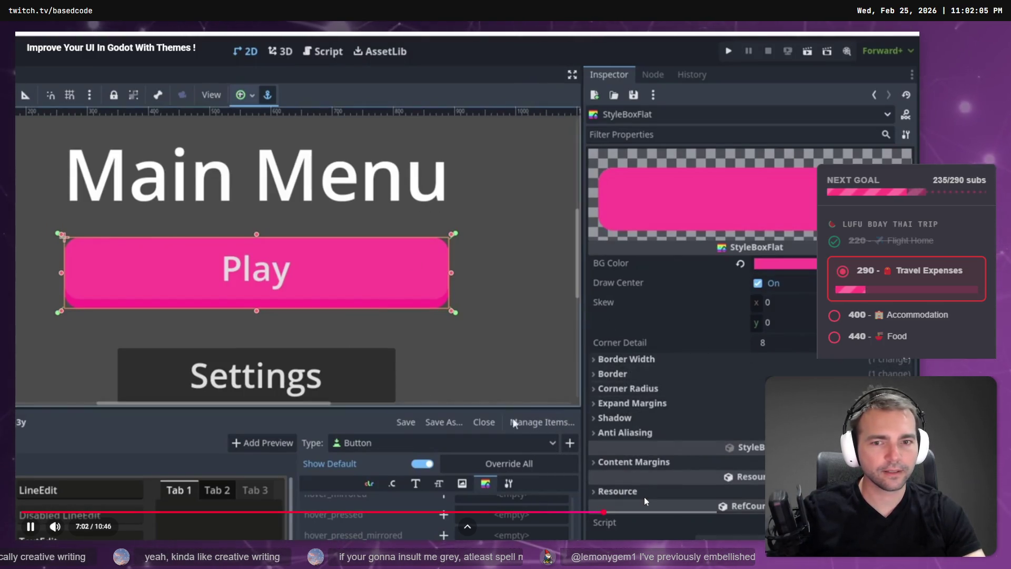
key("Right")
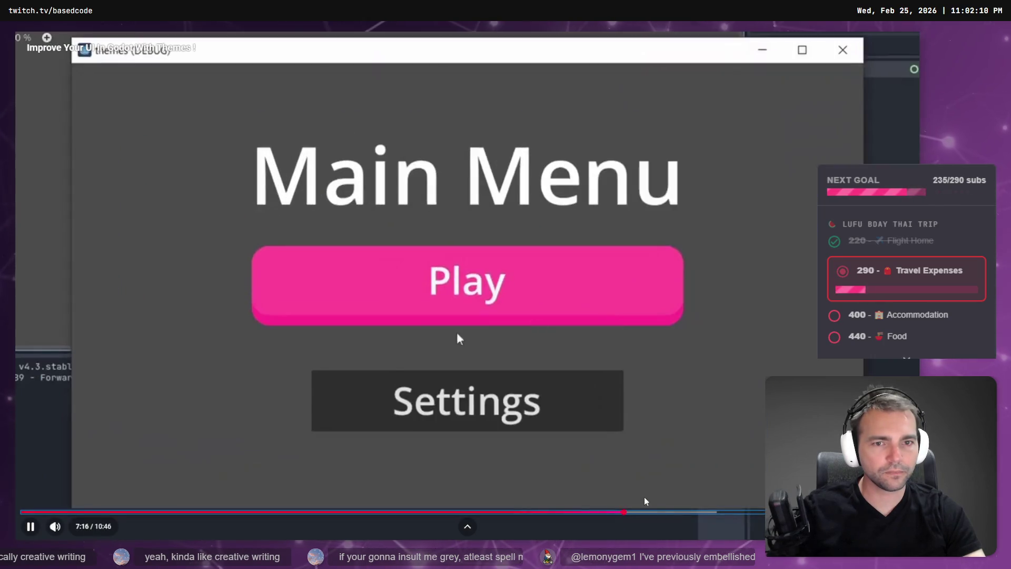
key("Right")
key("Right")
key("Right")
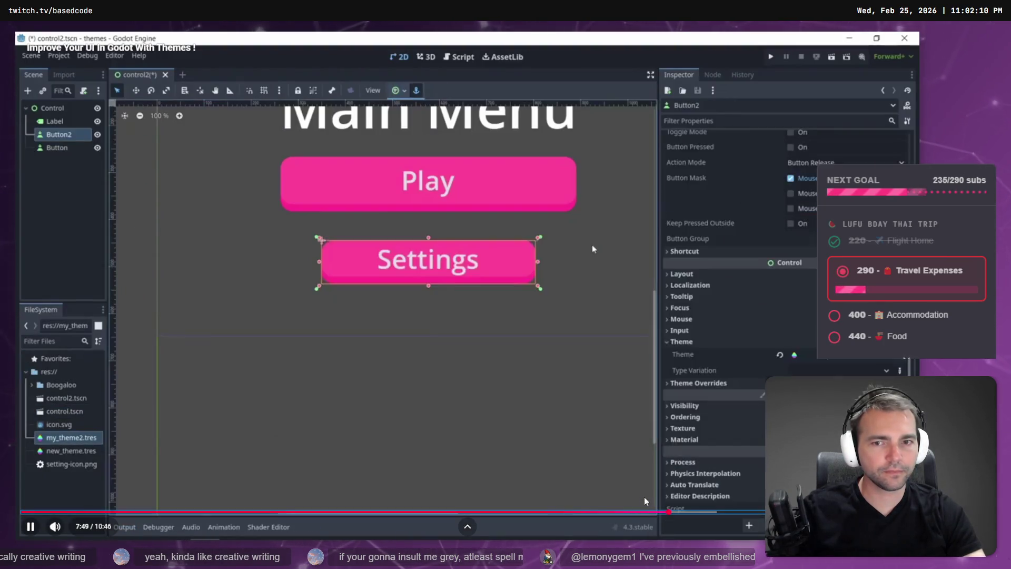
key("Right")
key("Right")
key("Right")
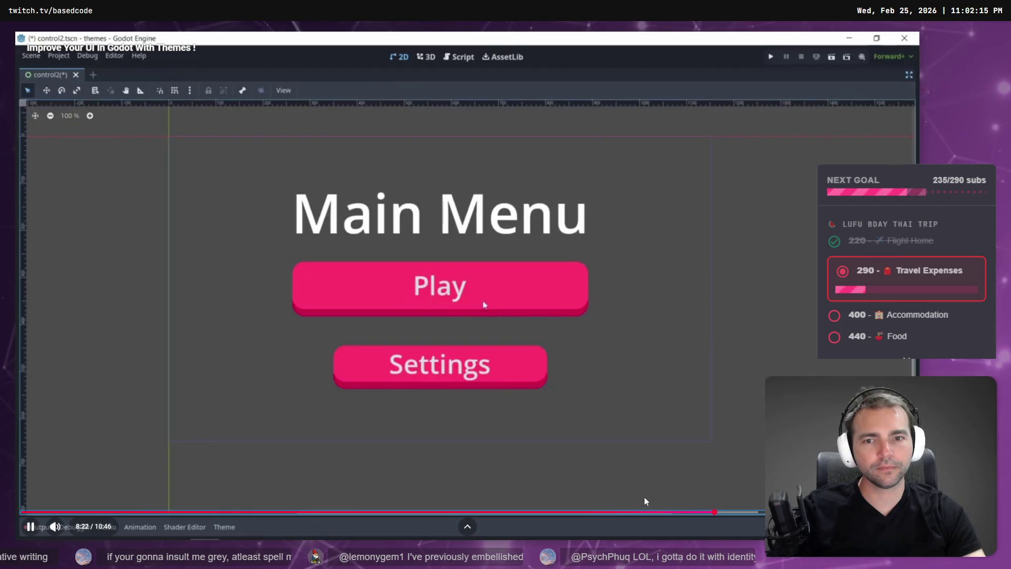
key("Right")
key("Right")
key("Right")
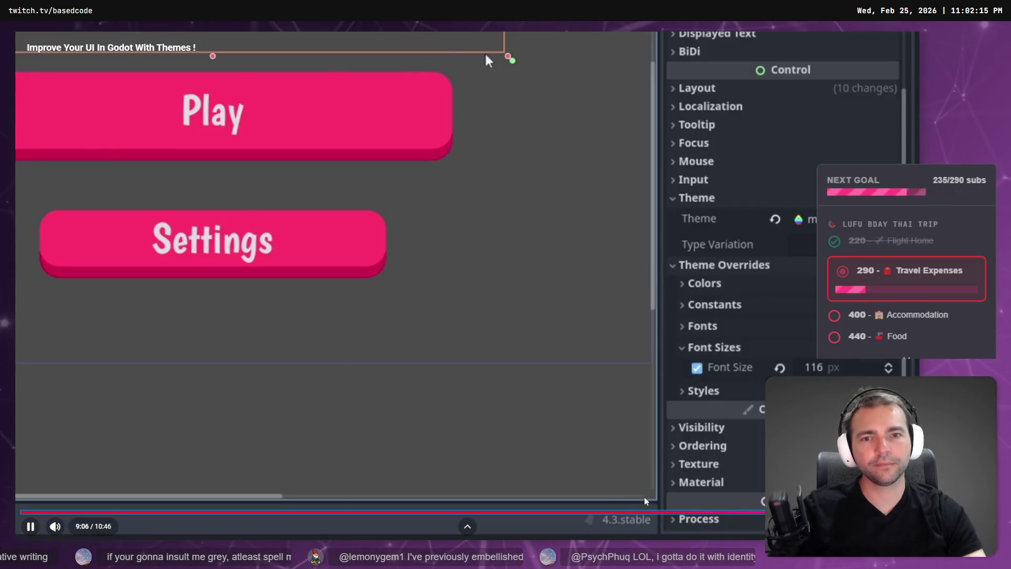
key("Right")
key("Right")
key("Right")
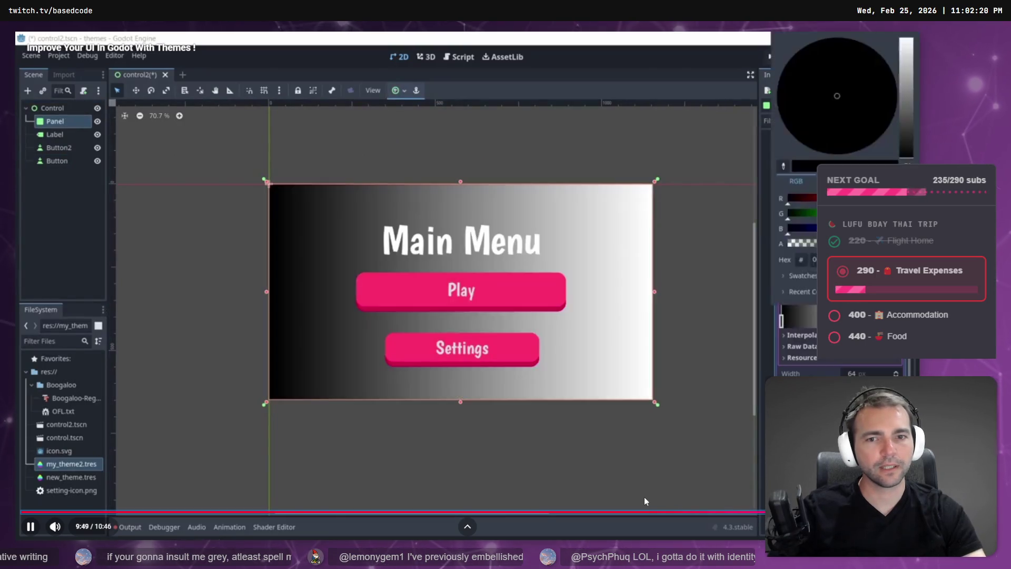
key("Right")
key("Right")
key("Right")
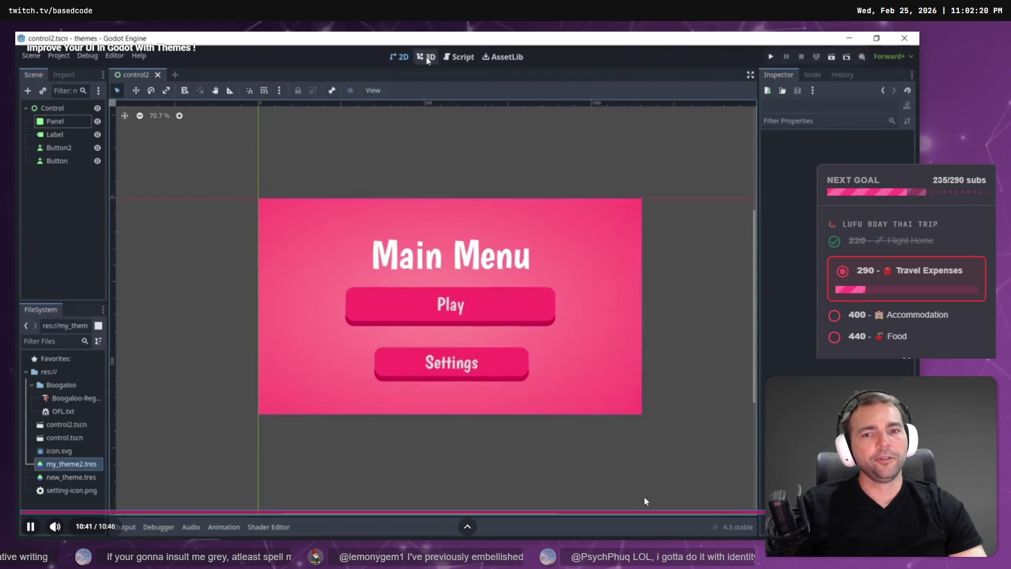
key("Escape")
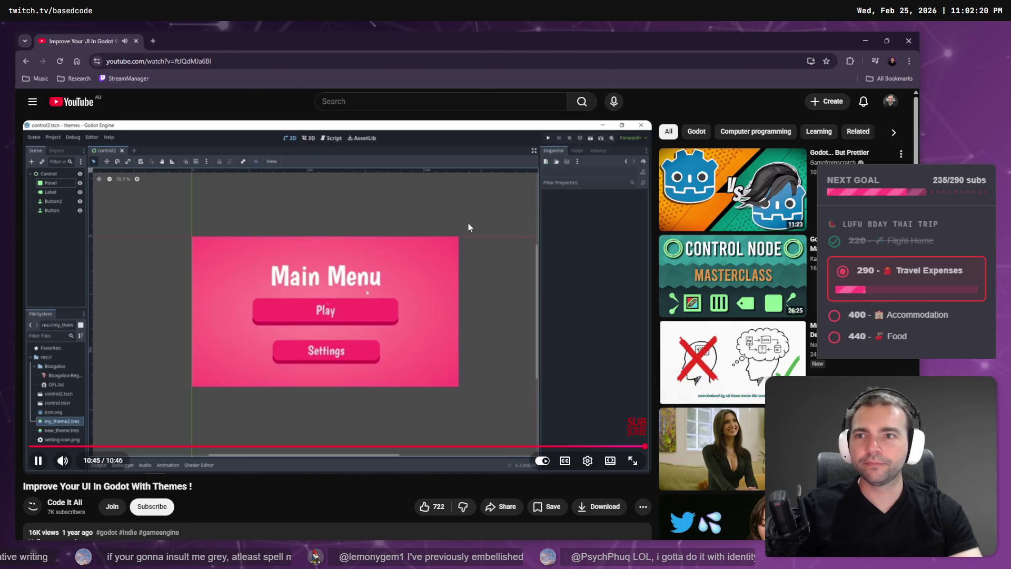
left_click(472, 227)
- Search Google in a new tab for '9 sliced sprite godot'
key("ctrl+t")
type("dashboard.twitch.tv/u/basedcode/home")
key("Return")
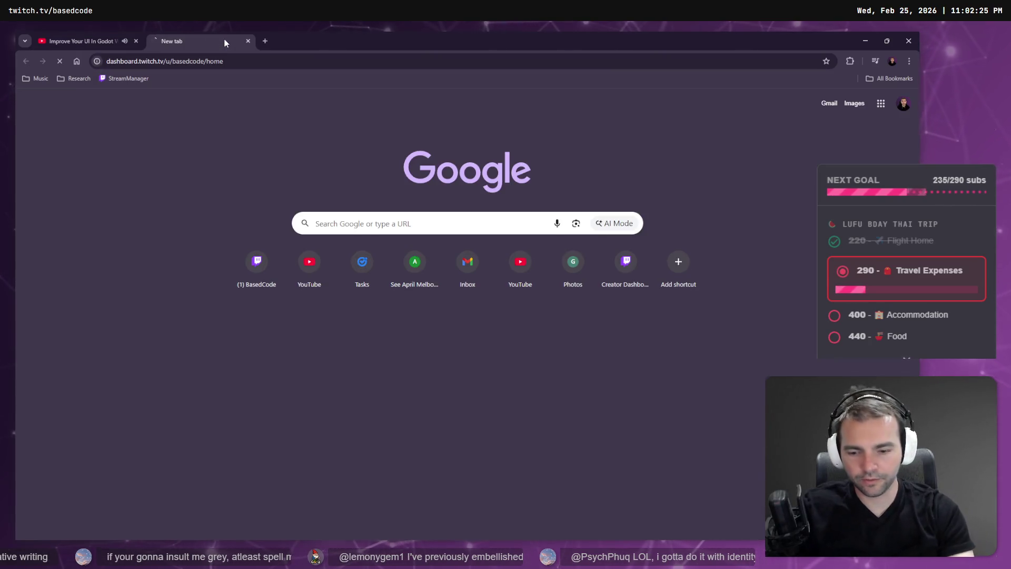
key("ctrl+w")
key("ctrl+t")
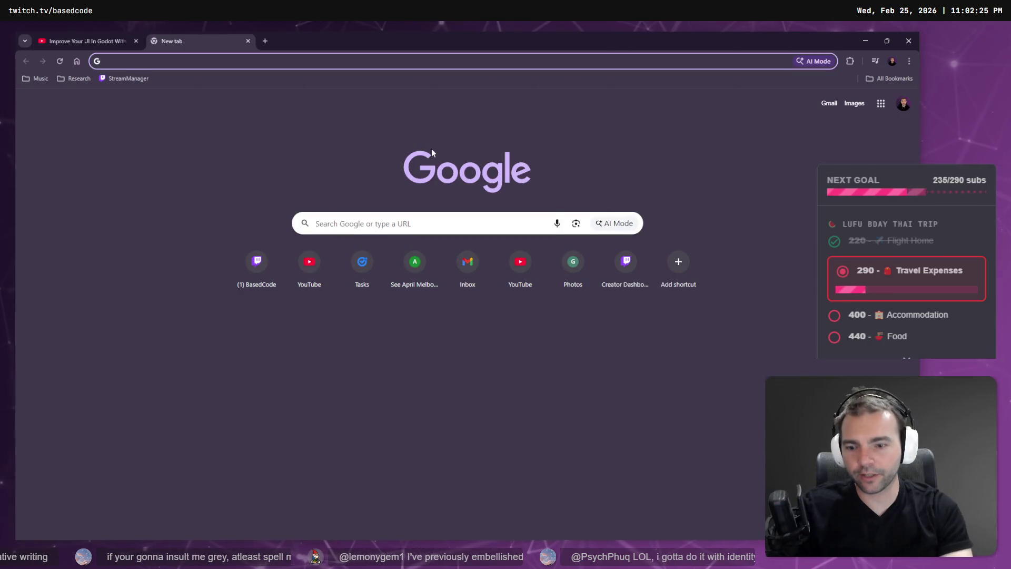
type("9 sliced sprite godot")
key("Return")
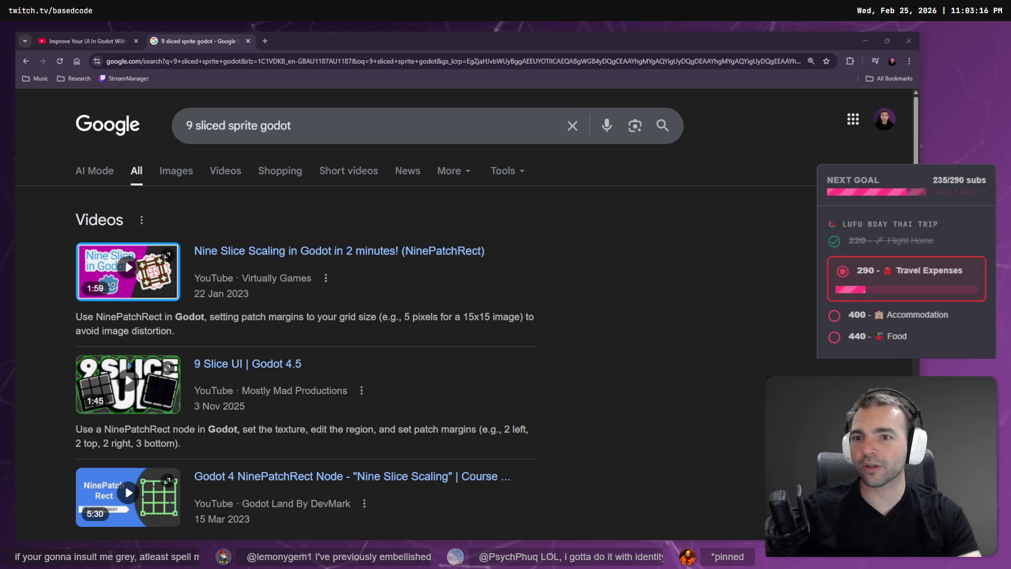
- Open the Nine Slice Scaling in Godot video and play it at 2x speed
left_click(366, 254)
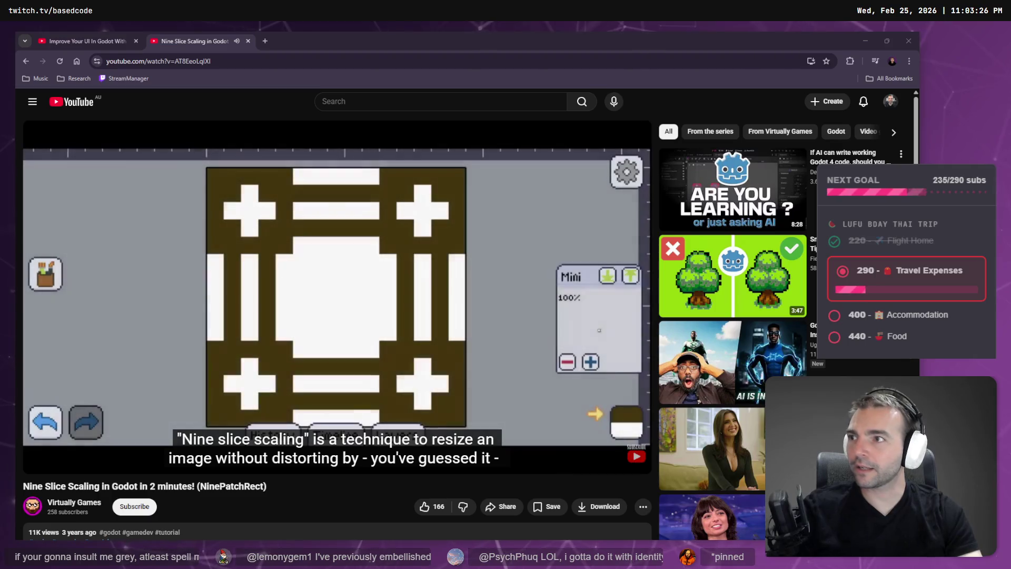
left_click(588, 461)
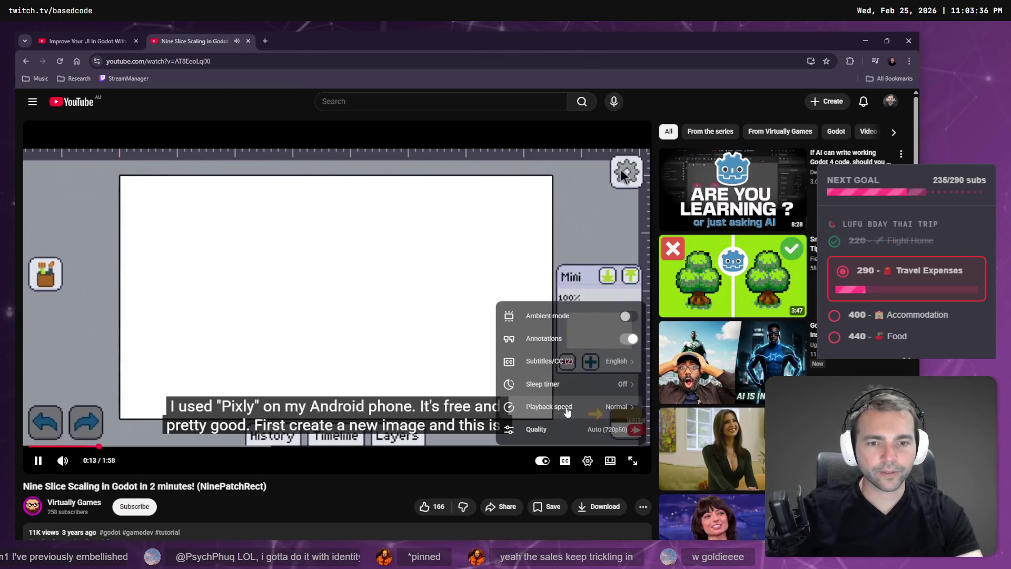
left_click(582, 406)
left_click(600, 420)
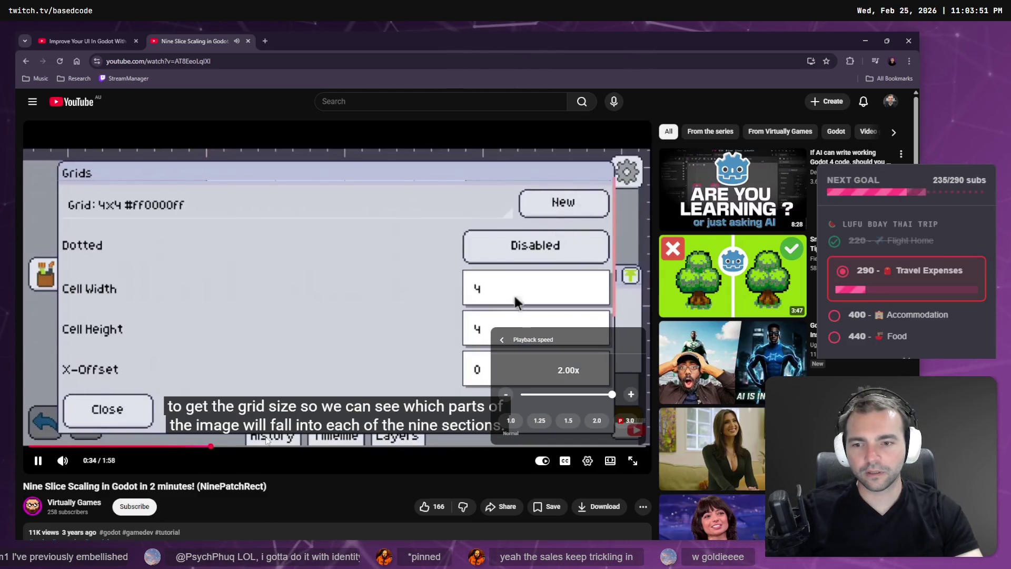
- Scrub back to the patch margin explanation, watch to 1:44, then return to Godot
left_click_drag(210, 446, 393, 449)
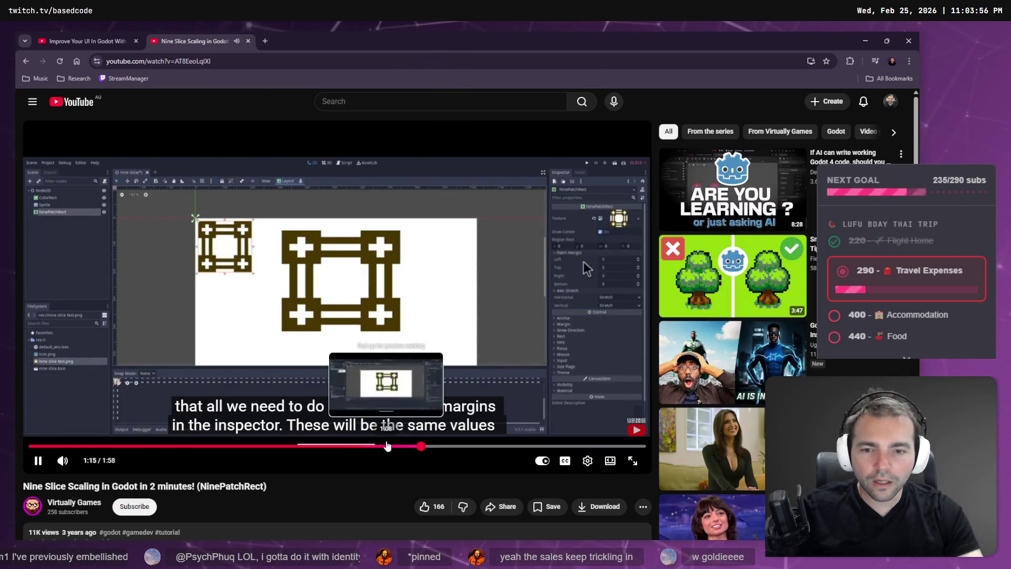
left_click(393, 446)
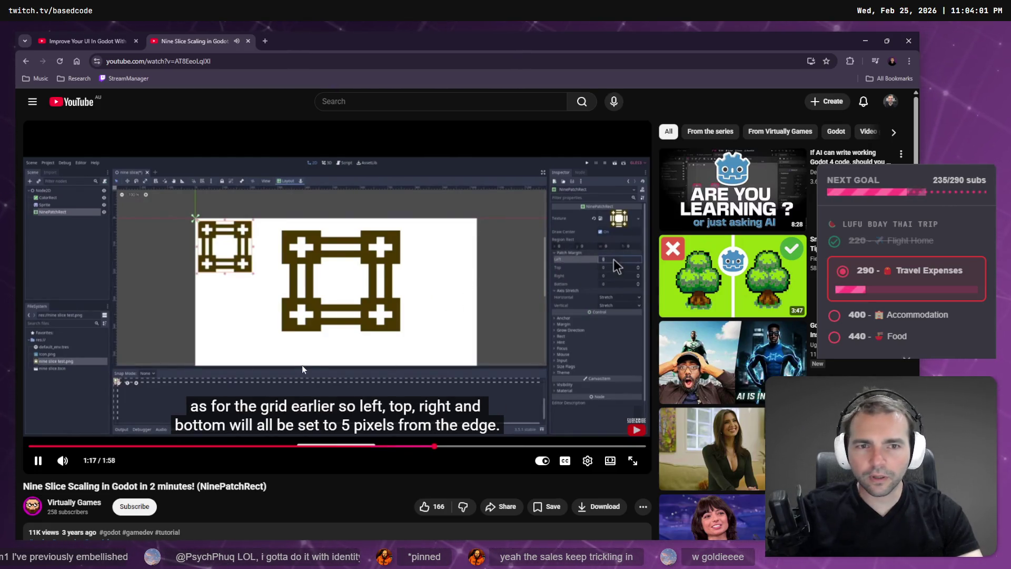
left_click(348, 392)
left_click(410, 451)
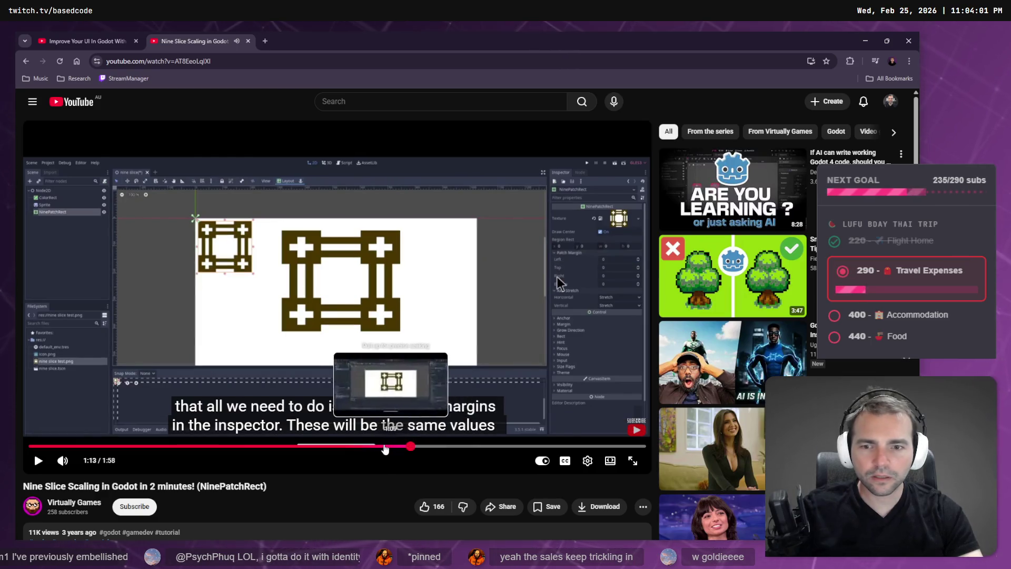
left_click(381, 446)
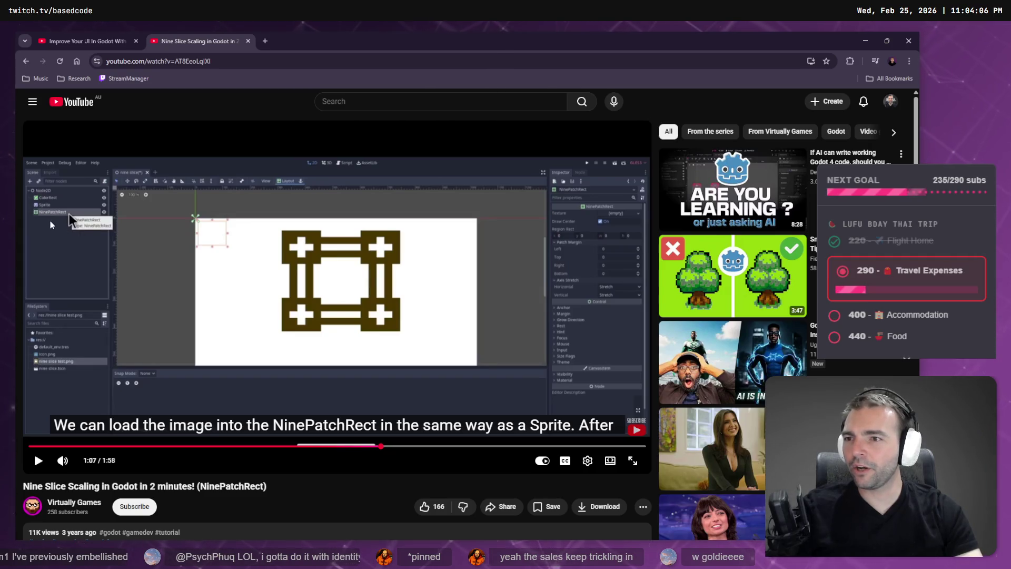
left_click(356, 446)
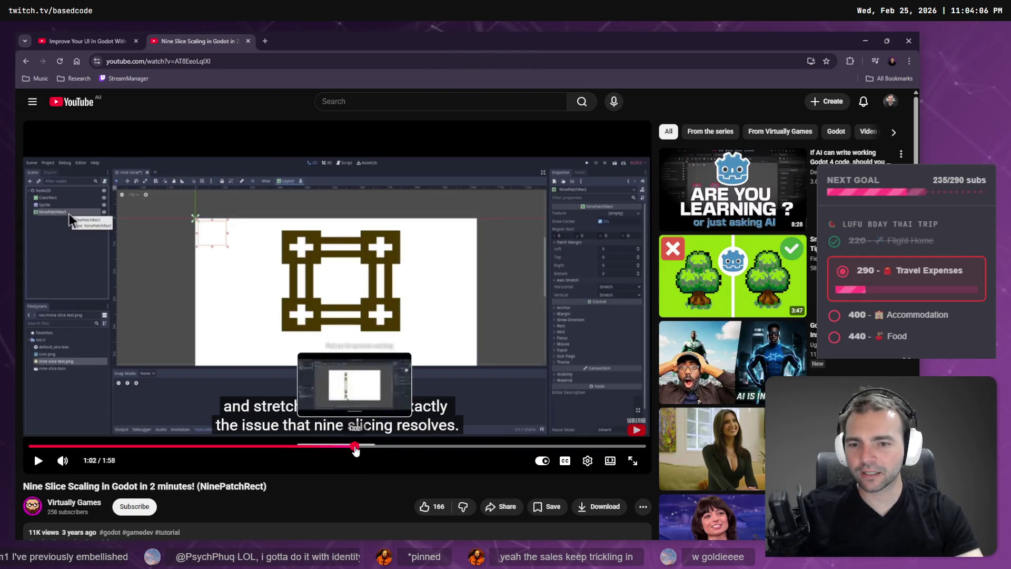
left_click(362, 343)
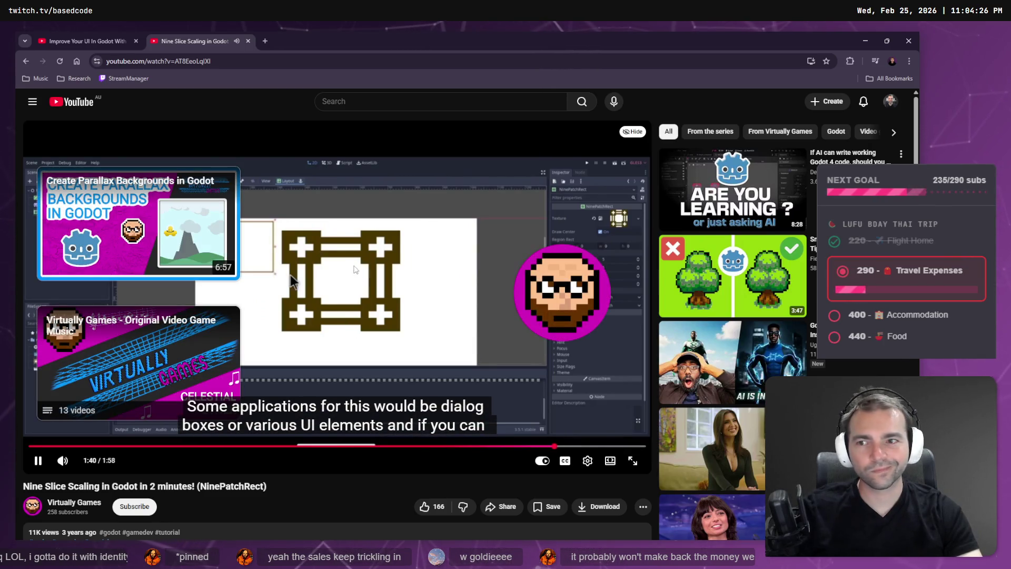
left_click(514, 270)
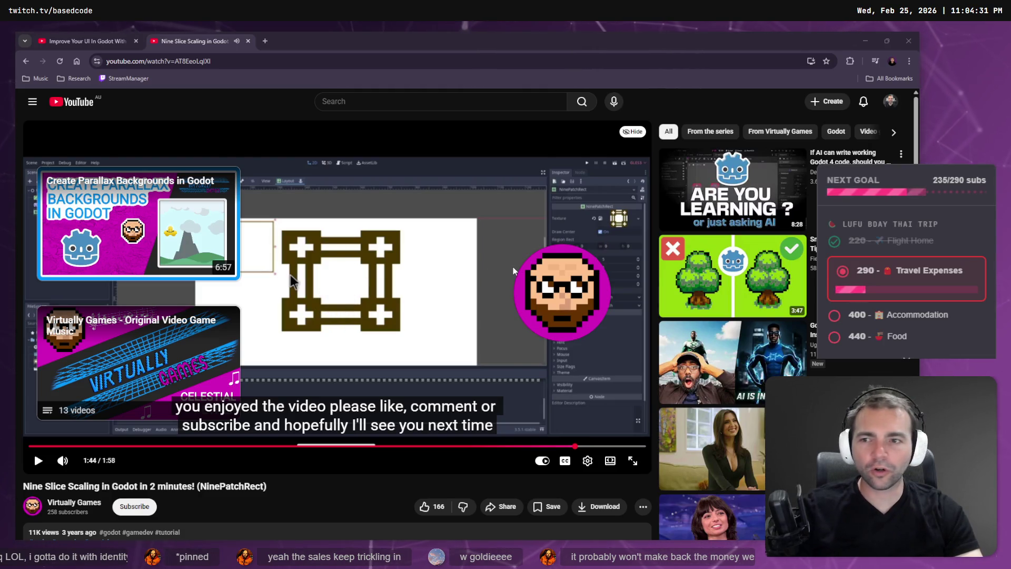
key("alt+Tab")
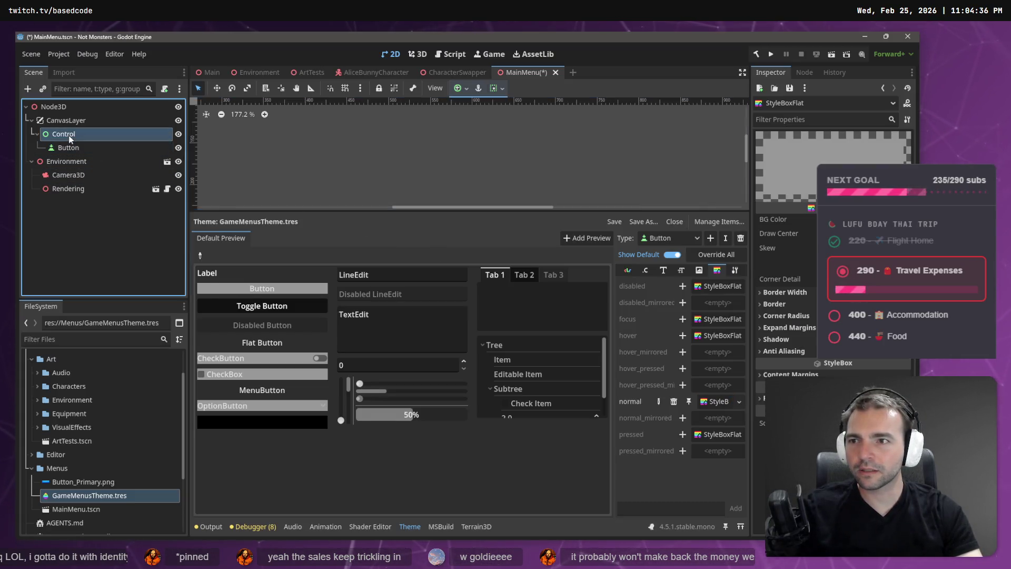
- Add a TextureButton child under Control via a 'button' search and expand its Textures section
right_click(70, 138)
left_click(99, 143)
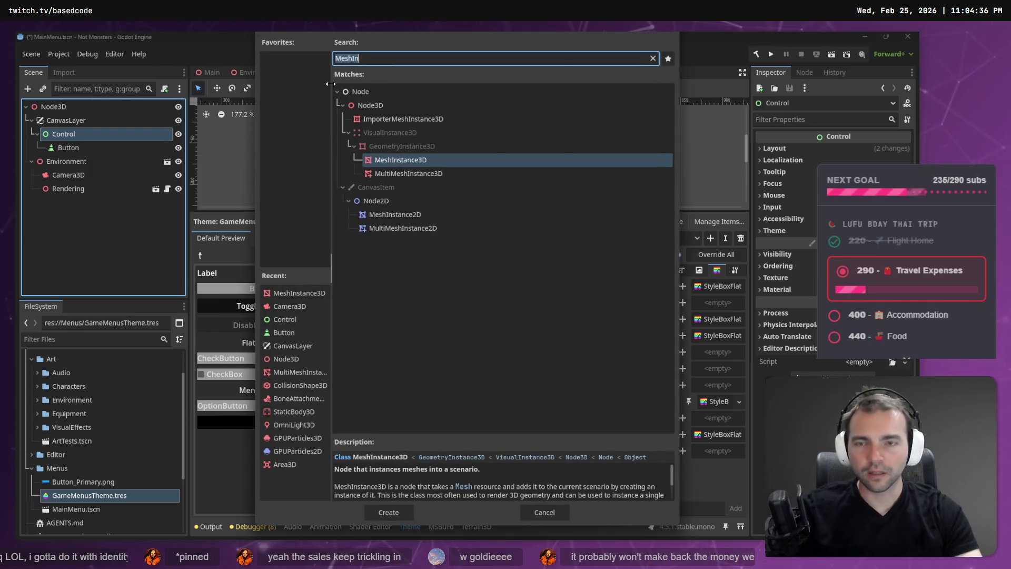
type("button")
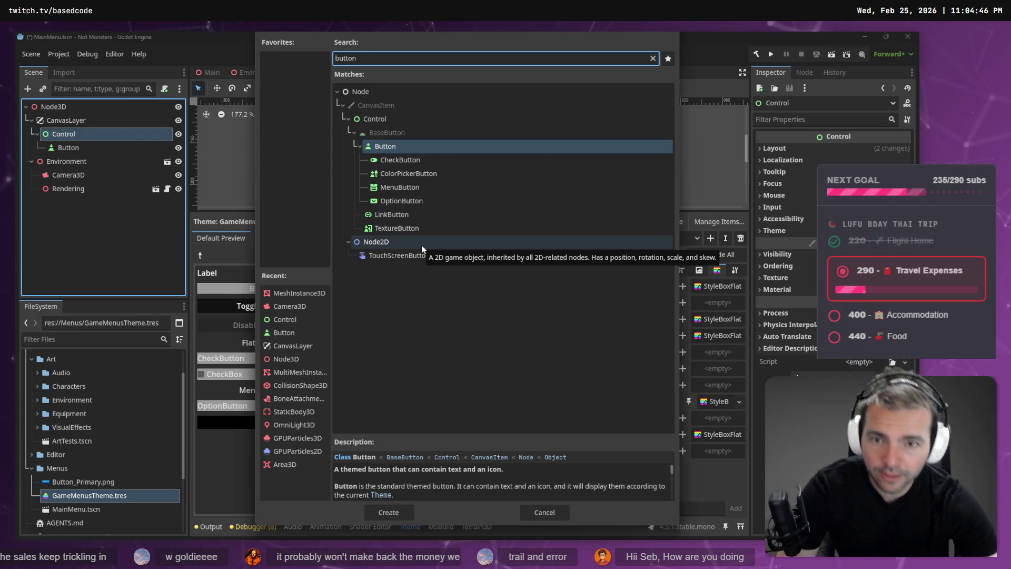
double_click(384, 227)
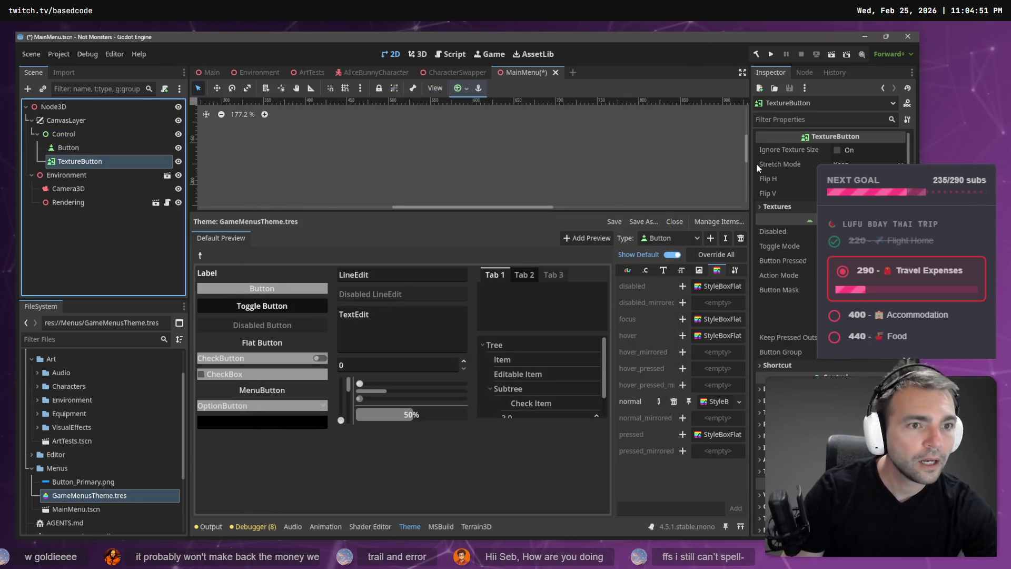
left_click(782, 207)
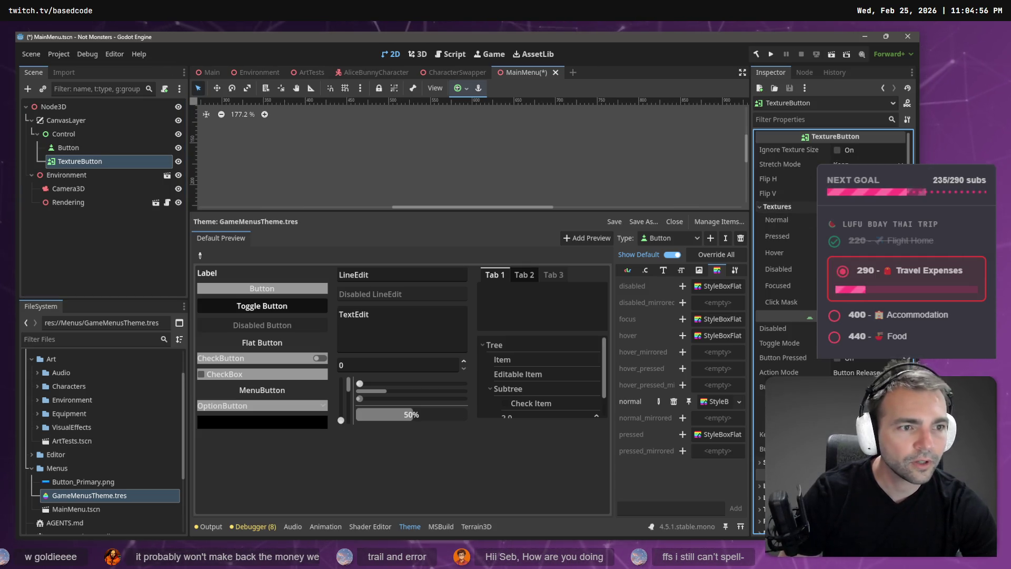
- Drop Button_Primary.png into the TextureButton's Normal texture slot and review the assigned texture
mouse_move(79, 481)
left_mouse_down()
mouse_move(562, 398)
mouse_move(863, 219)
left_mouse_up()
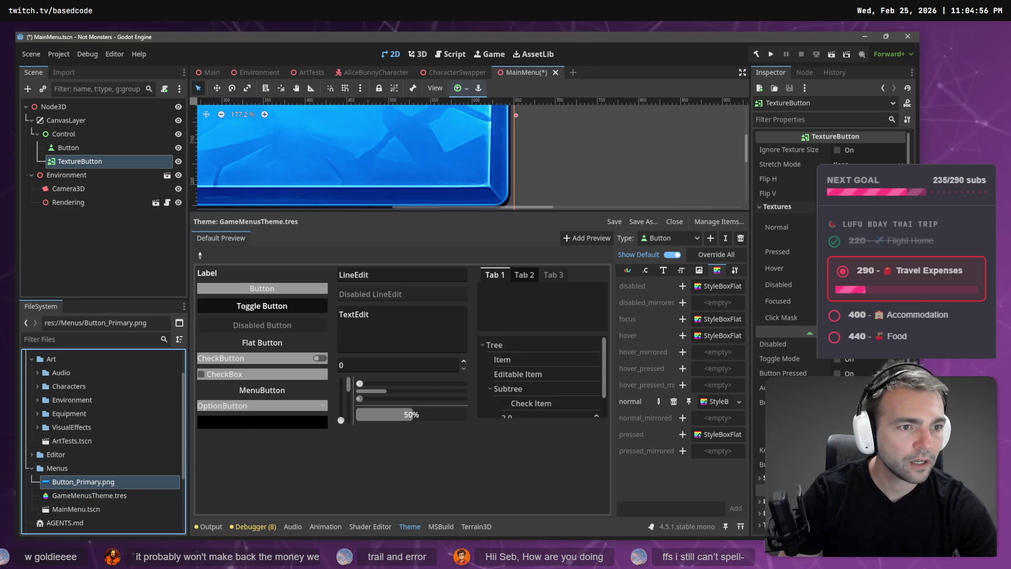
left_click(864, 227)
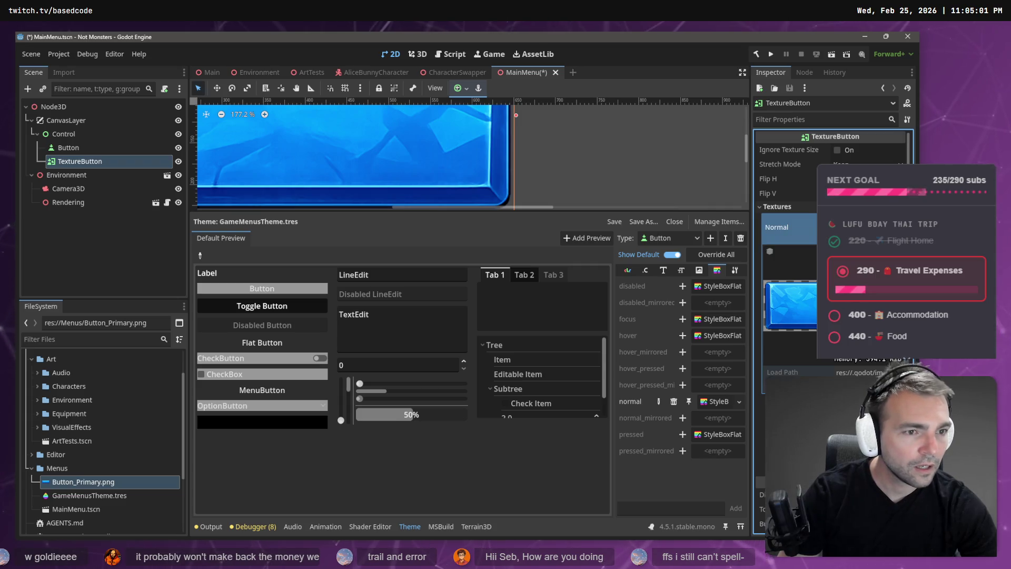
left_click(864, 227)
left_click(901, 227)
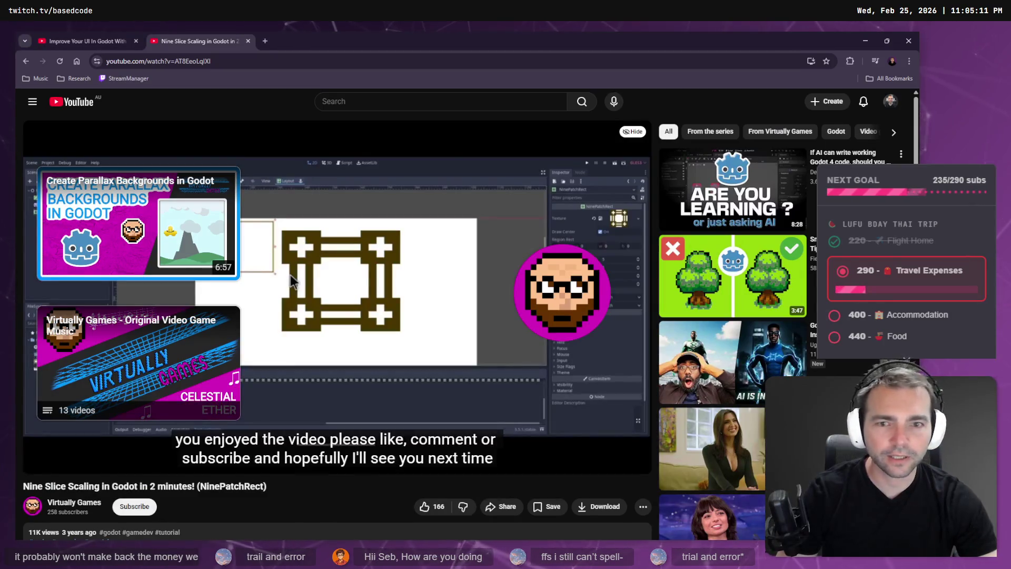
key("j")
key("j")
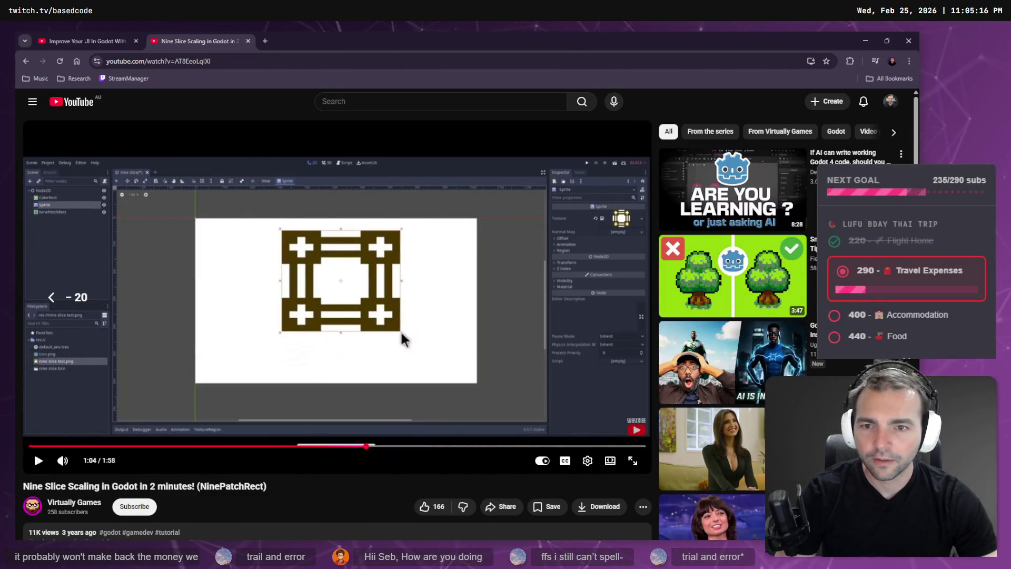
key("k")
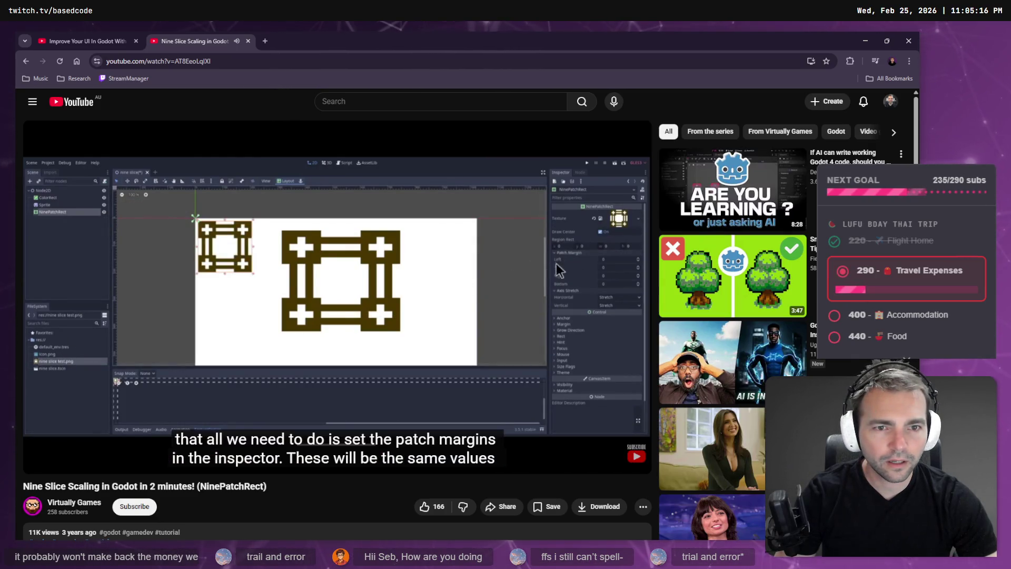
key("k")
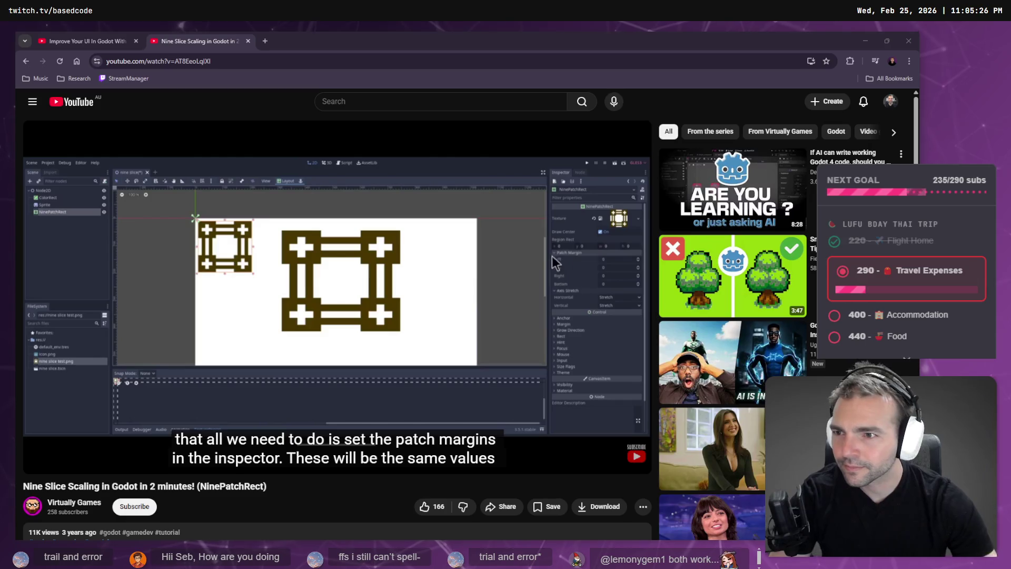
mouse_move(60, 220)
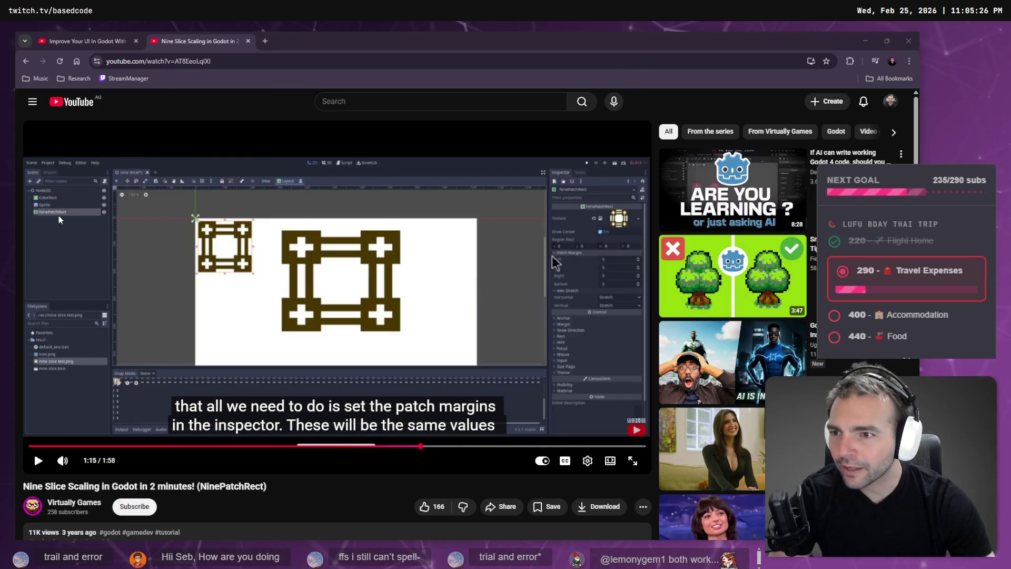
key("alt+Tab")
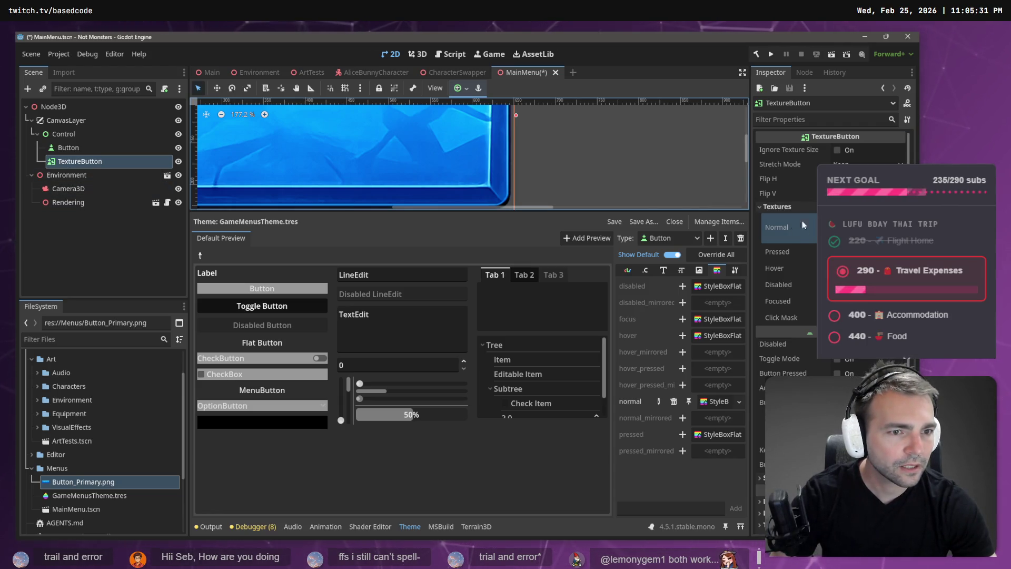
left_click(863, 227)
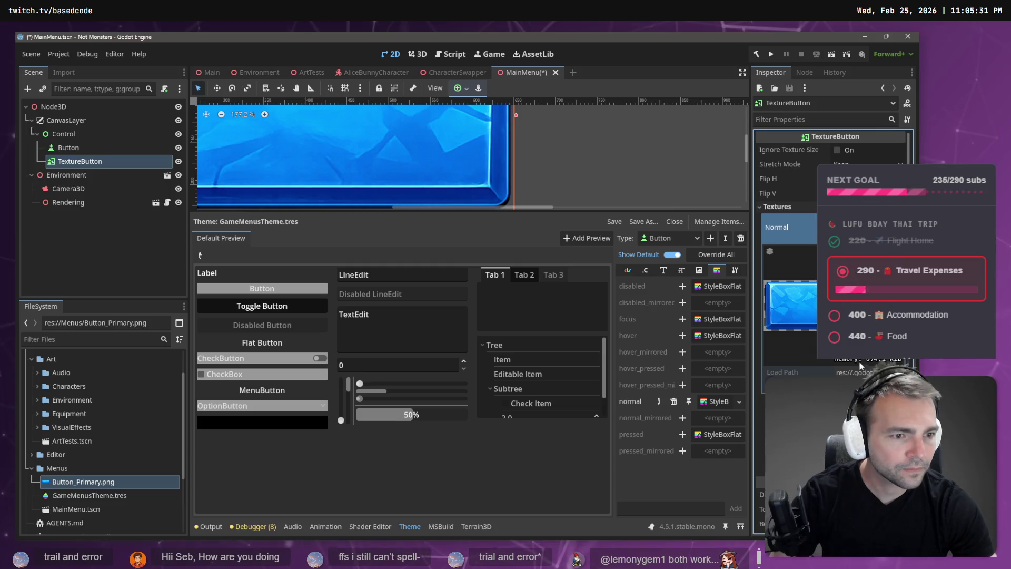
right_click(792, 305)
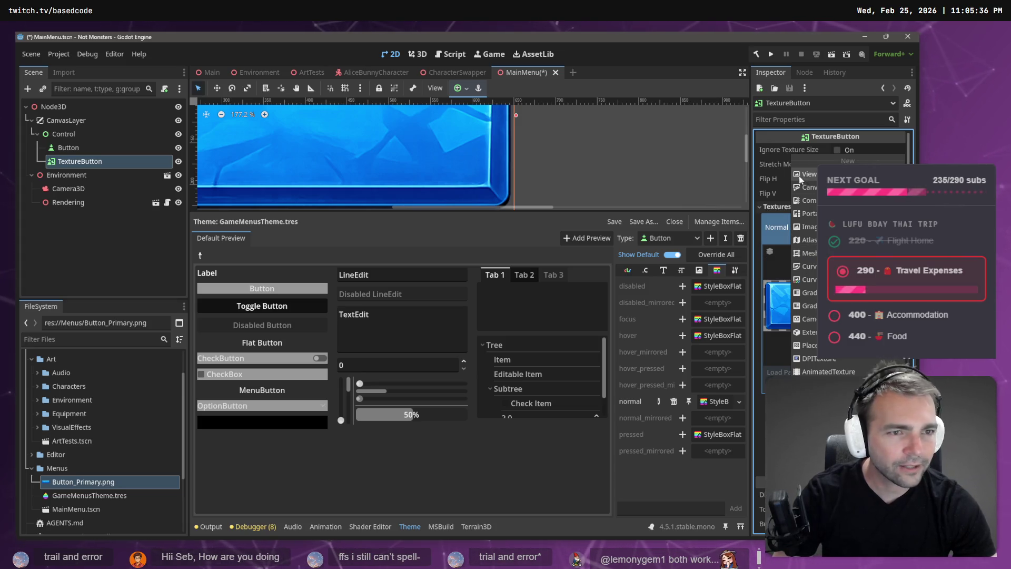
key("Escape")
left_click(90, 482)
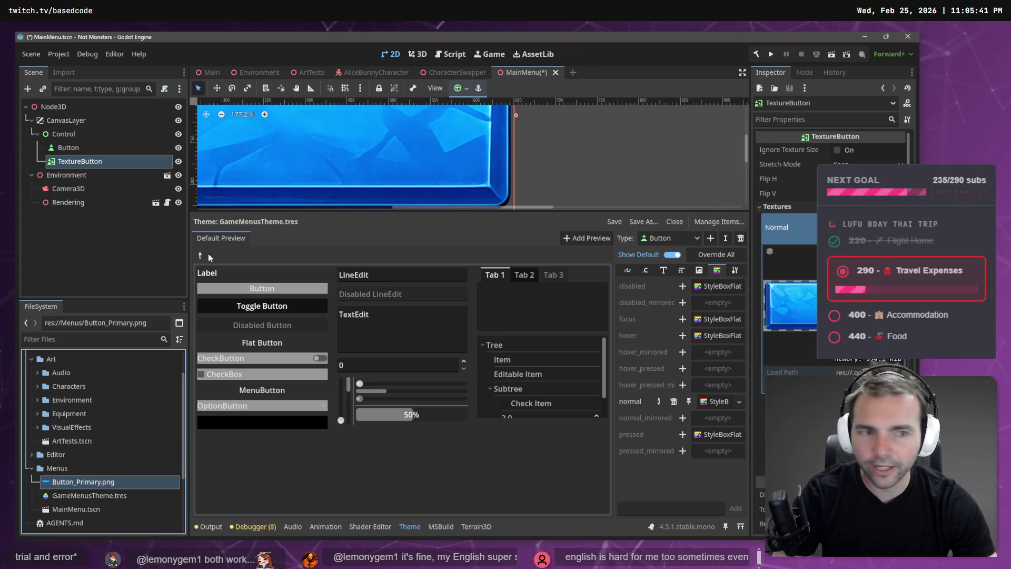
left_click(79, 148)
left_click(79, 161)
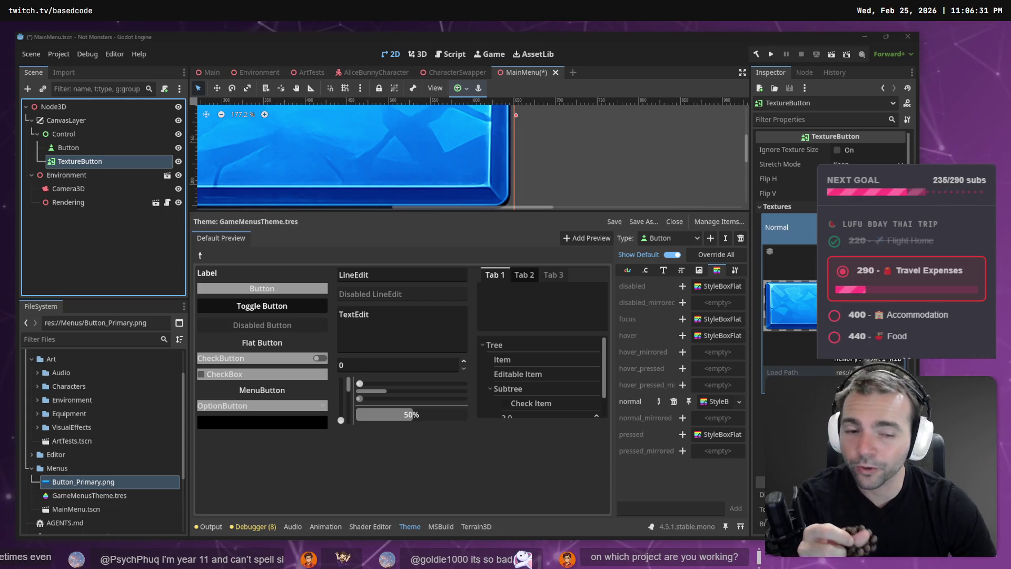
- Zoom the 2D viewport out to show the whole blue TextureButton and reveal the texture's channel toggles
scroll(494, 176, "down", 2)
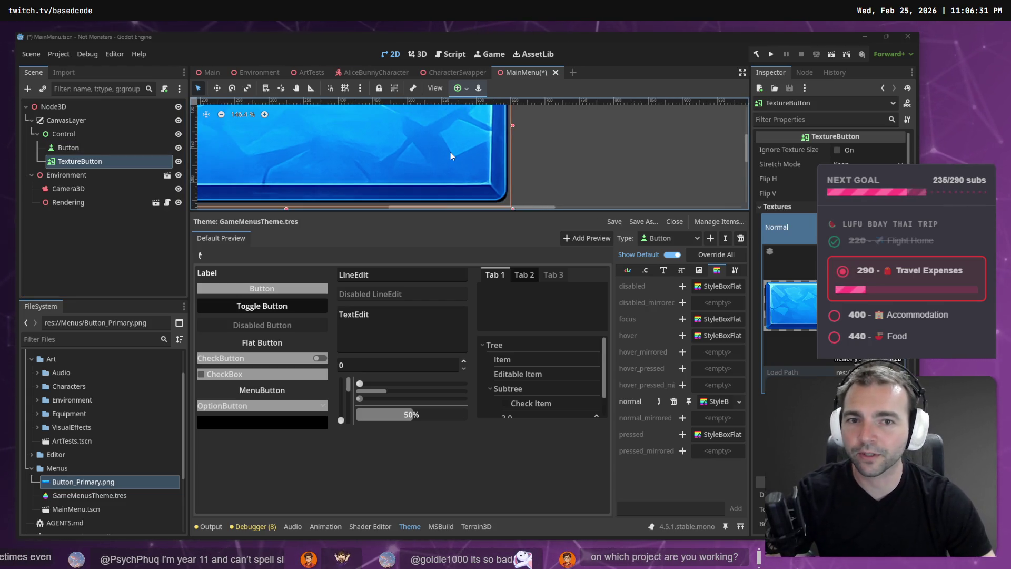
scroll(450, 152, "down", 7)
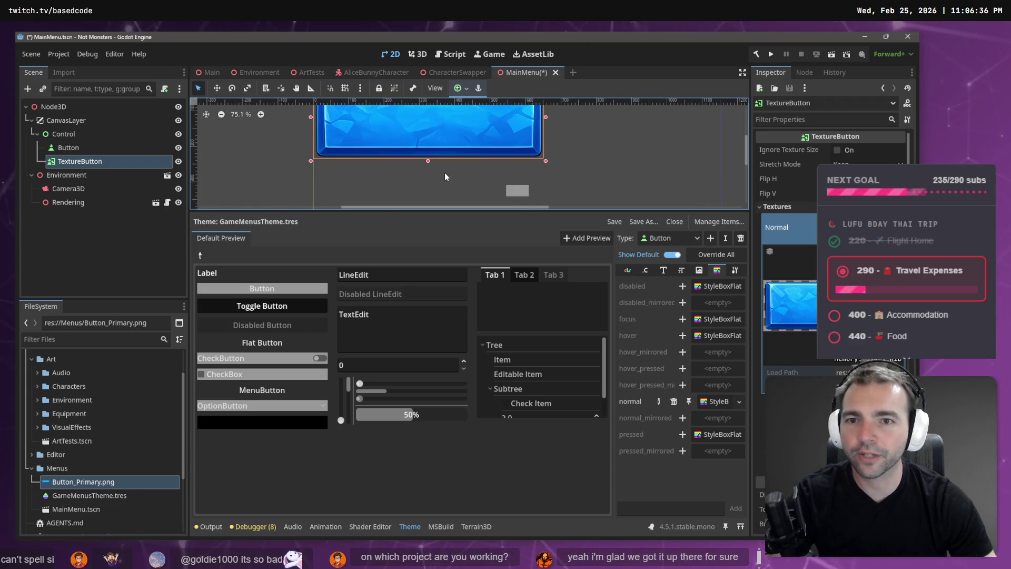
scroll(451, 154, "down", 6)
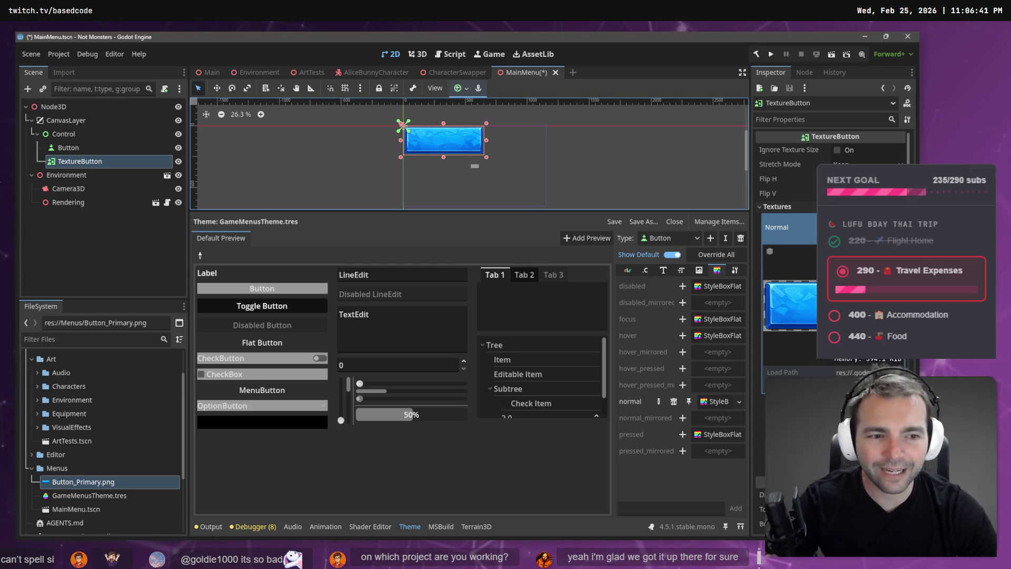
left_click(803, 372)
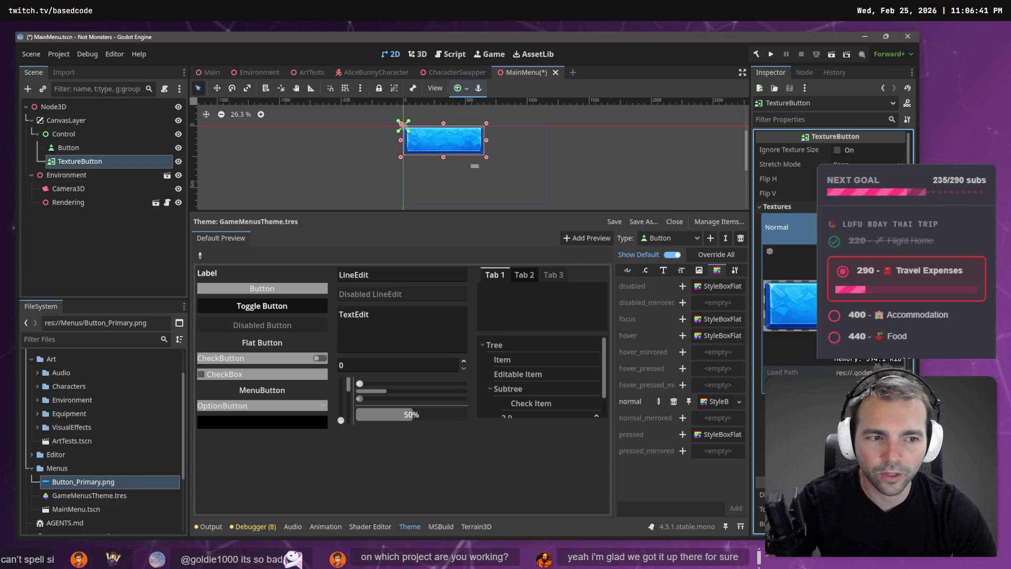
left_click(770, 254)
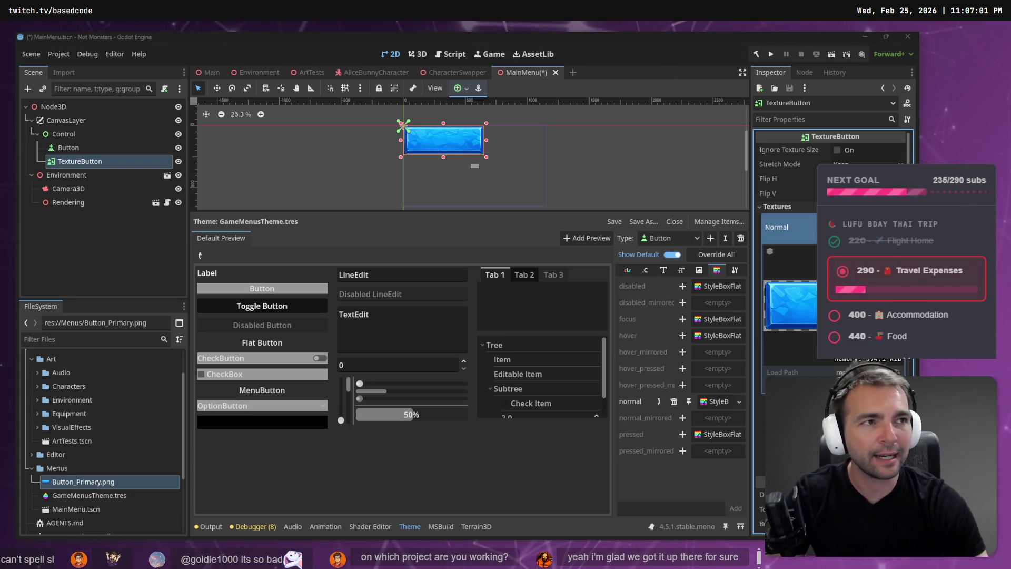
key("ctrl+n")
- Search Google for 'story arch', maximize the browser, and expand the AI Overview
type("stor")
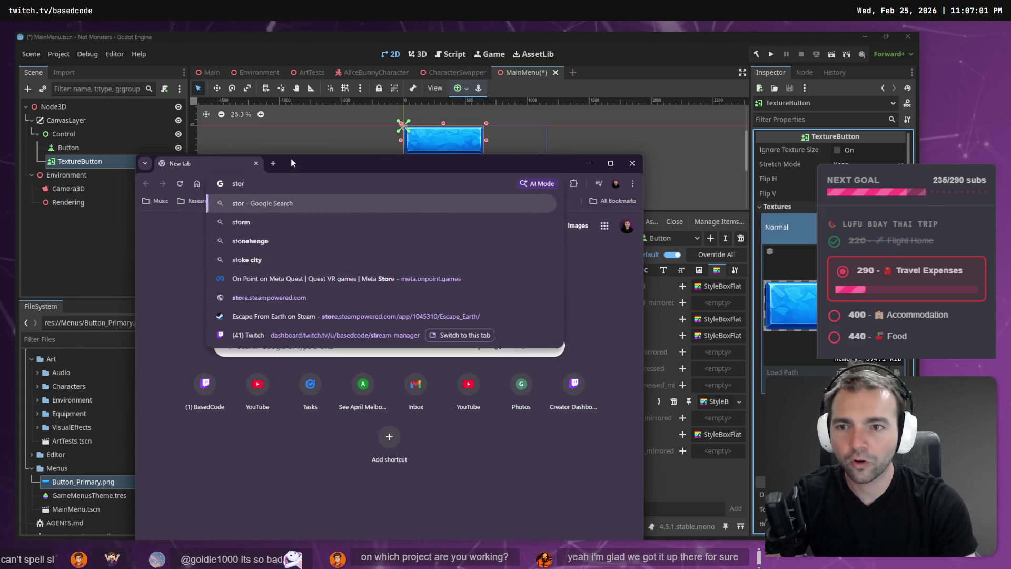
type("y arch")
key("Return")
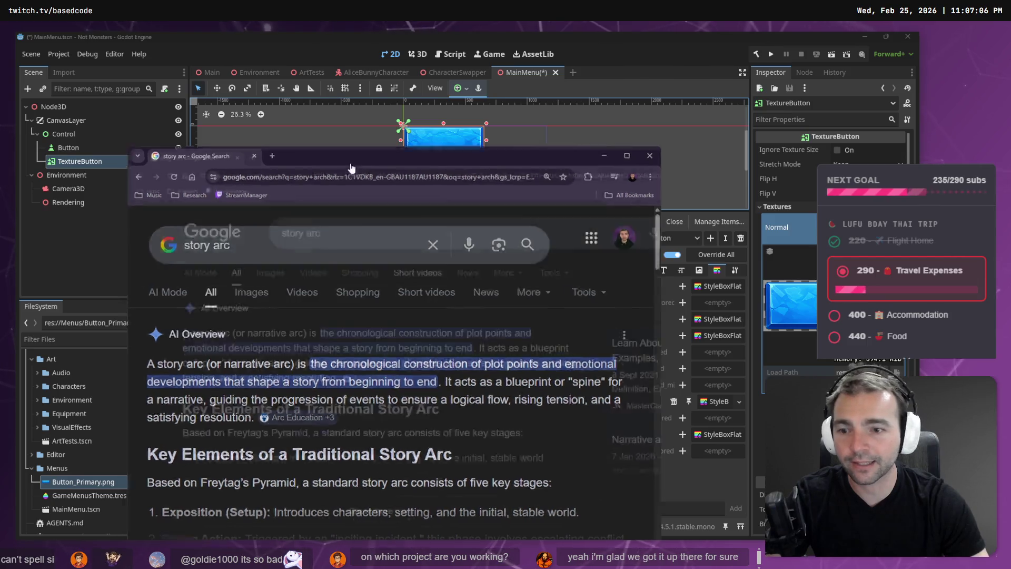
double_click(348, 164)
left_click(346, 430)
scroll(374, 419, "down", 4)
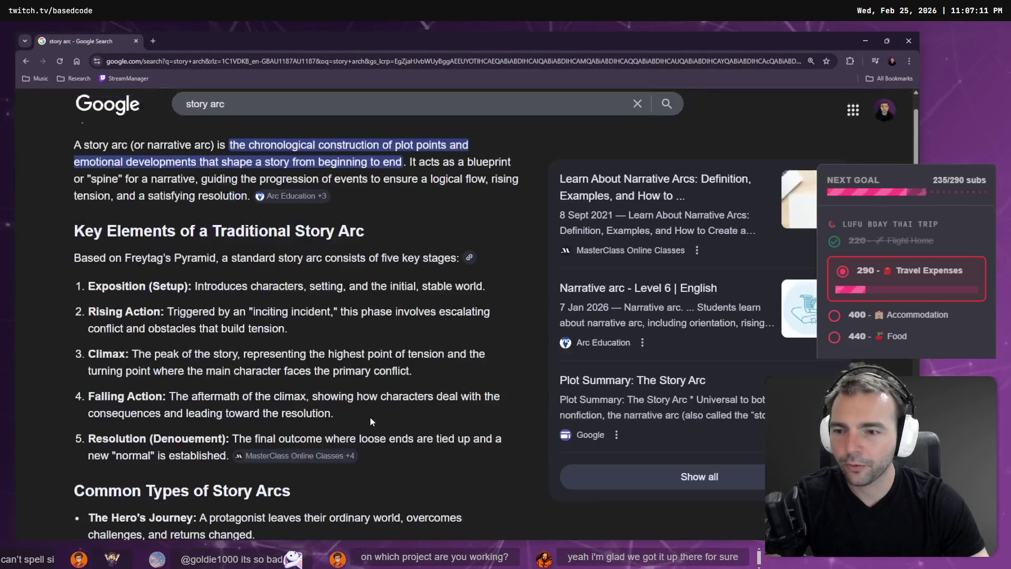
scroll(274, 354, "up", 3)
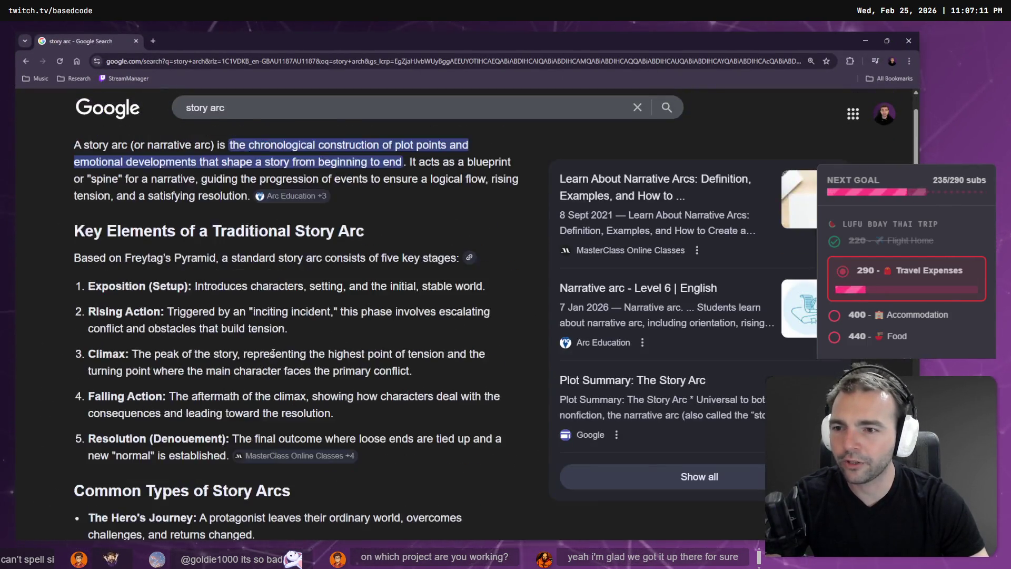
- Highlight the five stages: Exposition, Climax, Falling Action, Resolution, then all together
double_click(90, 285)
left_click(195, 306)
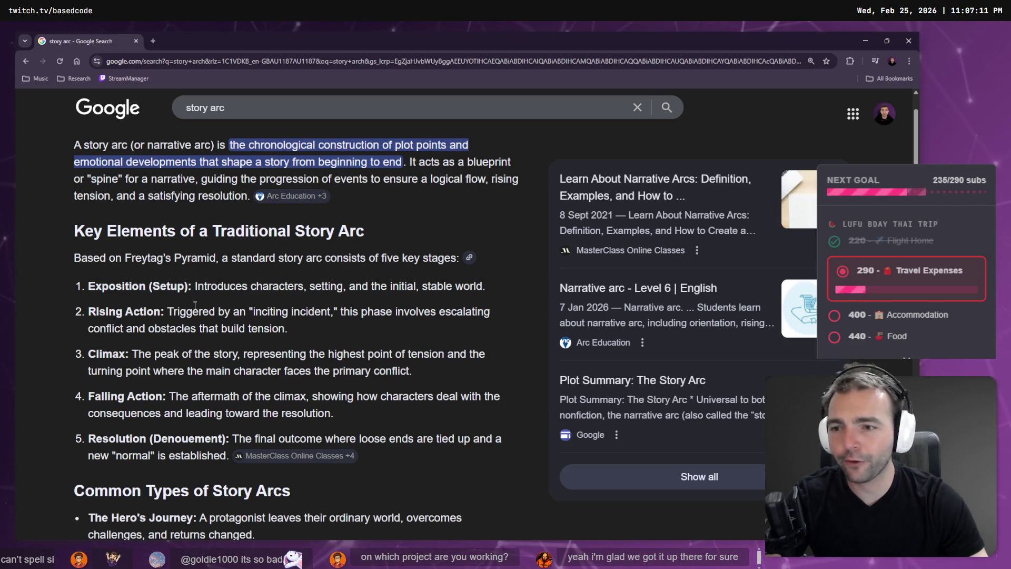
double_click(126, 286)
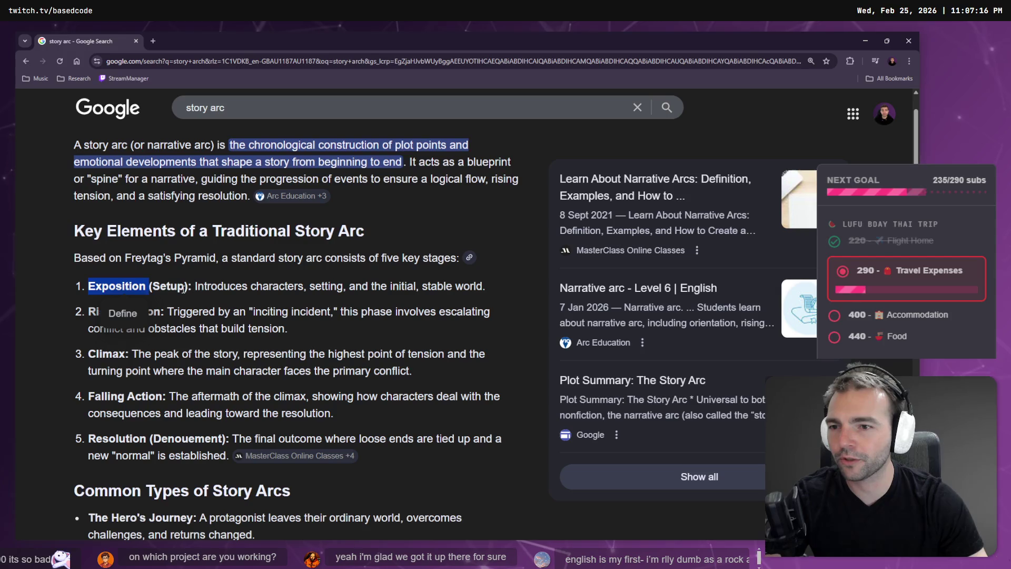
left_click(144, 308)
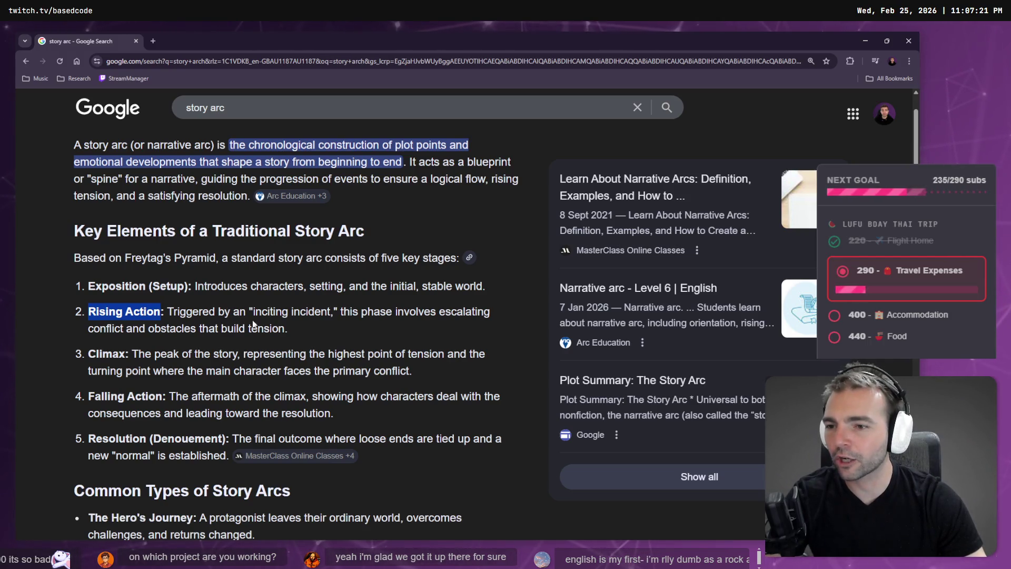
double_click(111, 353)
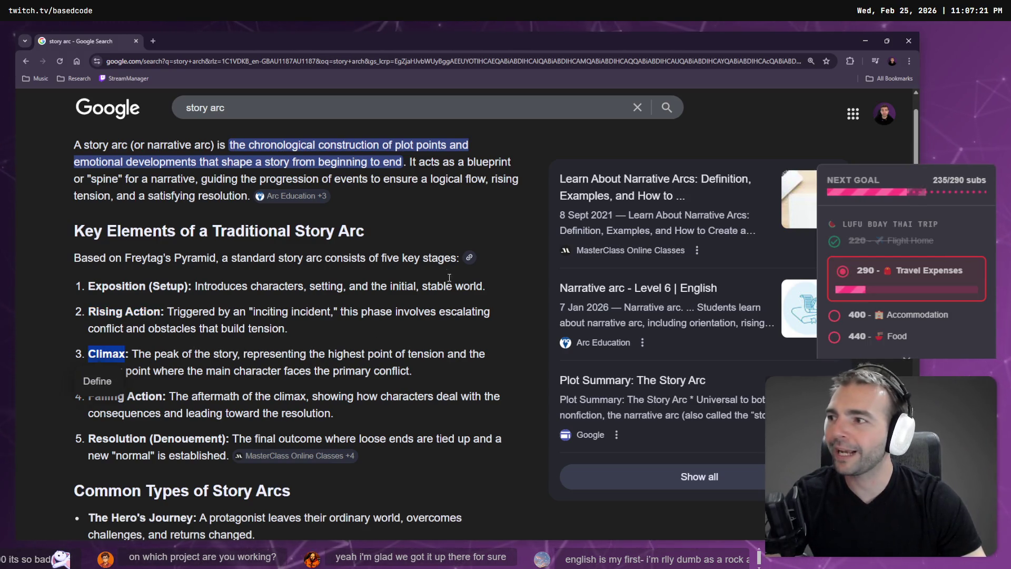
left_click(249, 424)
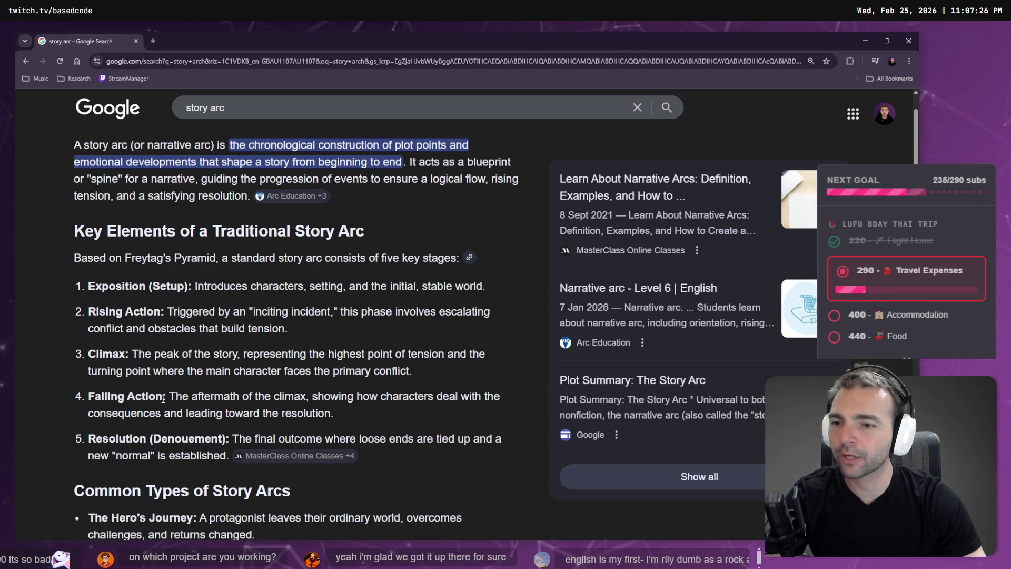
left_click_drag(163, 396, 80, 393)
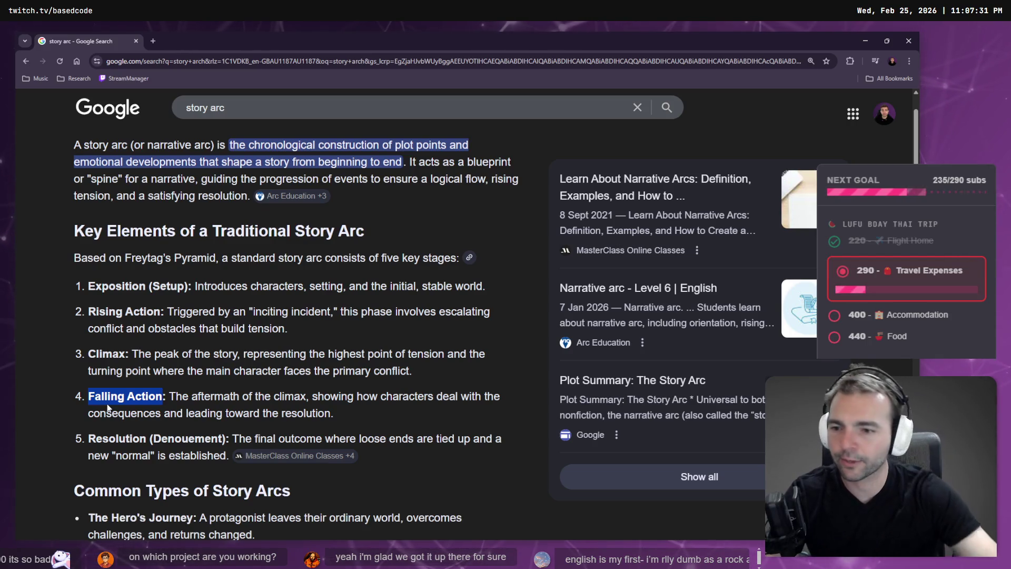
double_click(134, 437)
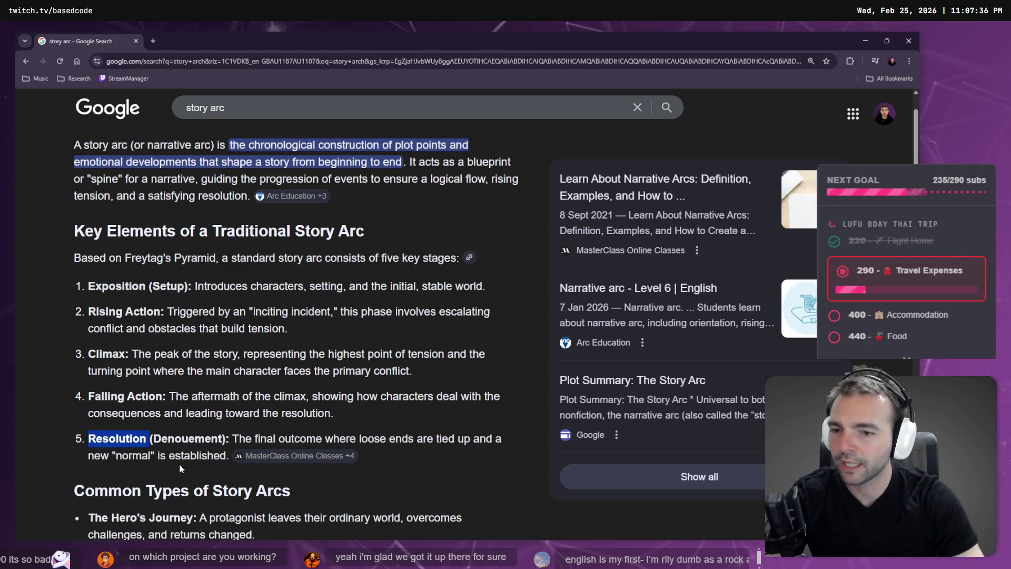
scroll(216, 389, "down", 1)
mouse_move(78, 246)
left_mouse_down()
mouse_move(132, 310)
mouse_move(344, 405)
mouse_move(217, 420)
mouse_move(240, 422)
mouse_move(225, 301)
left_mouse_up()
scroll(240, 421, "down", 1)
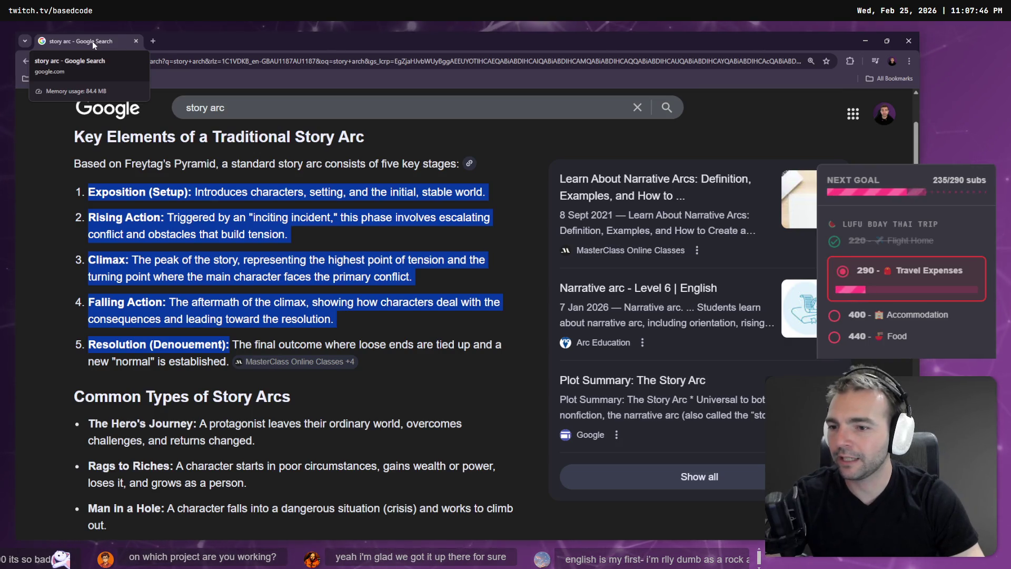
left_click(252, 167)
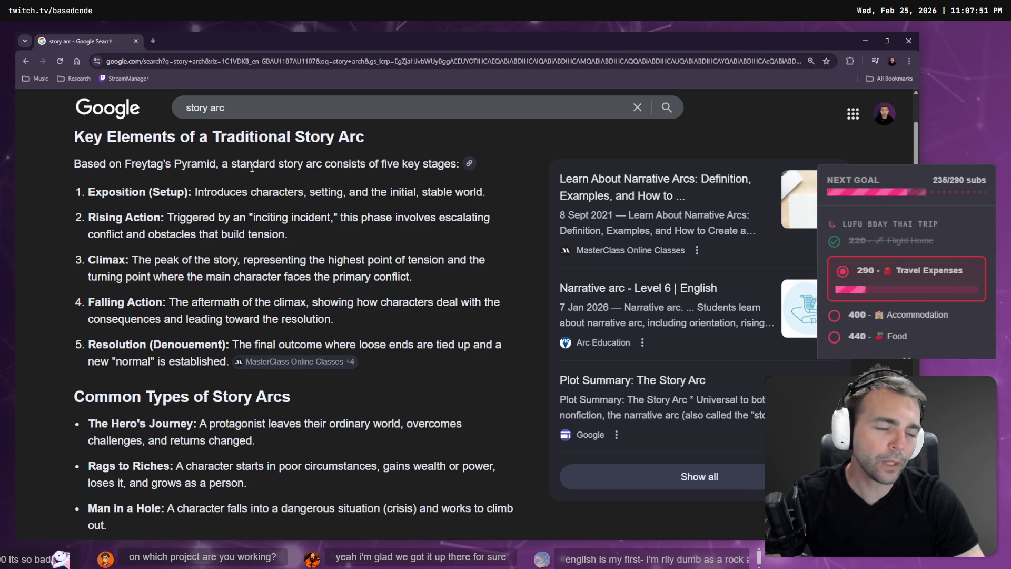
- Scroll to the story arc types and highlight Comedy and The Hero's Journey
scroll(161, 257, "down", 3)
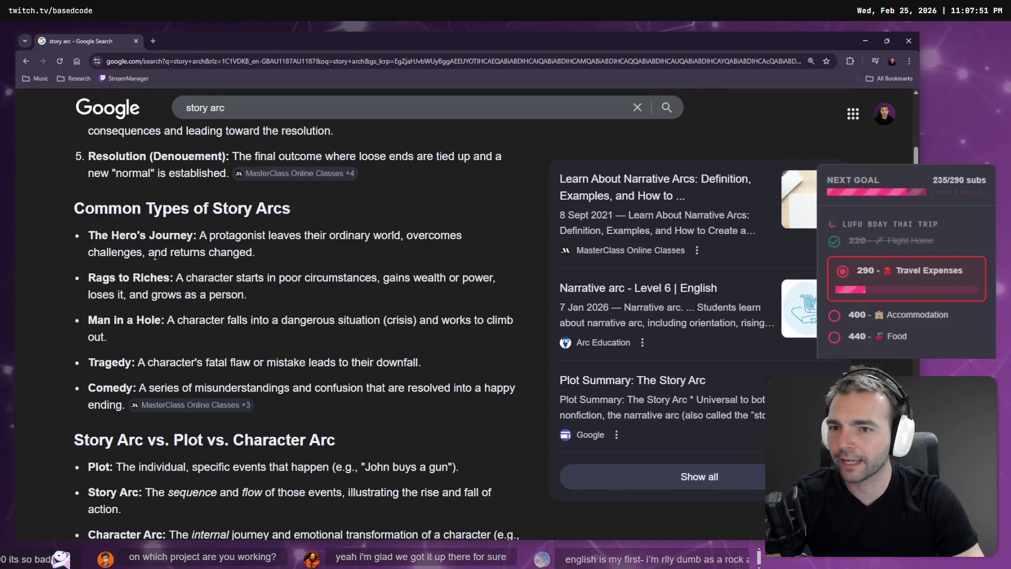
scroll(157, 317, "down", 1)
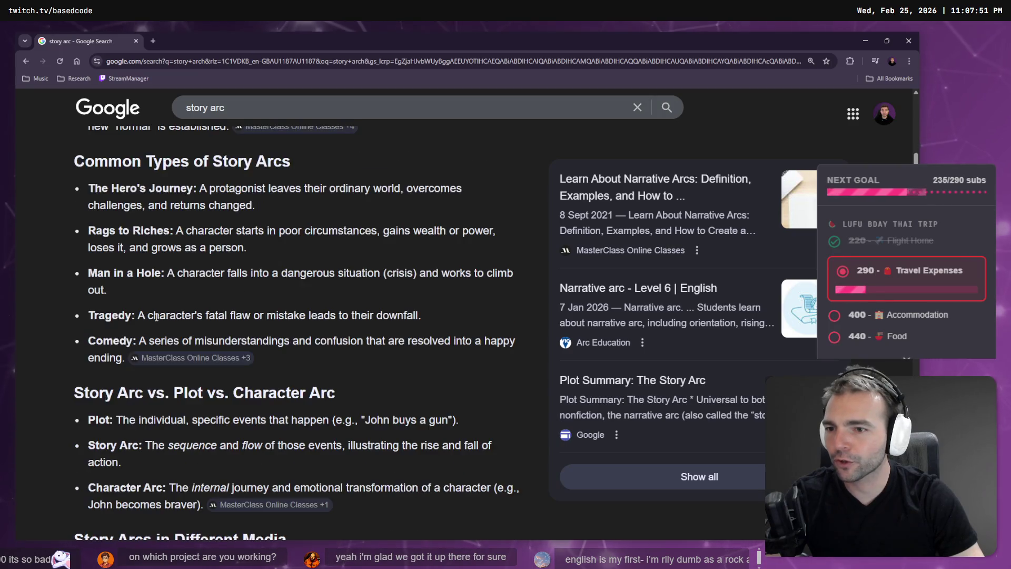
double_click(100, 342)
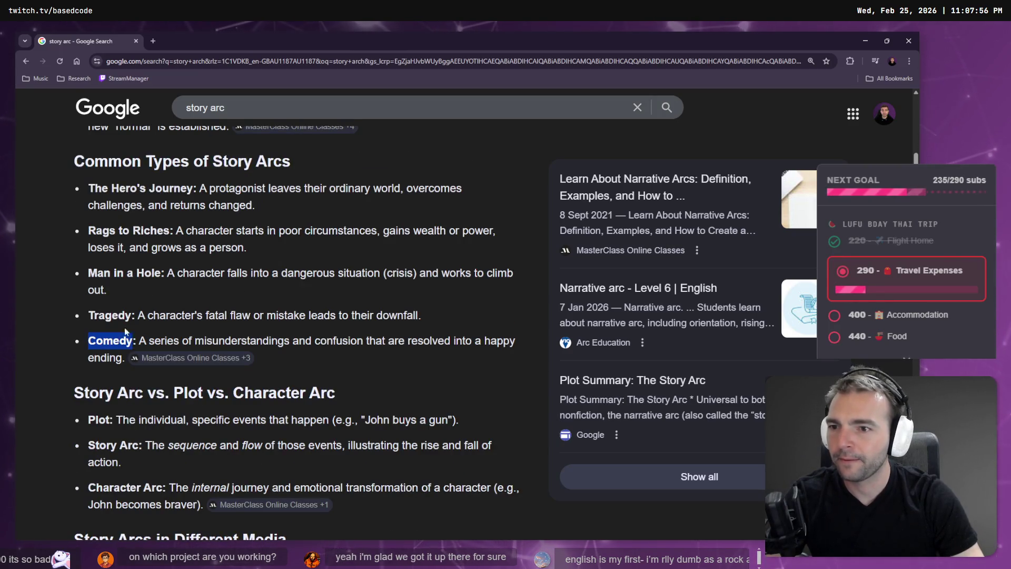
left_click_drag(88, 188, 196, 187)
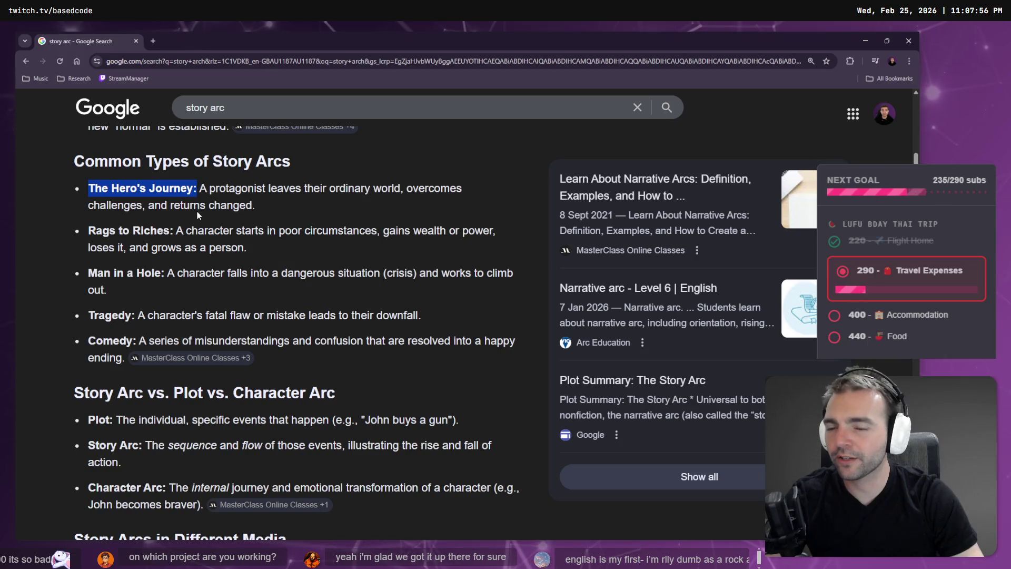
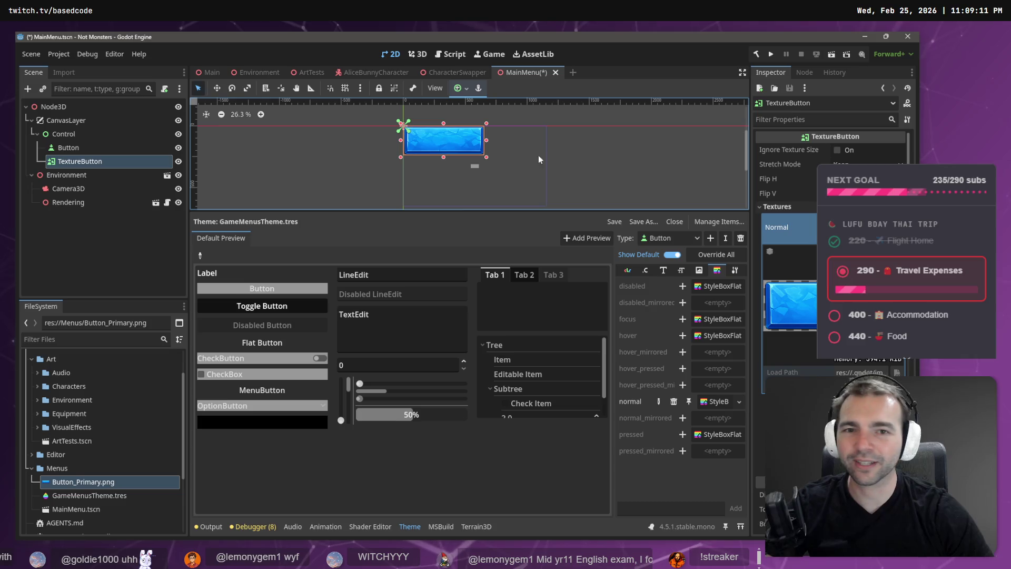
- Enlarge the 2D viewport and start adding a child node under the Control node
left_click_drag(506, 210, 513, 313)
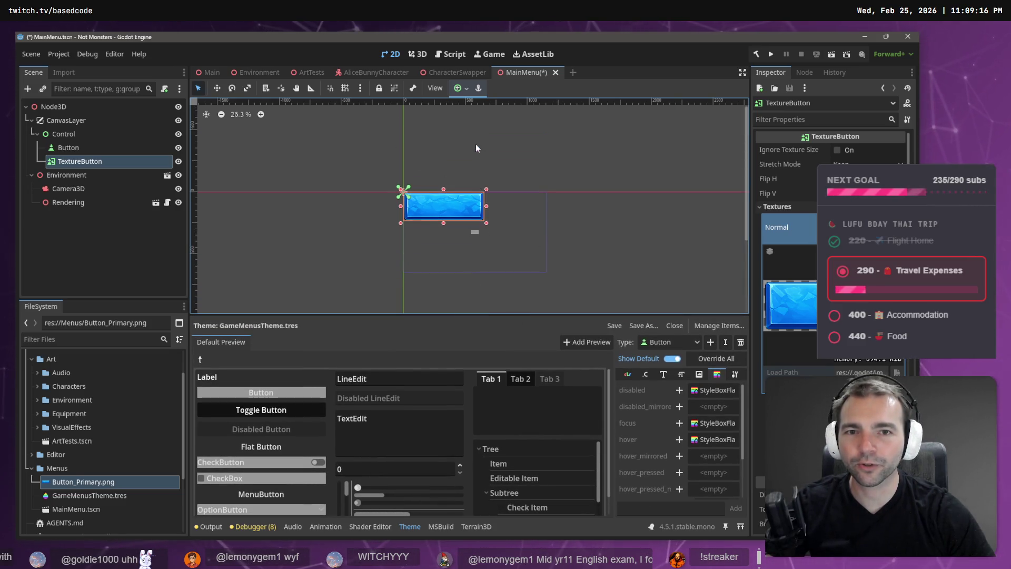
scroll(466, 209, "up", 10)
scroll(465, 208, "down", 10)
scroll(463, 207, "up", 5)
left_click(74, 136)
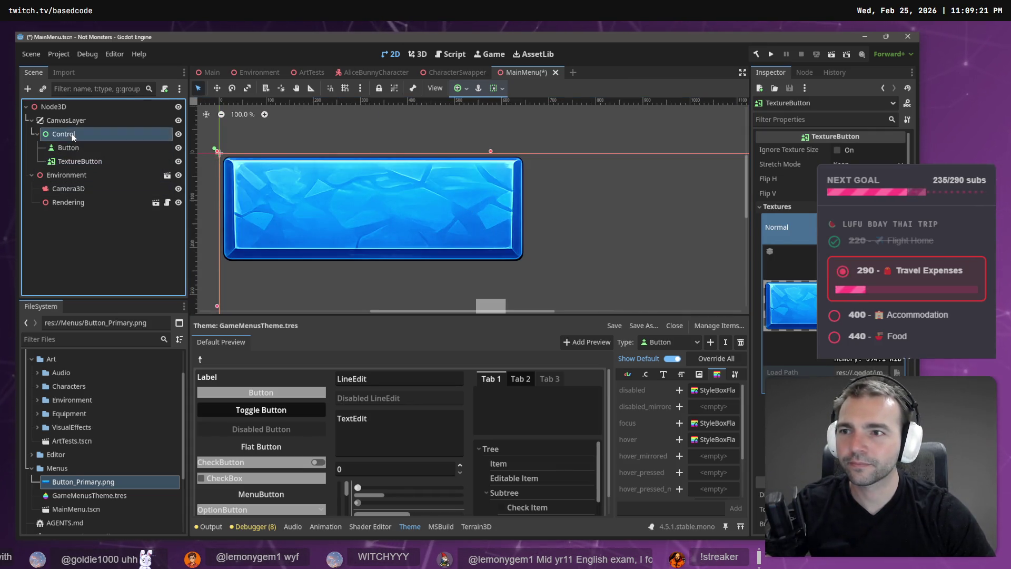
right_click(74, 136)
left_click(123, 141)
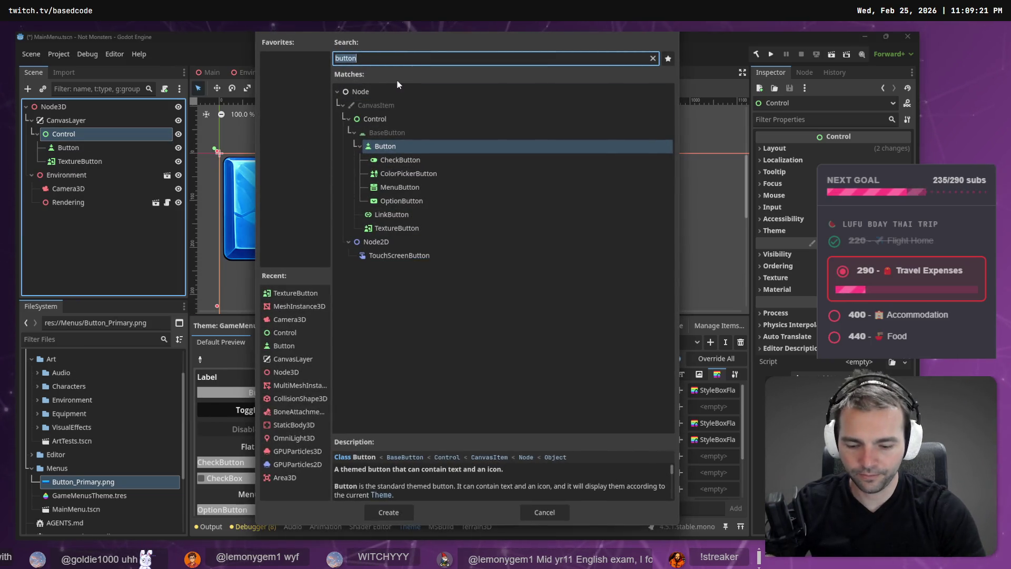
- Search node types for 'sliced' and 'sprite', clear the search, and check the nine-slice tutorial
type("sliced")
key("BackSpace")
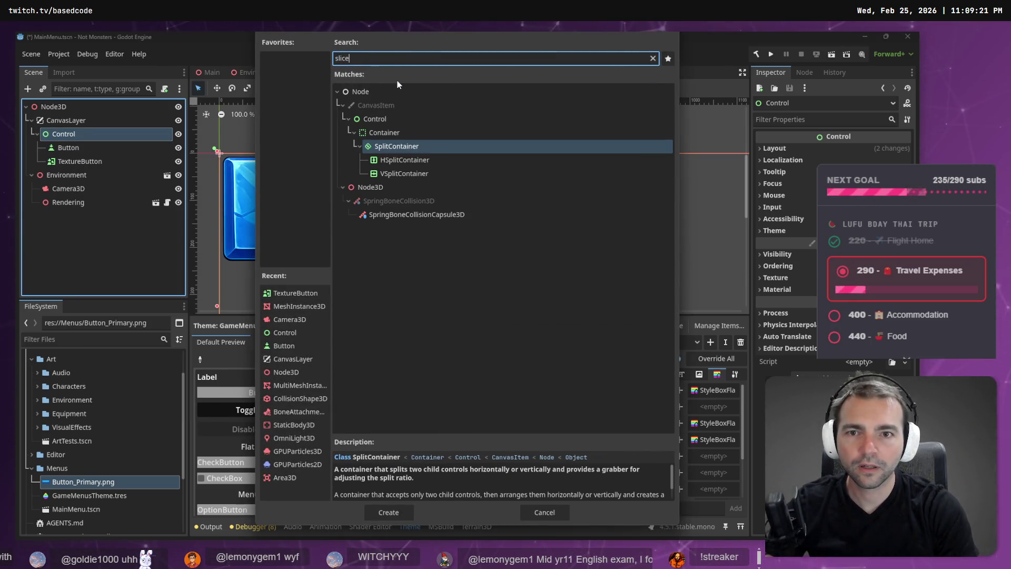
key("BackSpace")
key("BackSpace")
key("BackSpace")
type("prite")
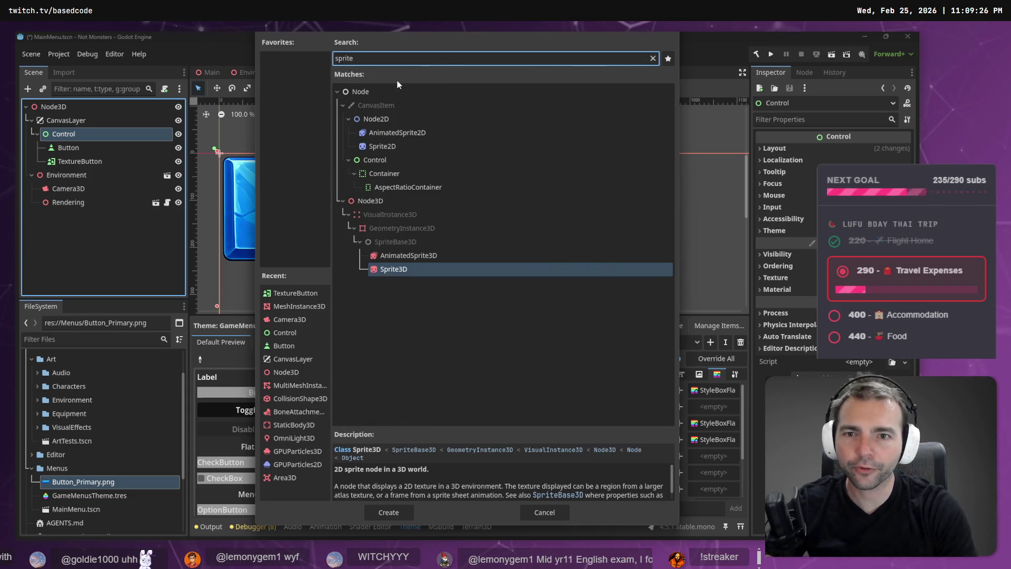
key("ctrl+a")
key("BackSpace")
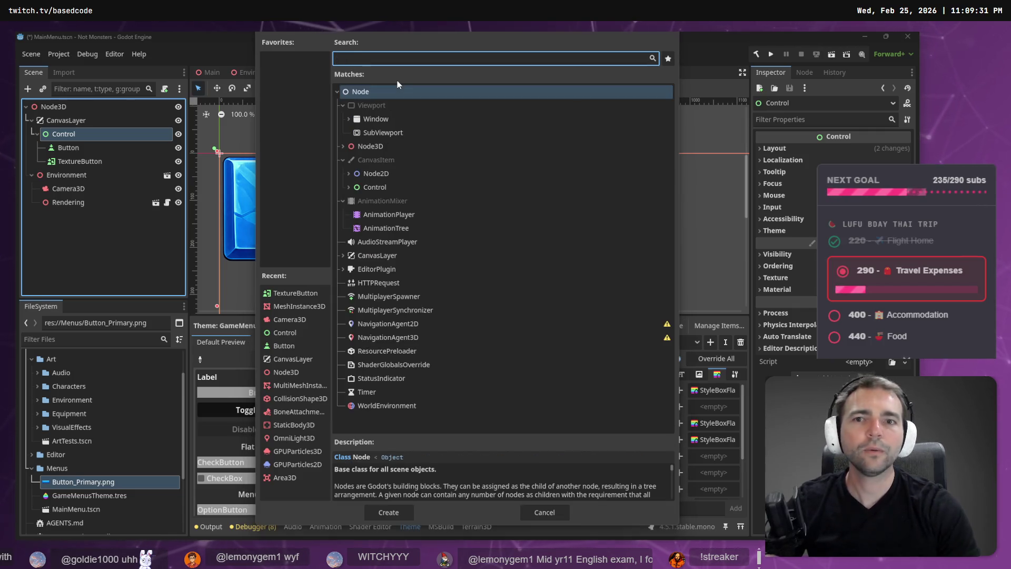
key("alt+Tab")
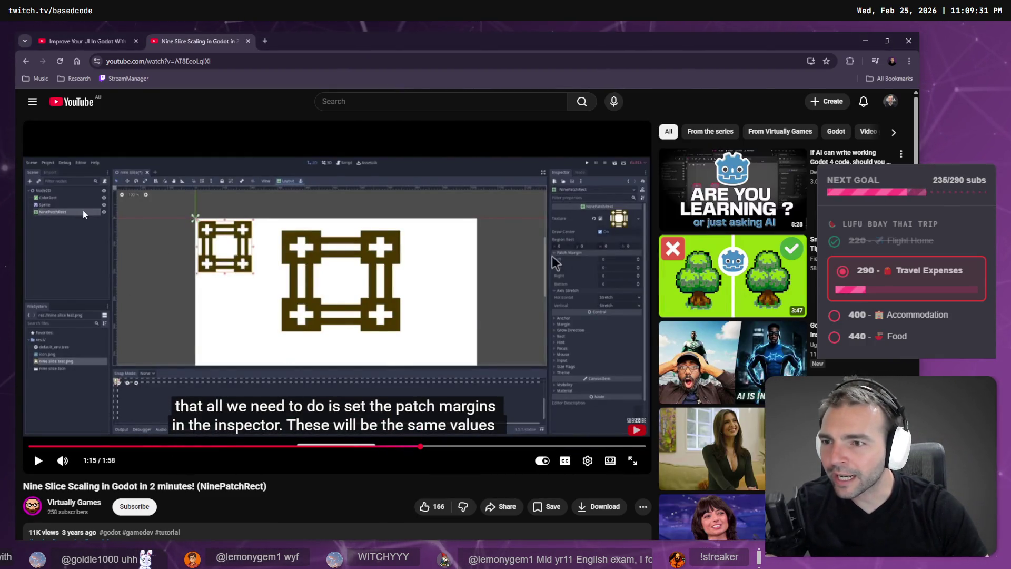
key("alt+Tab")
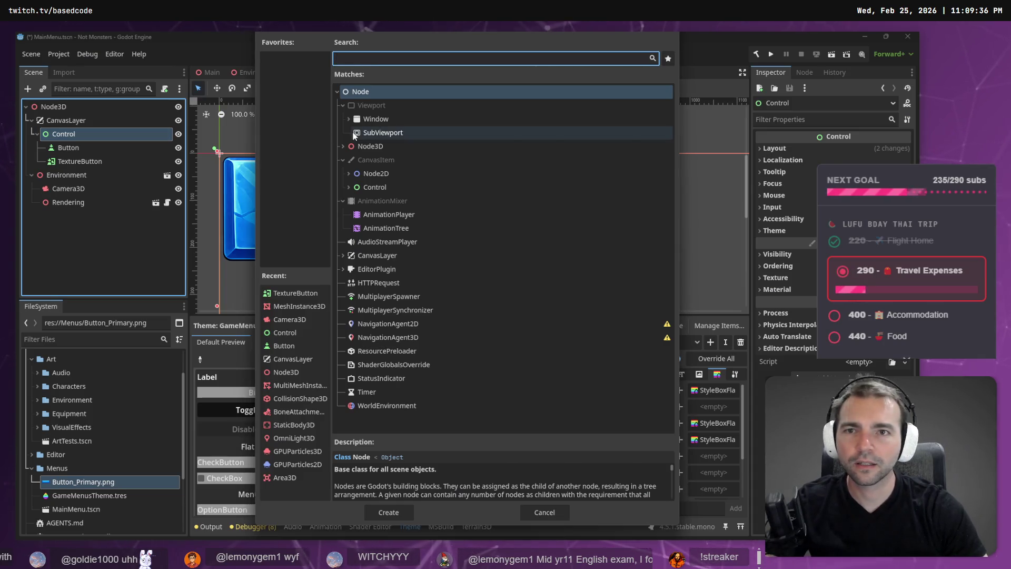
- Search 'nine' and add a NinePatchRect node under Control
type("nine")
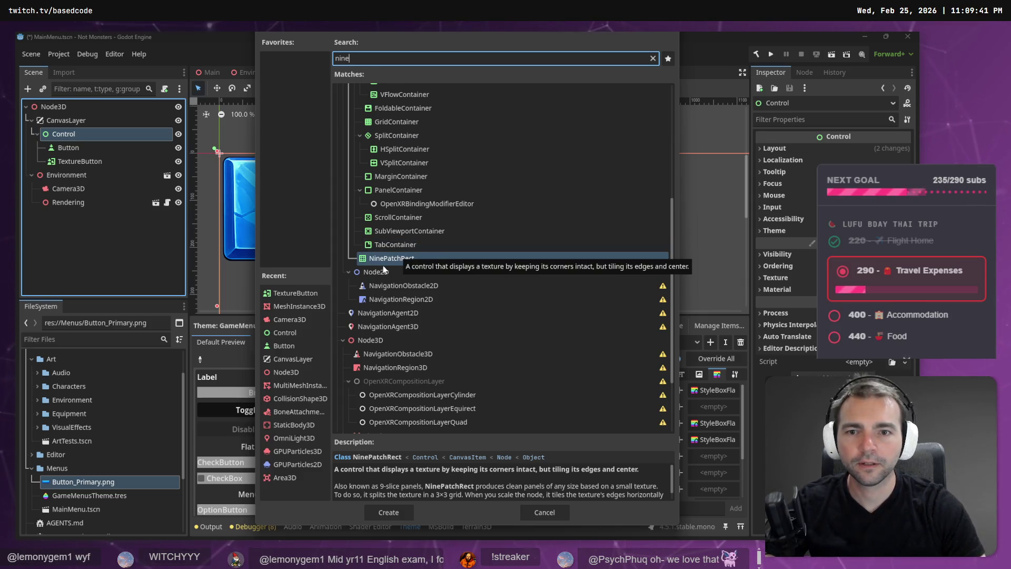
scroll(401, 263, "up", 5)
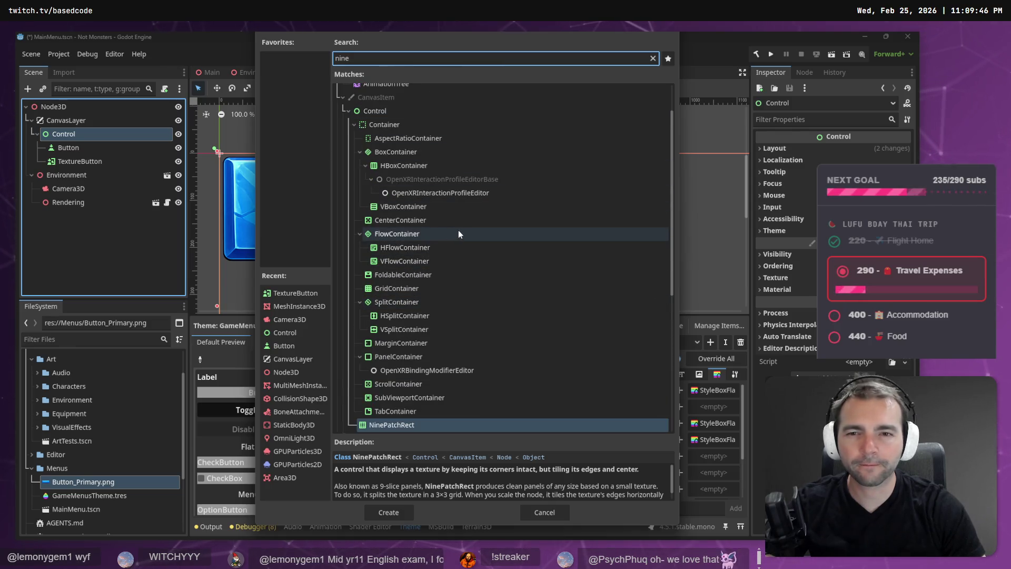
scroll(458, 229, "down", 1)
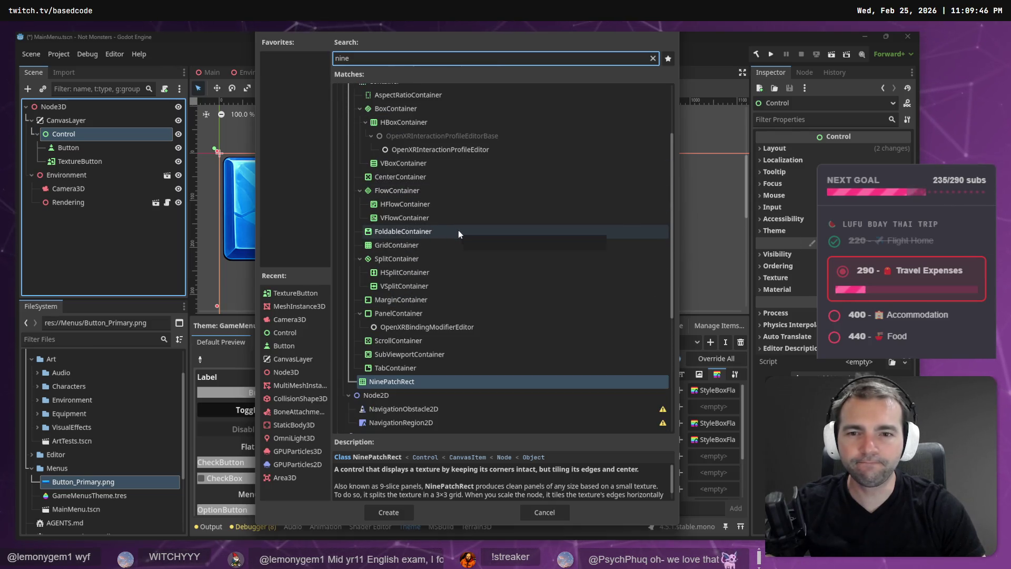
double_click(380, 385)
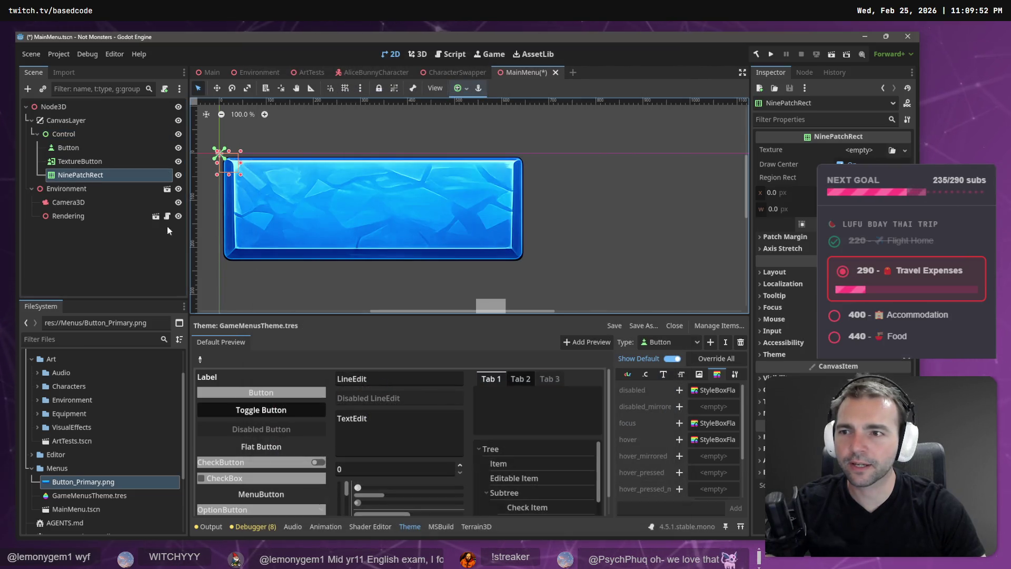
left_click(904, 150)
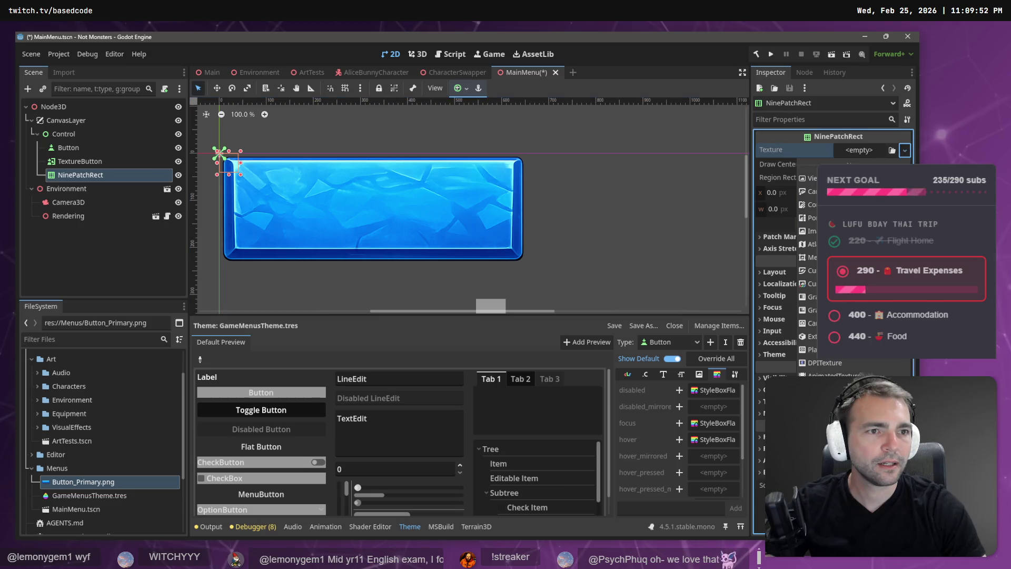
- Assign Button_Primary.png as the NinePatchRect's Texture
mouse_move(88, 487)
left_mouse_down()
mouse_move(158, 421)
mouse_move(870, 147)
left_mouse_up()
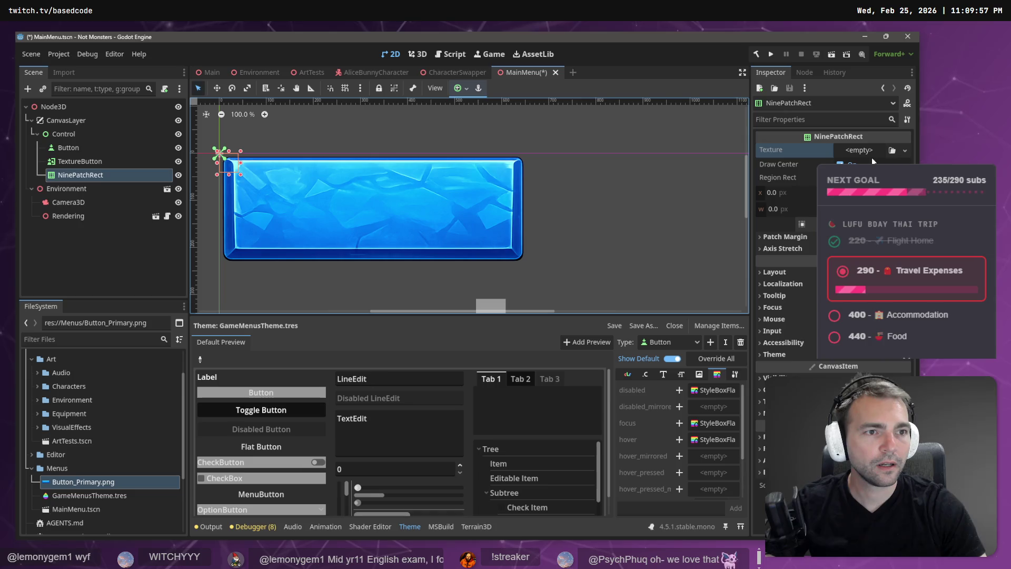
left_click(904, 151)
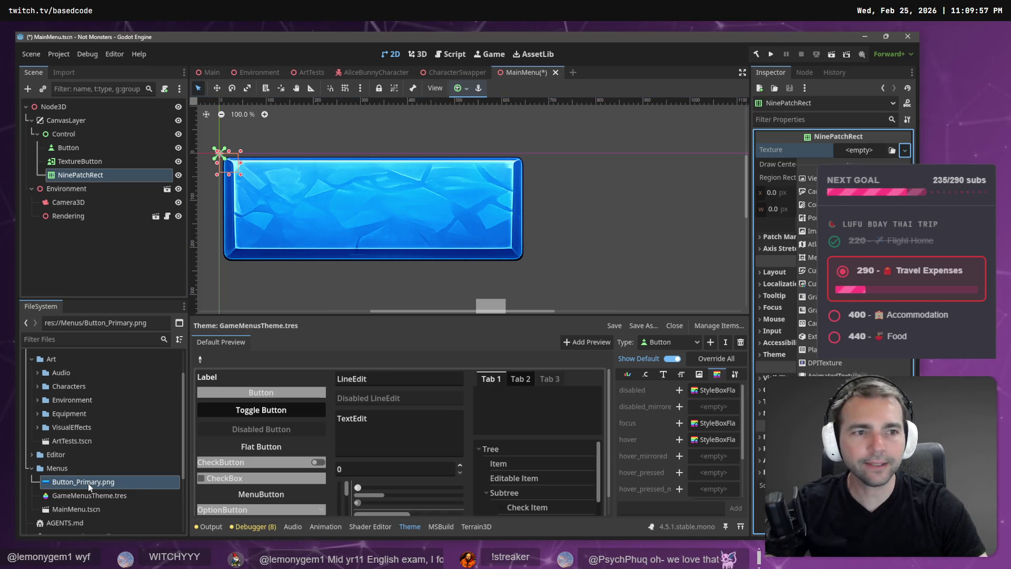
left_click(721, 227)
left_click(906, 151)
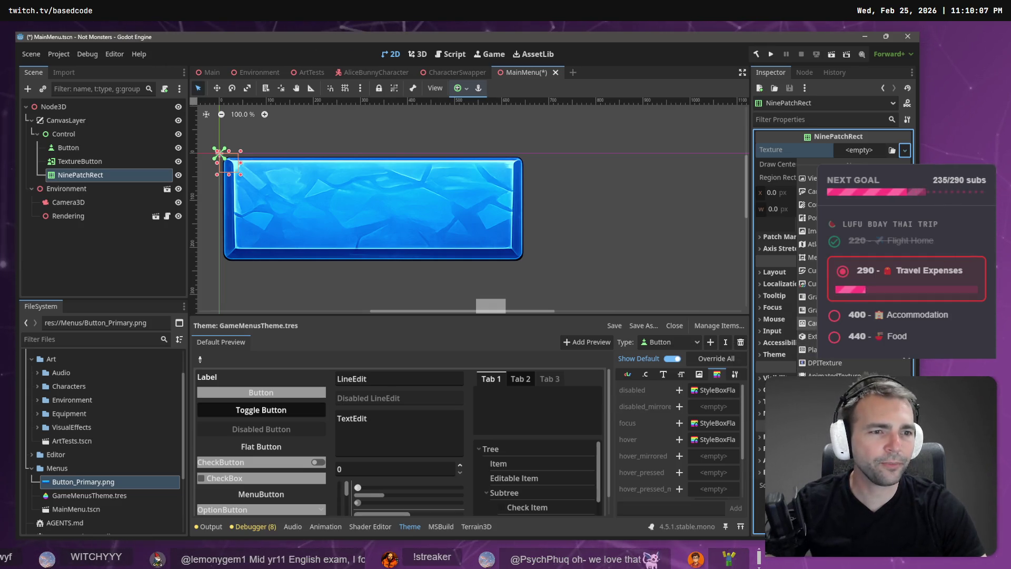
left_click(843, 230)
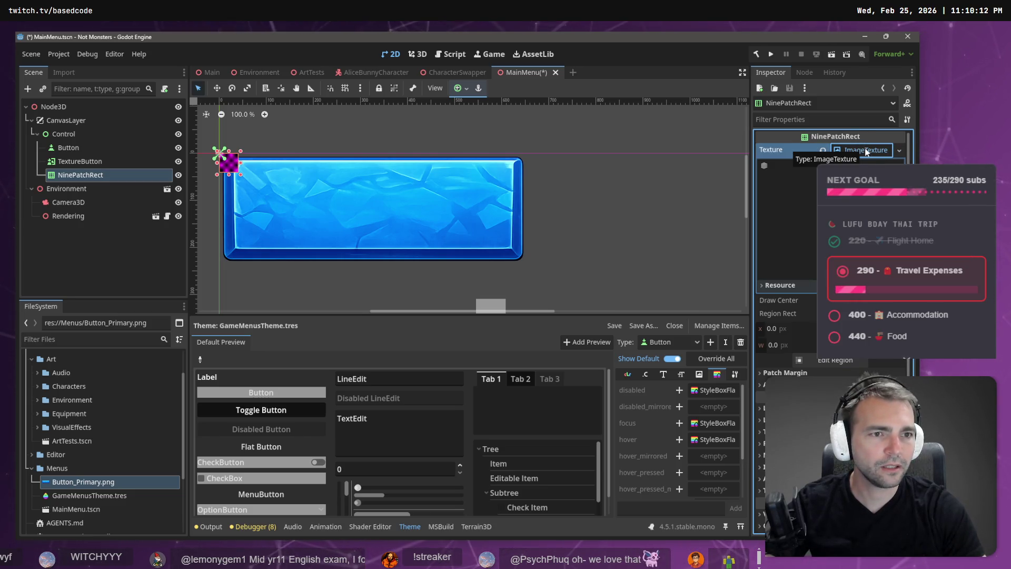
left_click(869, 150)
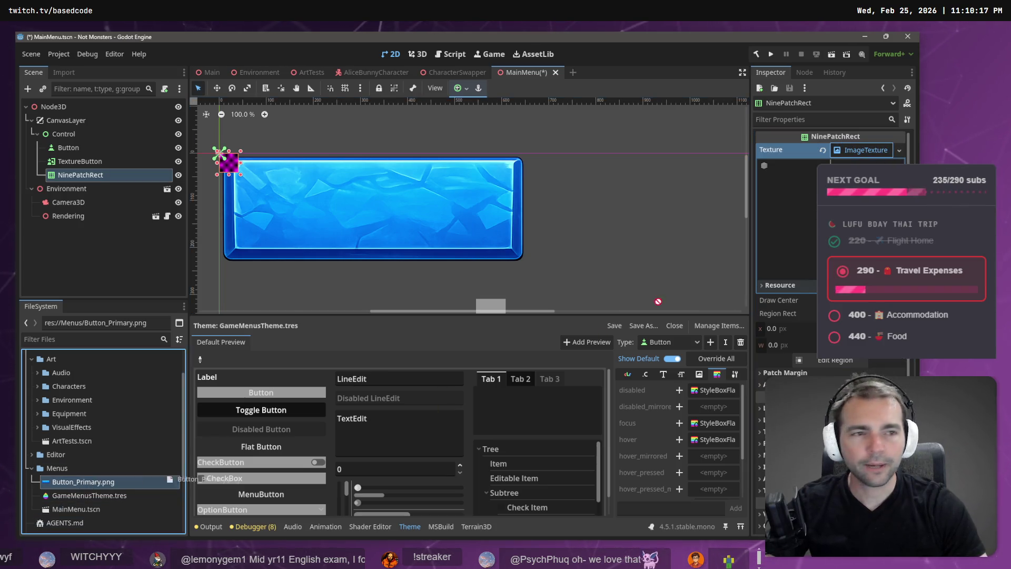
left_click_drag(870, 156, 869, 154)
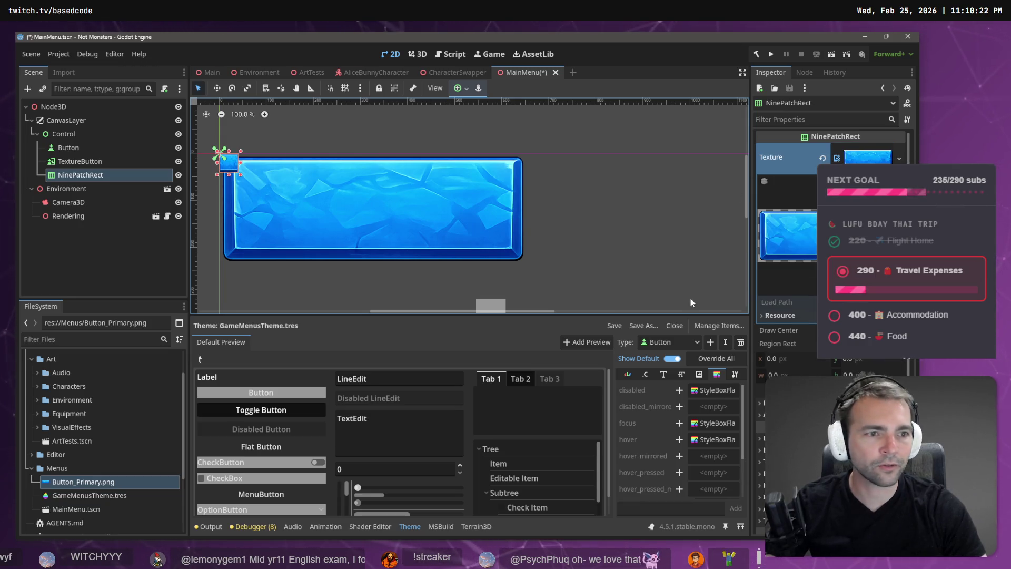
- Move the large TextureButton down and right, out of the NinePatchRect's way
left_click(790, 403)
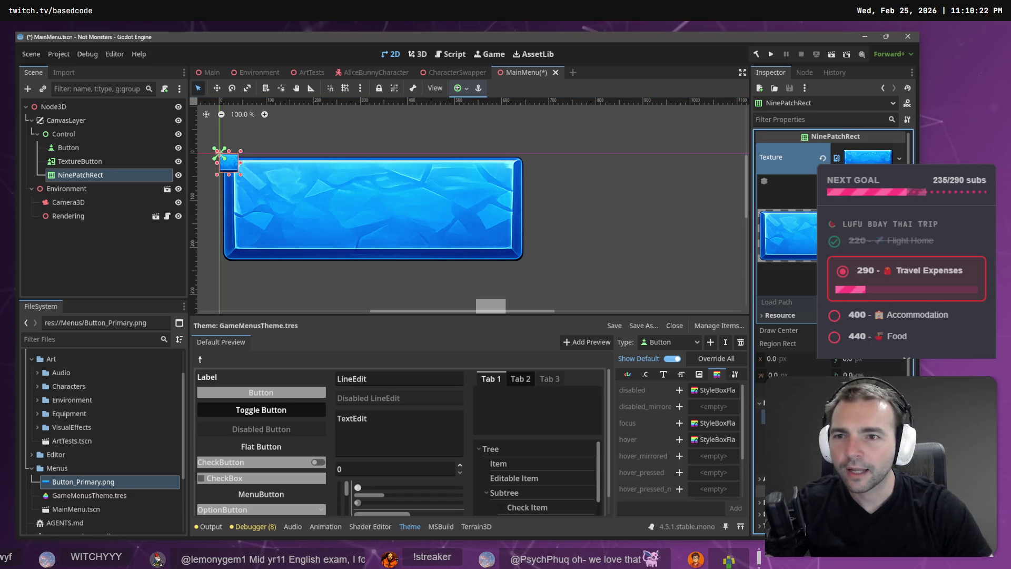
left_click(396, 212)
left_click_drag(396, 213, 596, 273)
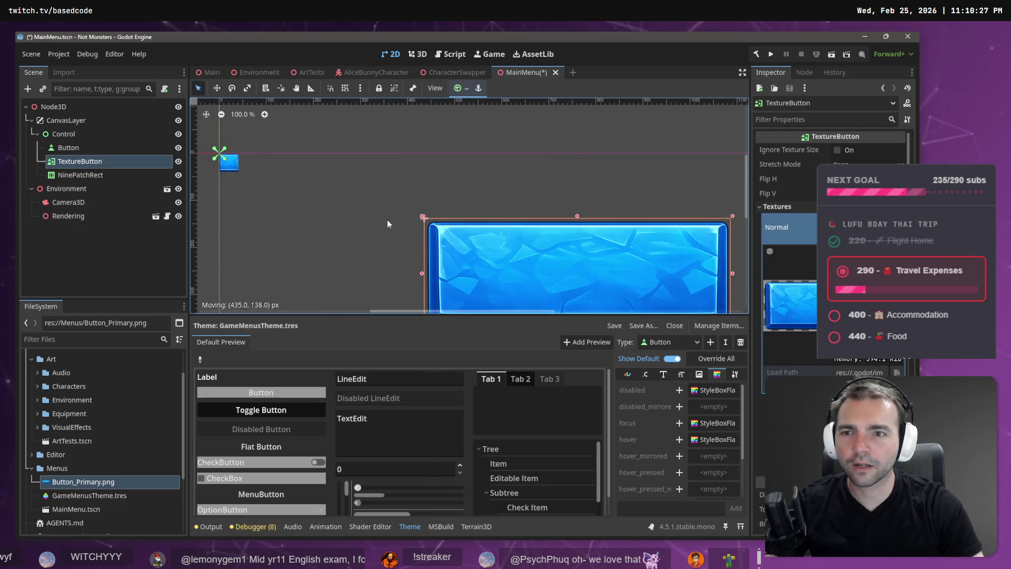
- Select the NinePatchRect, enter tiny Region Rect values (x 2, width 1), and open Edit Region
scroll(218, 204, "up", 3)
scroll(234, 223, "down", 2)
scroll(233, 224, "up", 8)
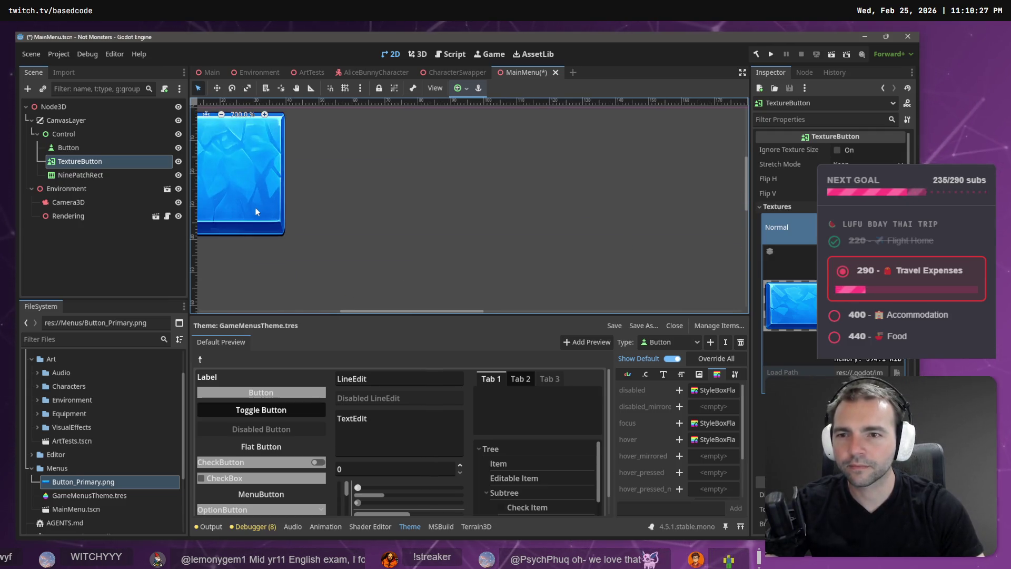
mouse_move(376, 212)
left_mouse_down()
mouse_move(459, 219)
mouse_move(424, 215)
left_mouse_up()
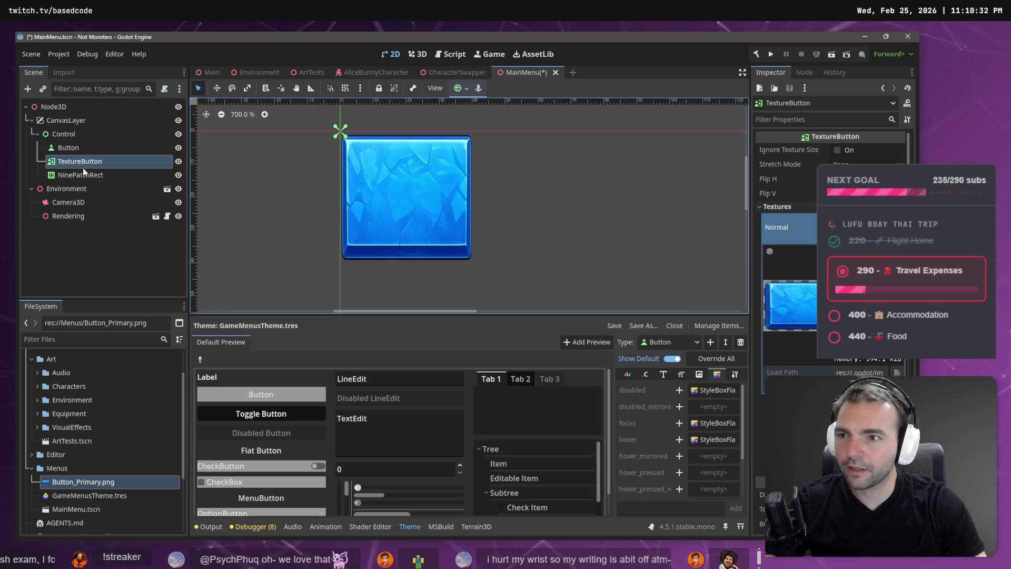
left_click(83, 174)
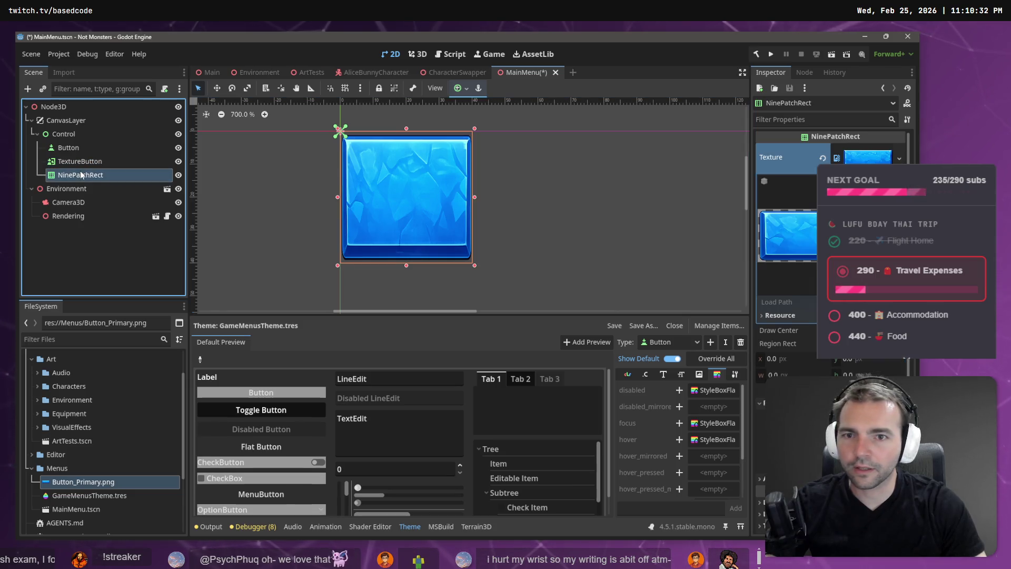
left_click(771, 360)
type("2")
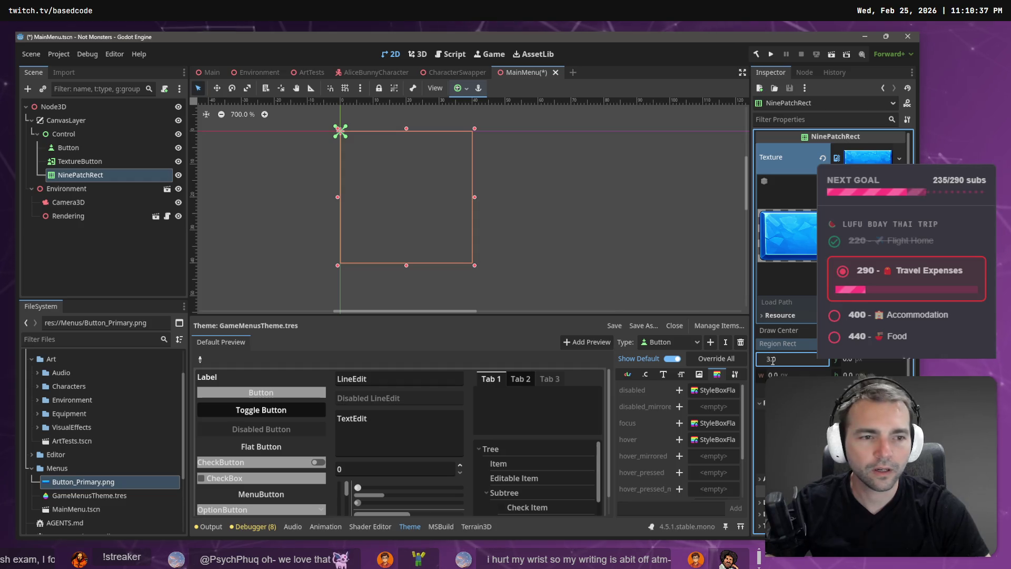
key("Tab")
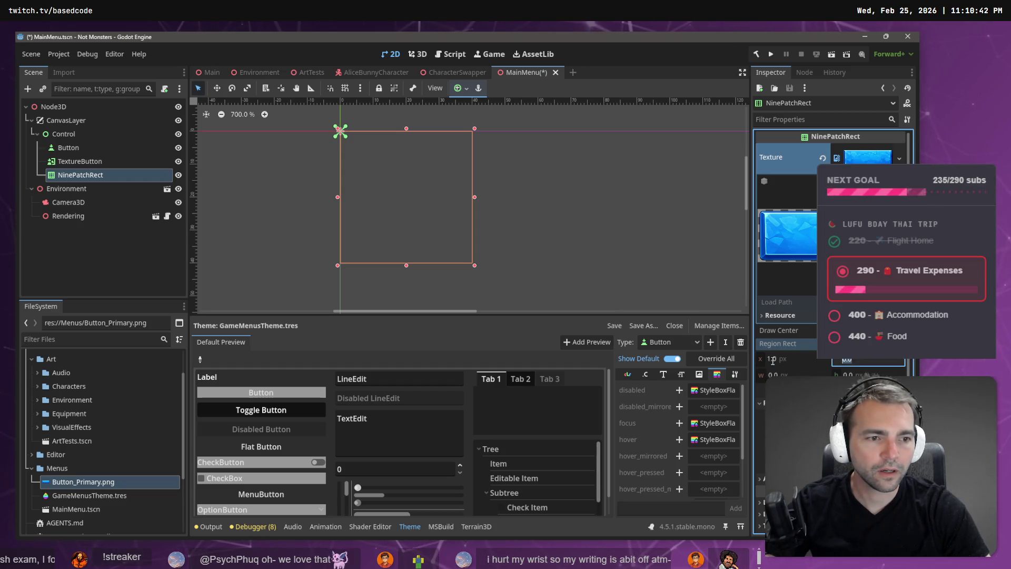
type("1")
key("Tab")
type("1")
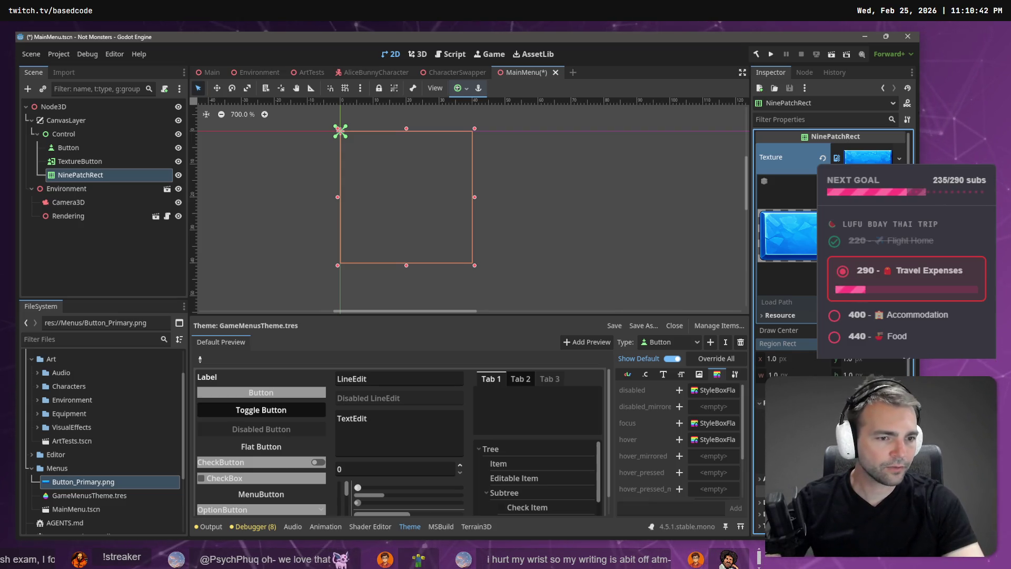
left_click(834, 389)
- Draw the texture region around the blue button: x 51, width 569, height 170
mouse_move(318, 232)
left_mouse_down()
mouse_move(541, 339)
mouse_move(625, 340)
mouse_move(608, 327)
left_mouse_up()
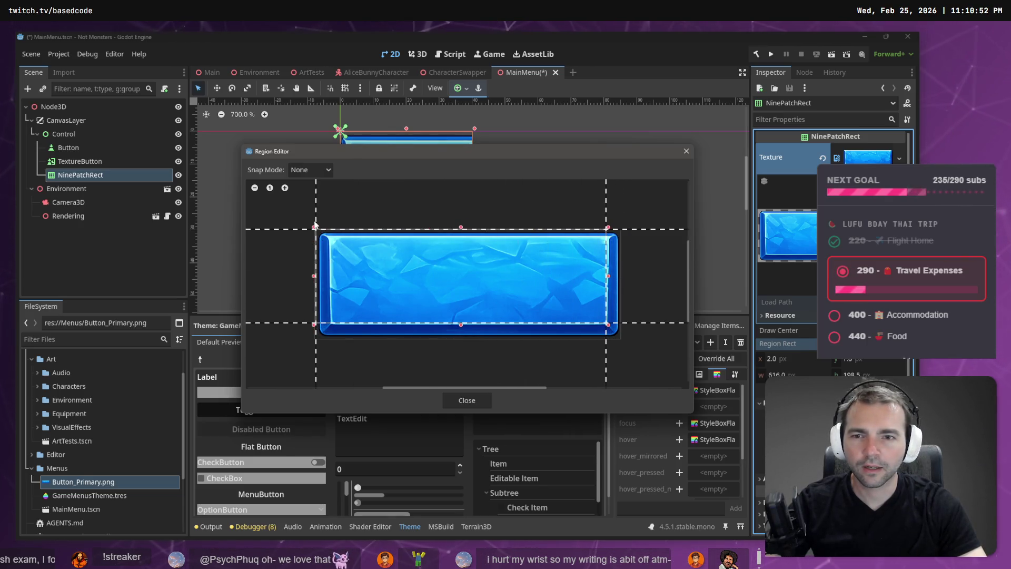
left_click_drag(314, 230, 340, 244)
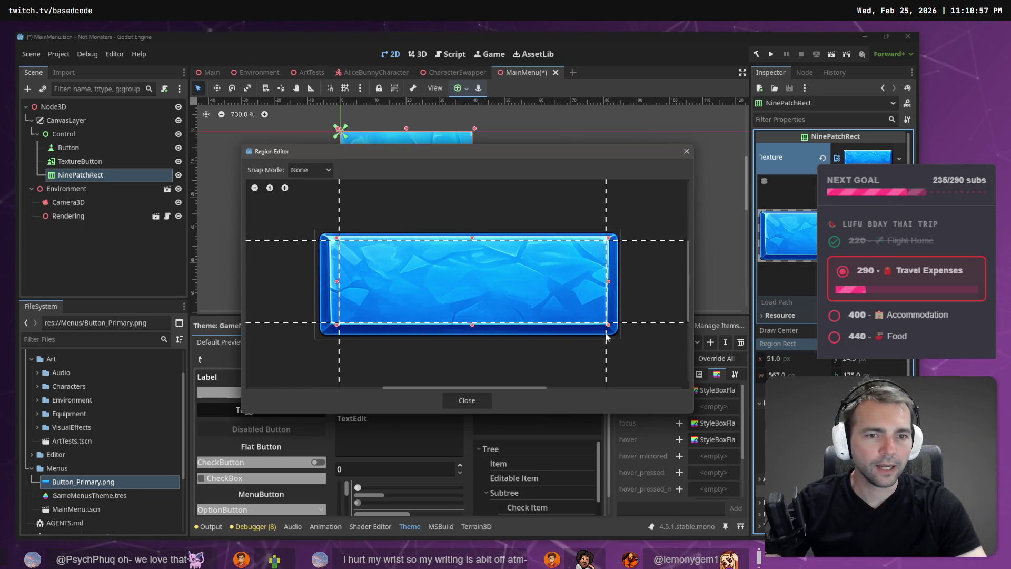
left_click_drag(608, 328, 606, 325)
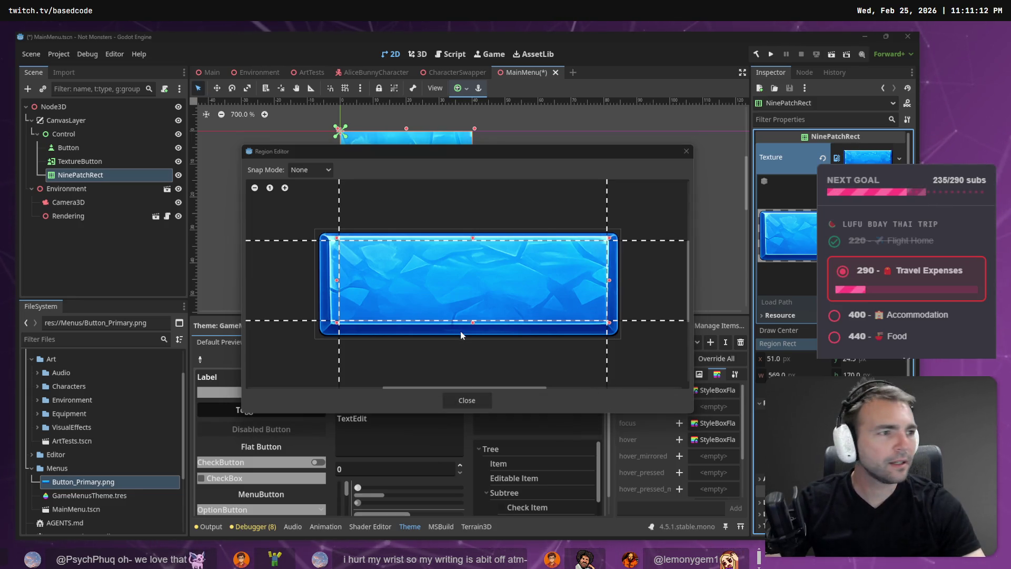
- Watch a stretch of the nine-slice tutorial video, then return to Godot
key("alt+Tab")
left_click(552, 257)
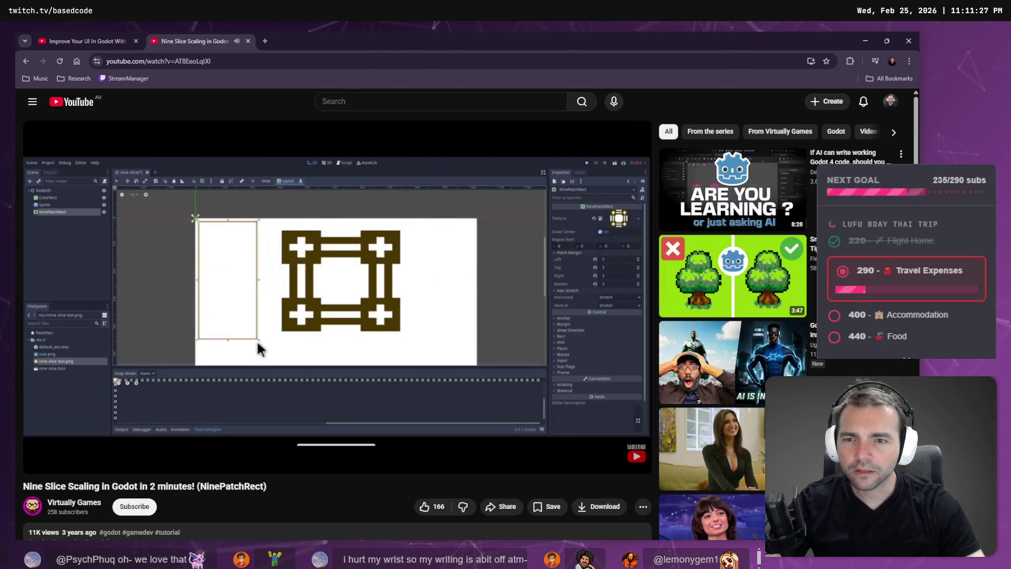
left_click(337, 277)
key("alt+Tab")
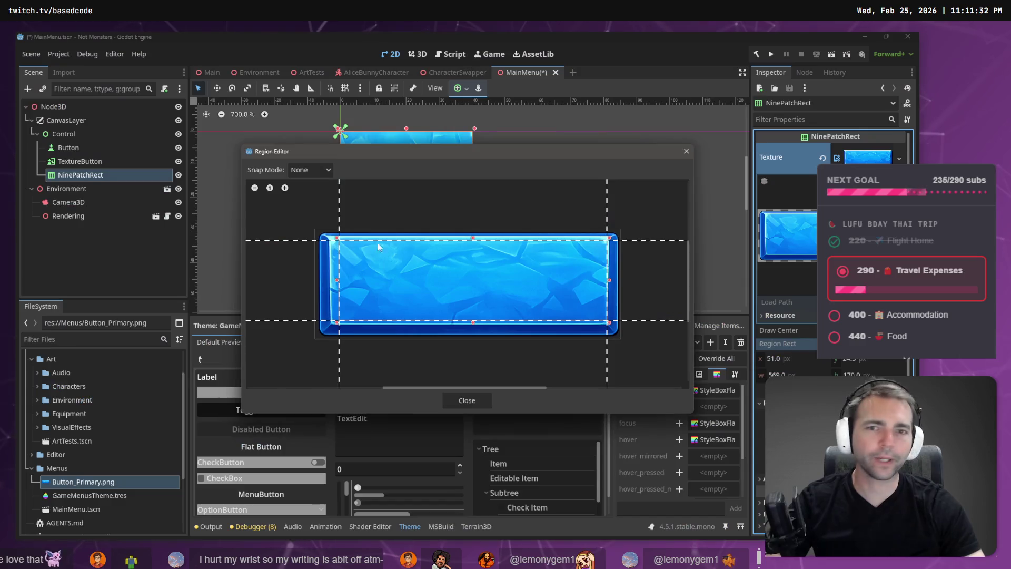
- Widen the region past the whole button (x -1, width 647, height 231) and close the Region Editor
left_click_drag(391, 159, 358, 364)
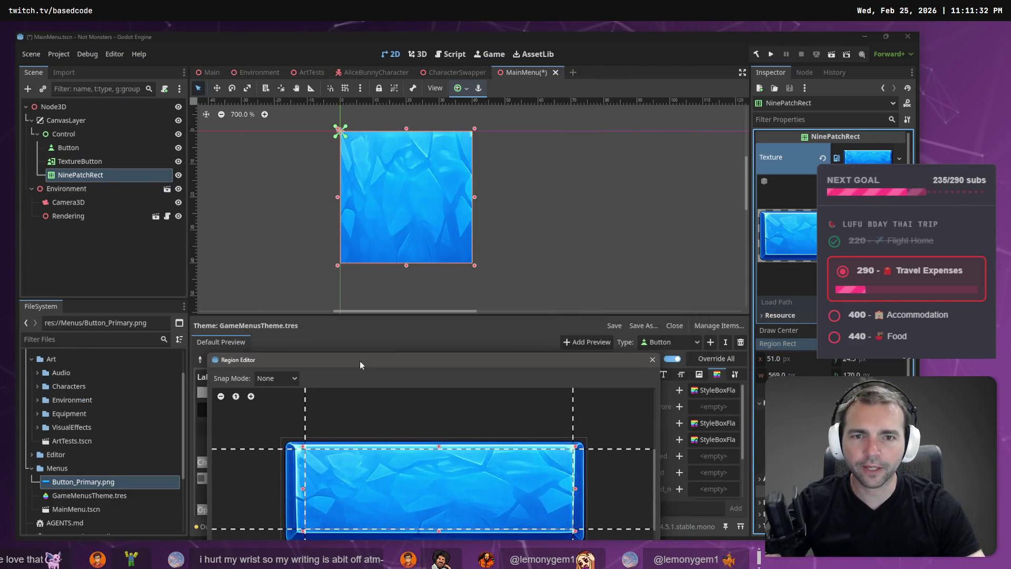
left_click_drag(469, 356, 459, 174)
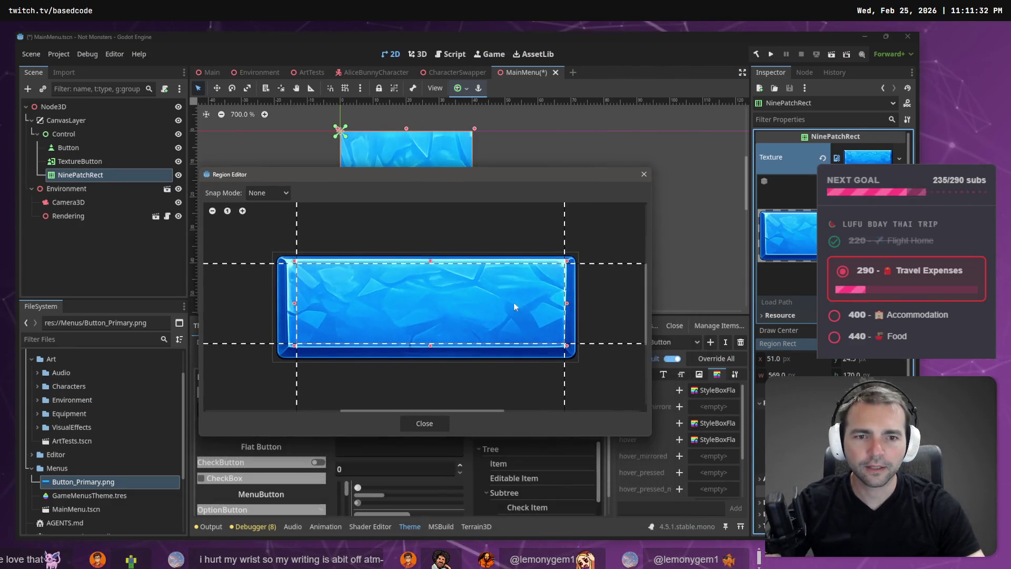
left_click_drag(569, 351, 579, 361)
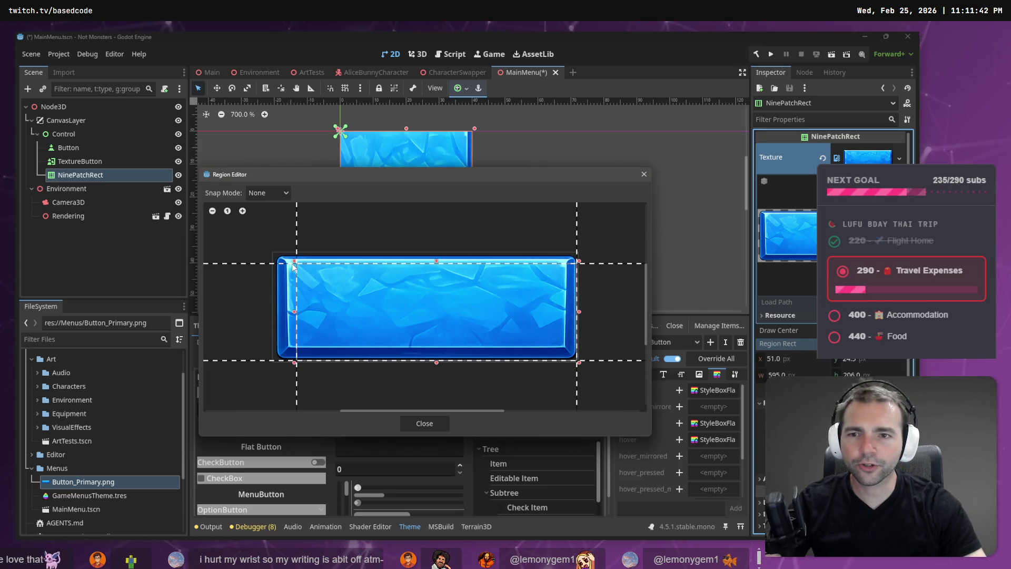
left_click_drag(294, 262, 272, 254)
left_click(227, 212)
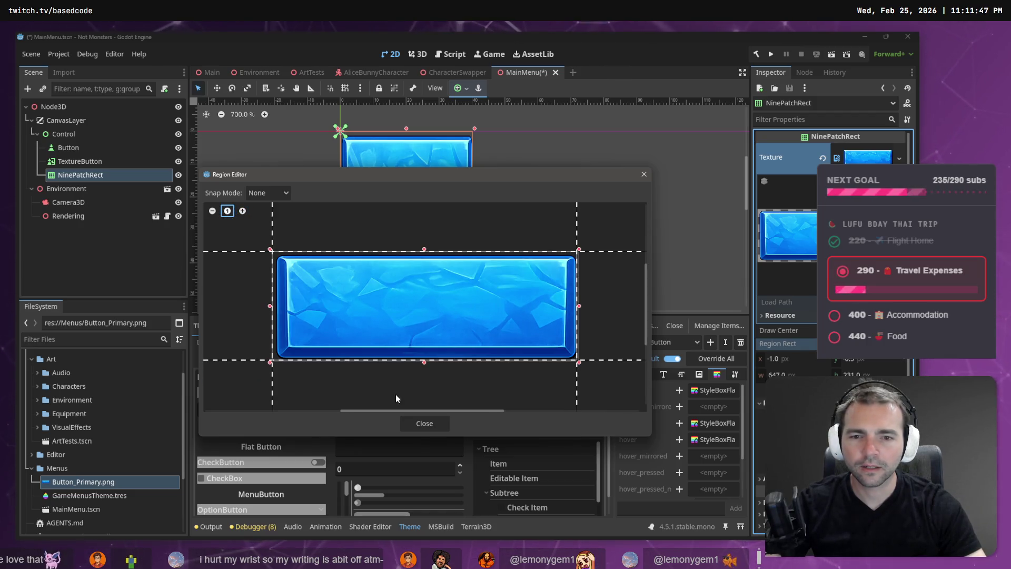
left_click(414, 431)
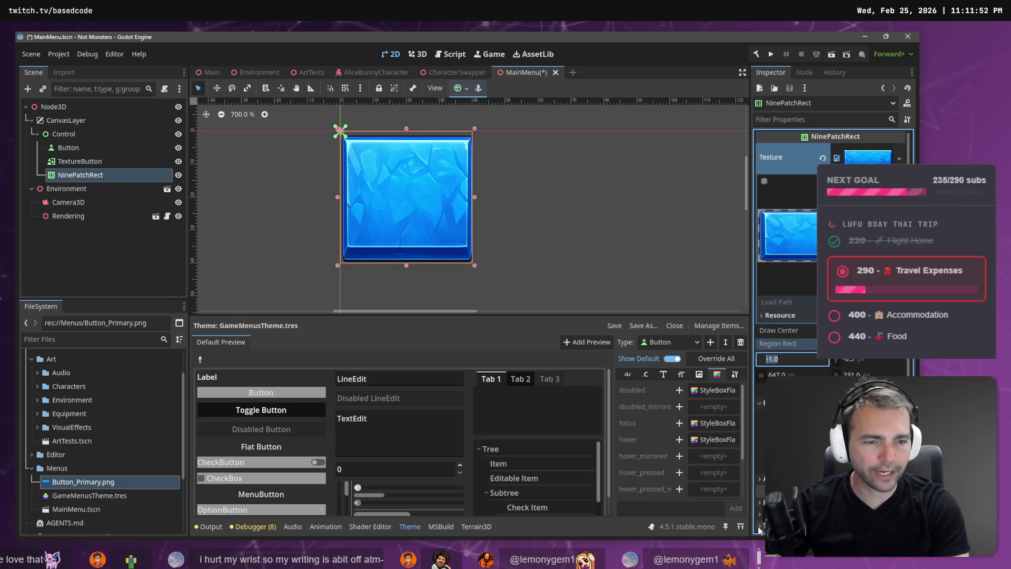
- Set the NinePatchRect's Region Rect x, y, width and height all to 0
type("0")
key("Tab")
type("0")
key("Tab")
type("0")
key("Tab")
type("0")
key("Tab")
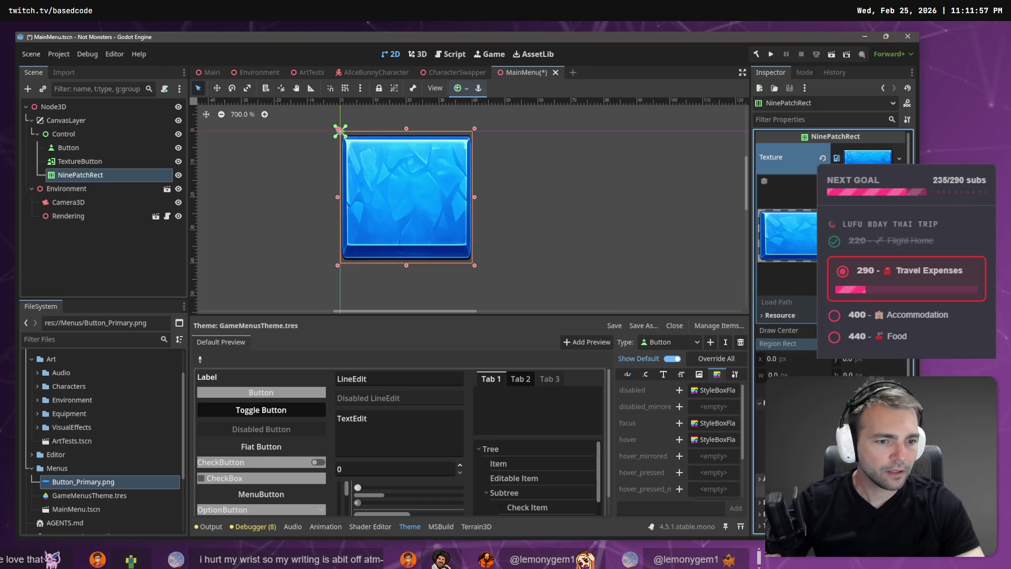
- Enter 16 in a Patch Margin field
key("Tab")
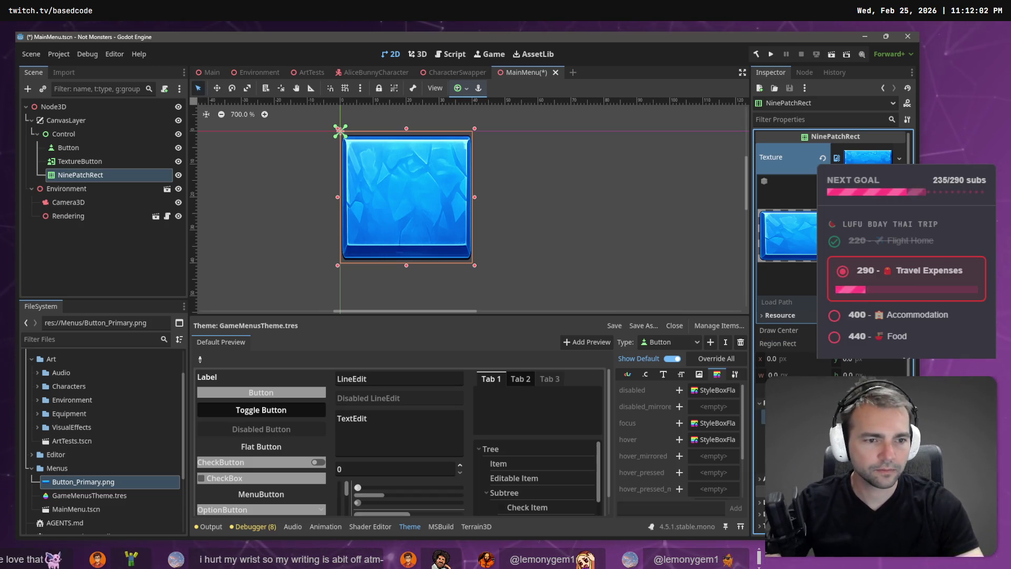
type("16")
key("Tab")
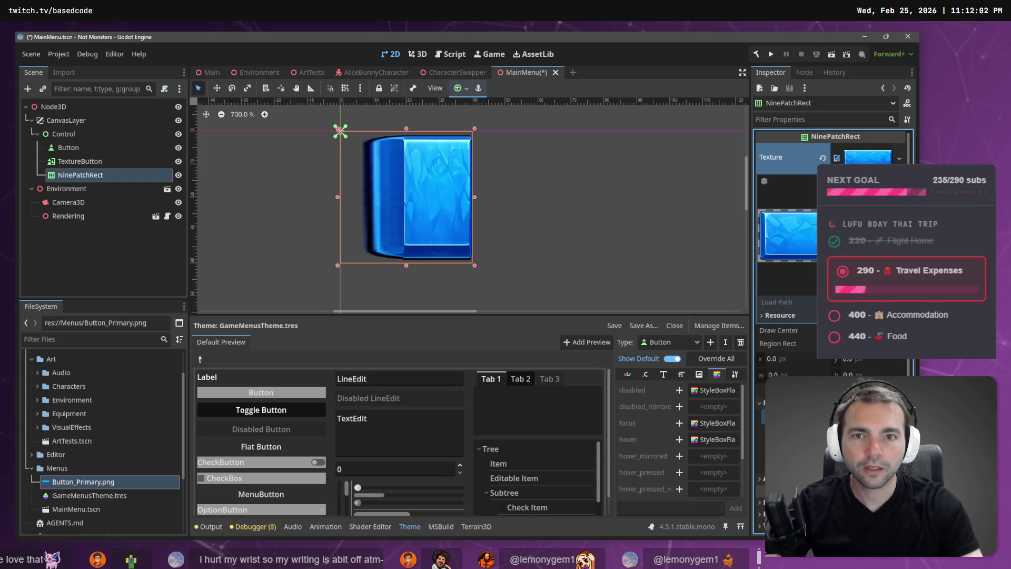
- Commit the left patch margin and widen the NinePatchRect to stretch the blue button
key("Return")
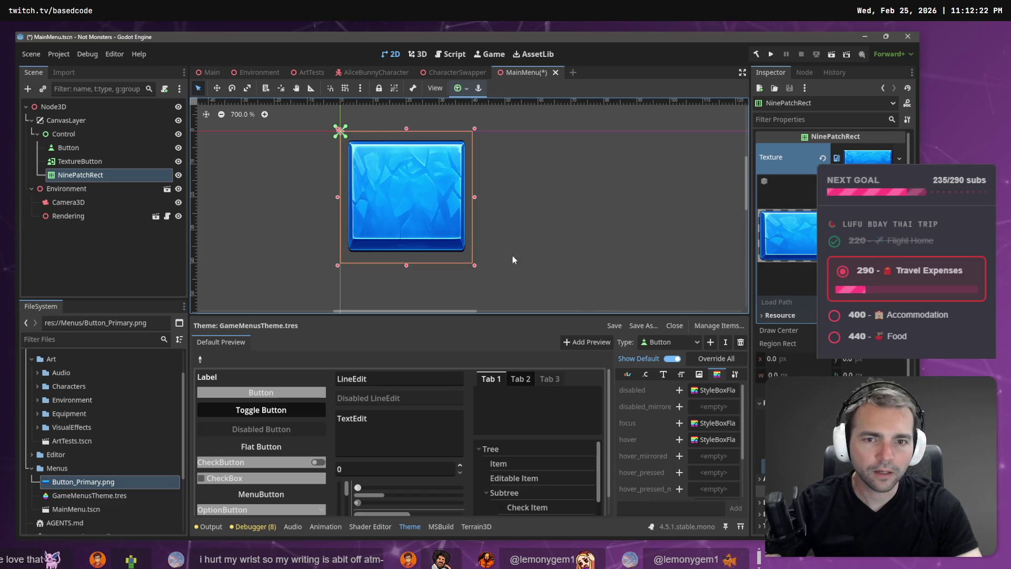
mouse_move(476, 197)
left_mouse_down()
mouse_move(726, 208)
mouse_move(501, 210)
mouse_move(566, 228)
mouse_move(673, 169)
mouse_move(674, 200)
left_mouse_up()
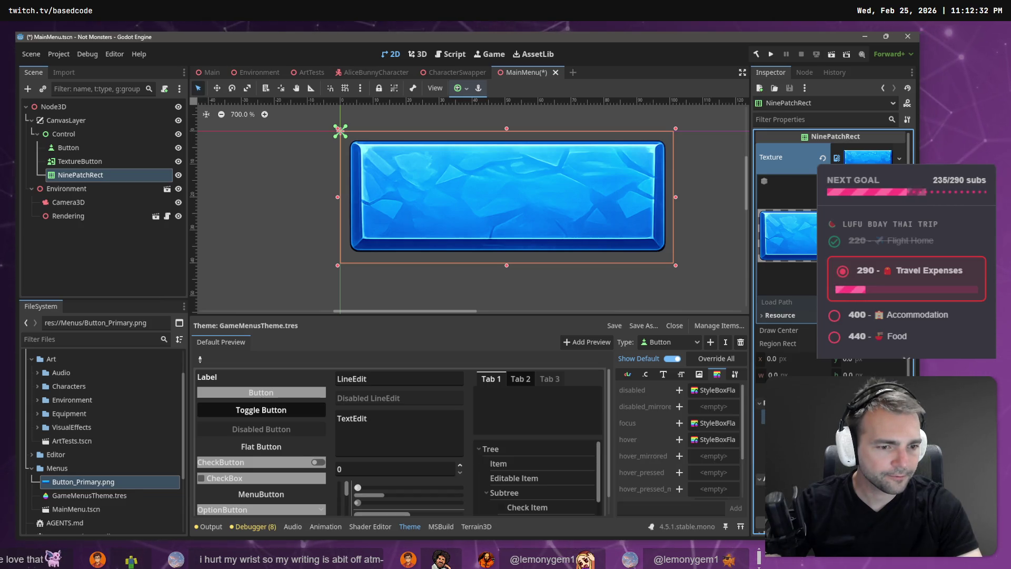
scroll(788, 252, "down", 5)
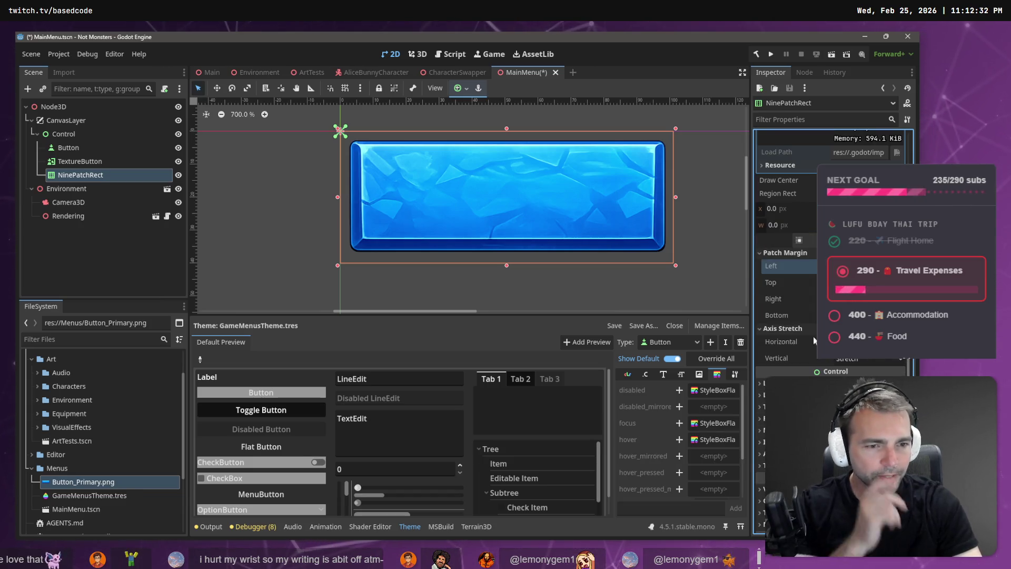
scroll(800, 257, "up", 3)
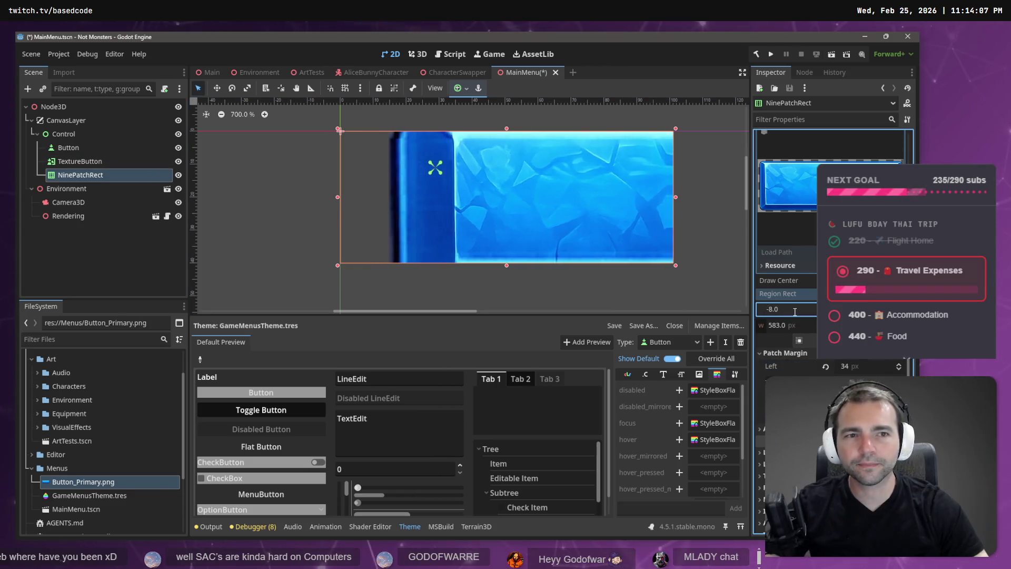
- Nudge the Region Rect x down to 7 and go back to the nine-slice tutorial
key("Down")
key("Down")
key("Down")
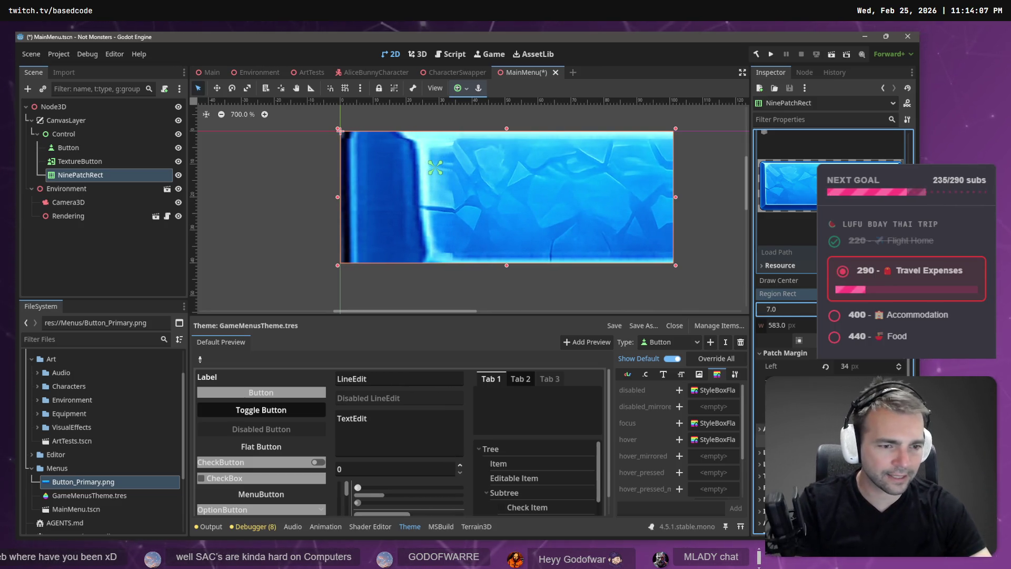
scroll(799, 257, "down", 3)
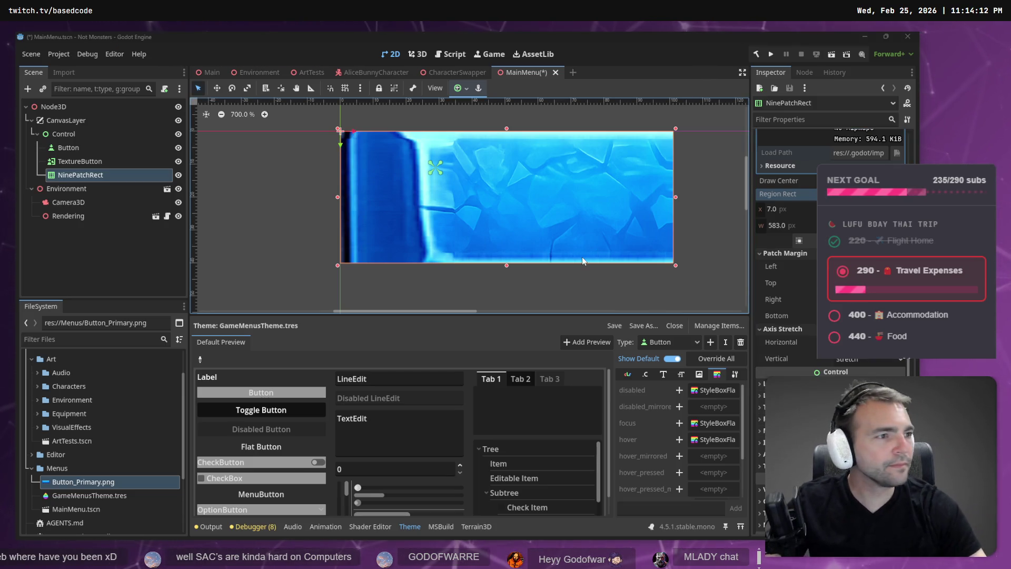
key("alt+Tab")
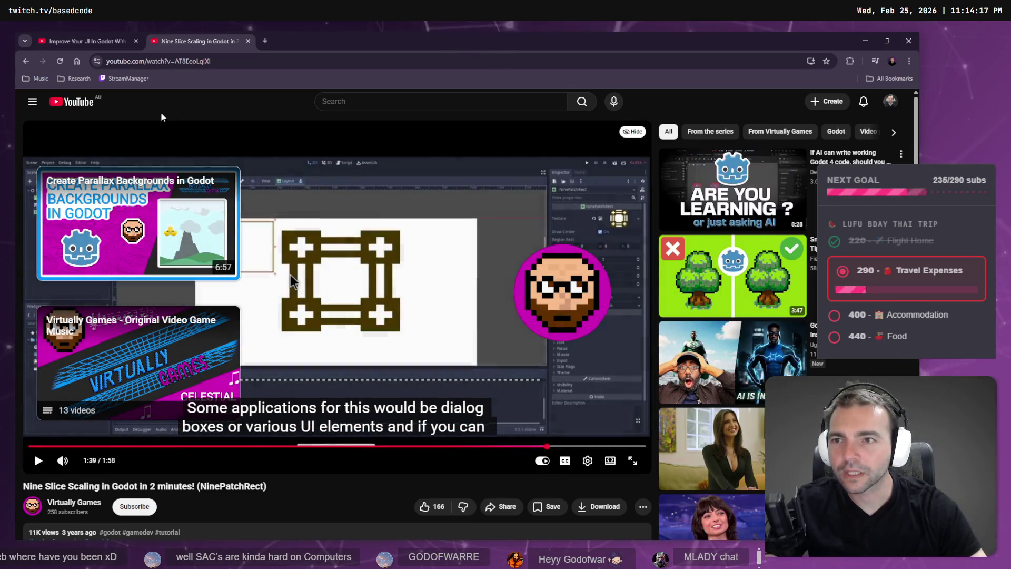
- Open a new tab beside Photopea in Chrome and load chatgpt.com
left_click(374, 103)
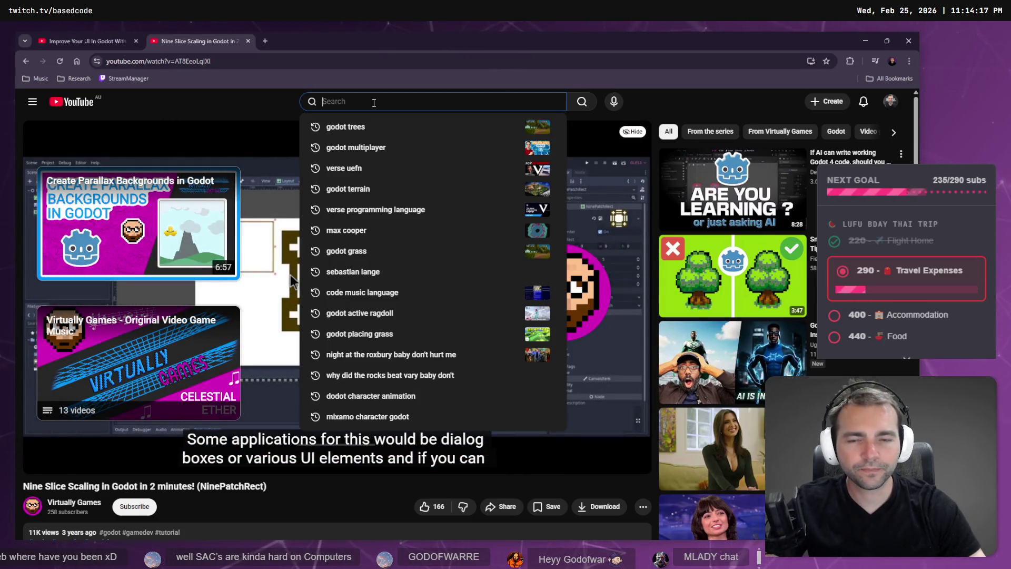
key("alt+Tab")
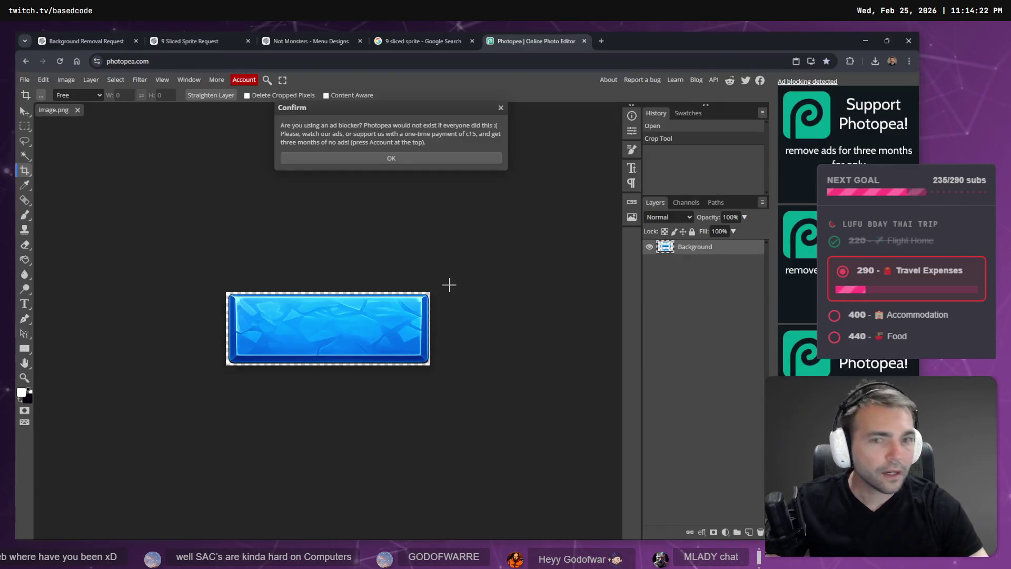
key("ctrl+t")
type("chat")
key("Return")
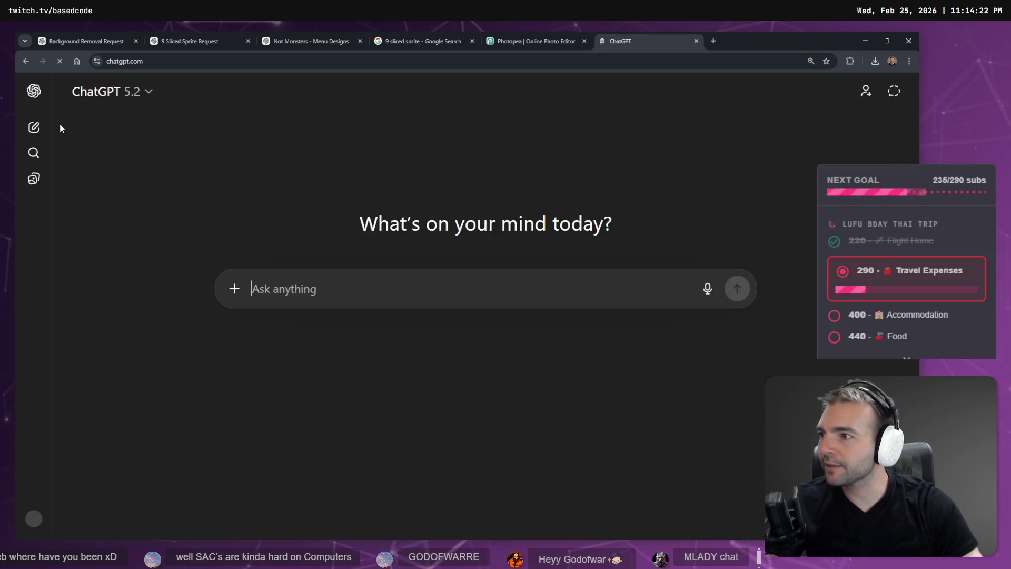
- Draft and then discard a prompt asking for a 9-sliced sprite for a button
type("Create me a 9 sliced Sprite for One of the buttons.")
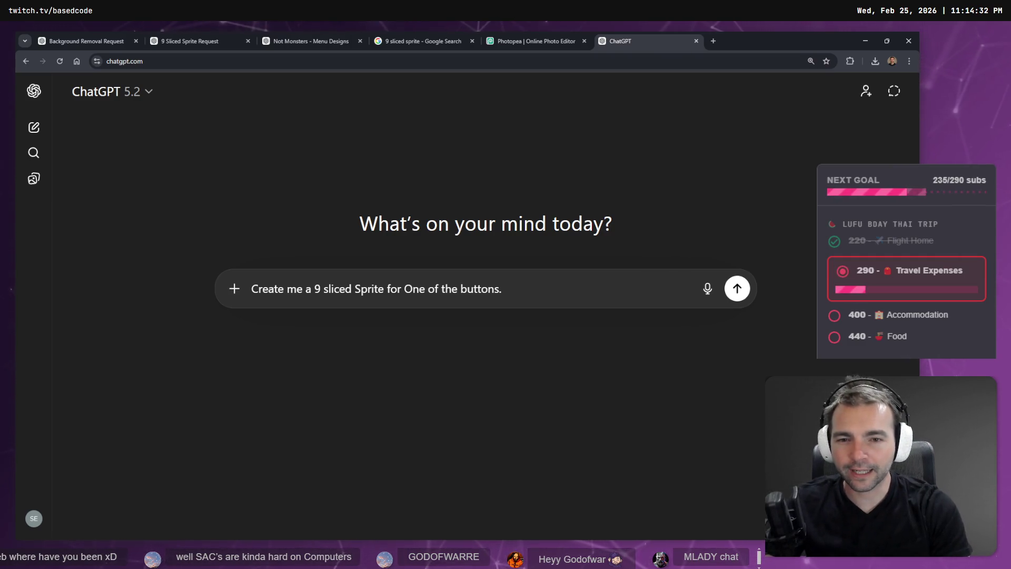
key("ctrl+a")
key("BackSpace")
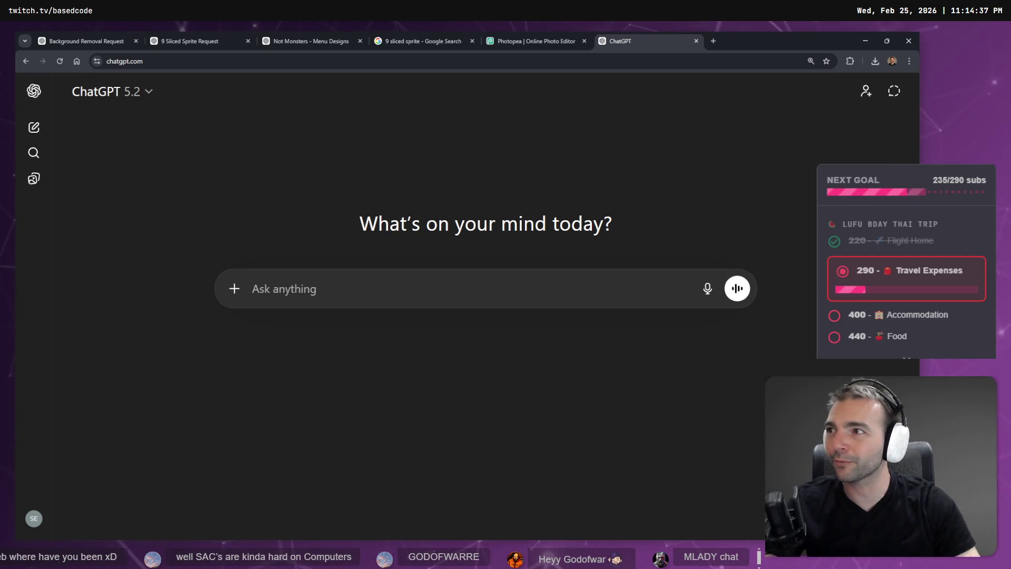
key("alt+Tab")
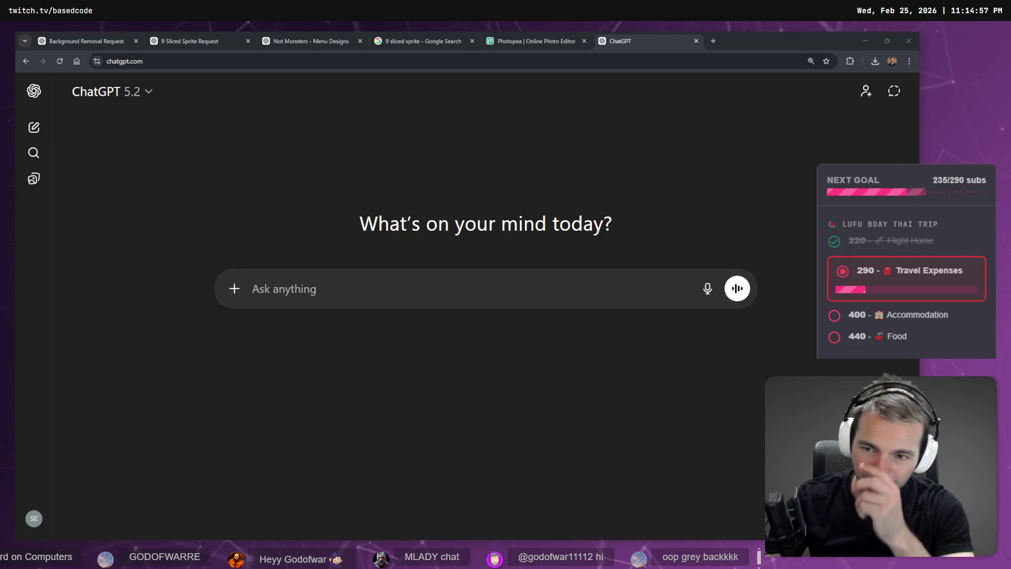
- Dictate and send 'in GODOT, how do I make a button that uses a 9 sliced Sprite?'
left_click(389, 286)
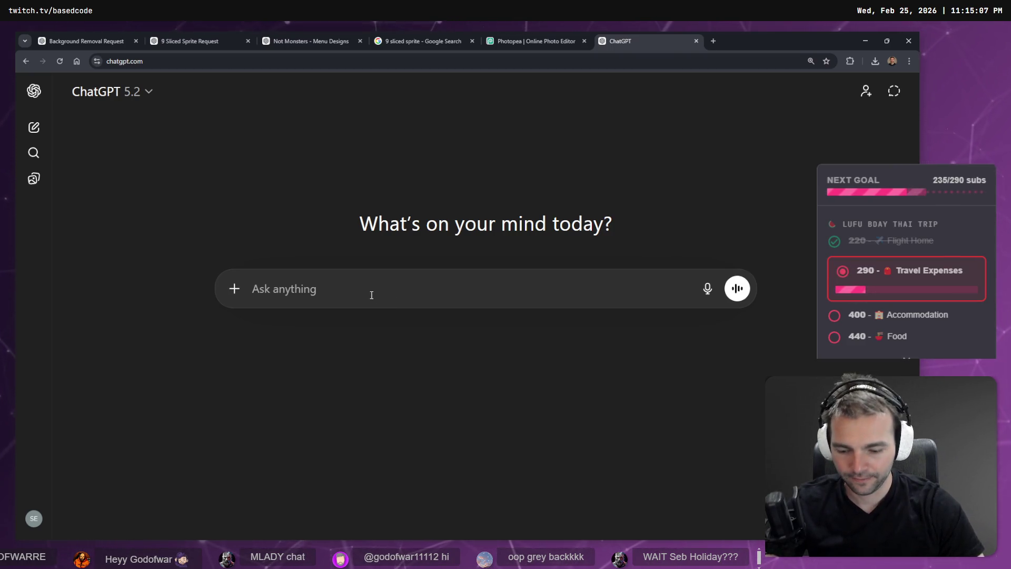
key("super+h")
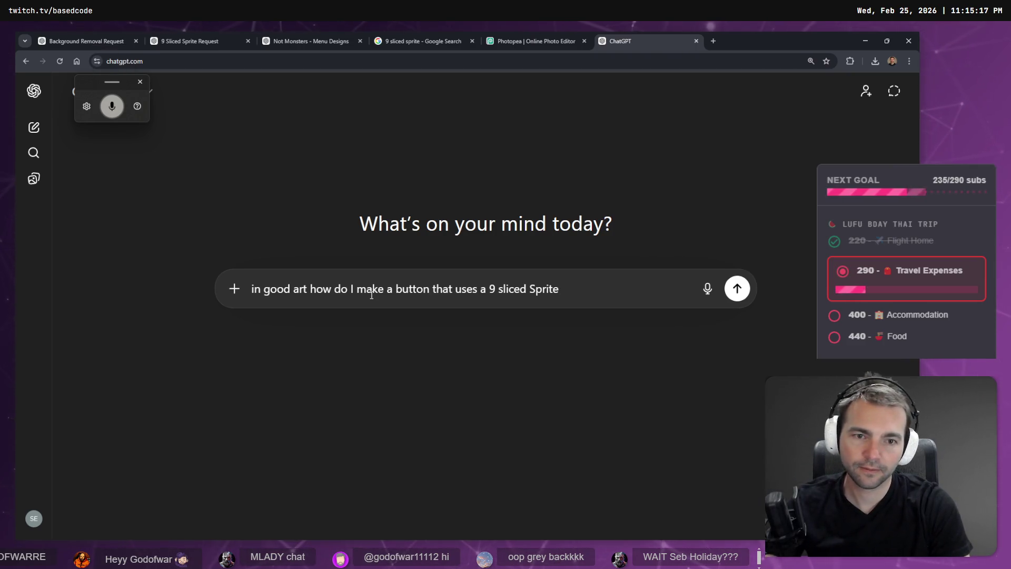
key("ctrl+shift+Right")
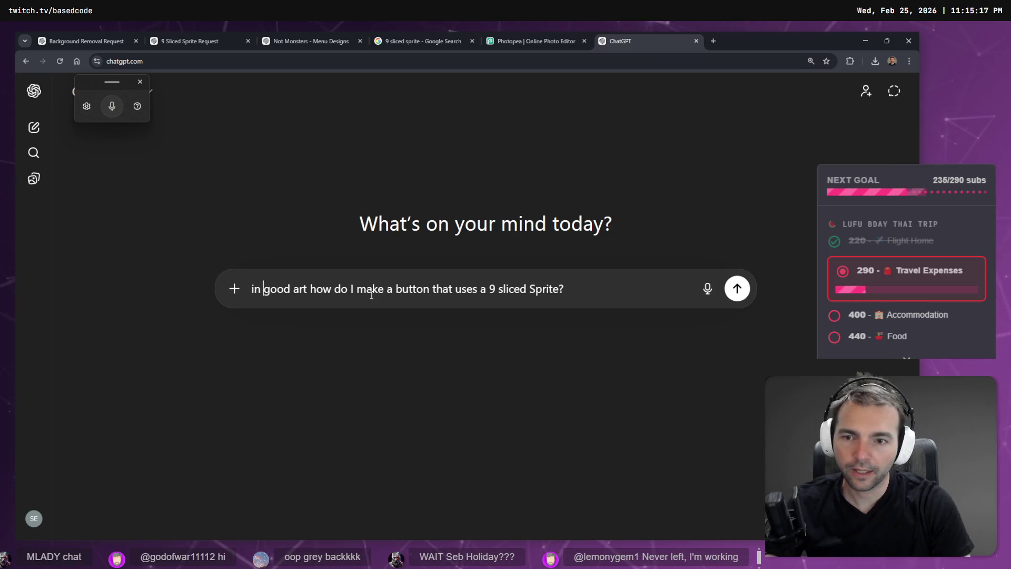
type("GODOT")
key("ctrl+Delete")
type(",")
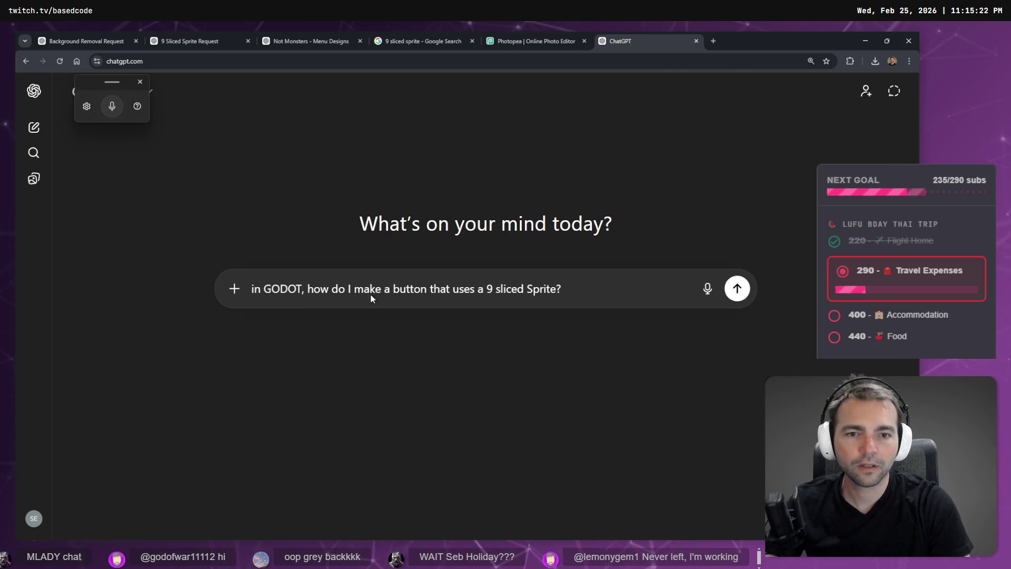
key("Return")
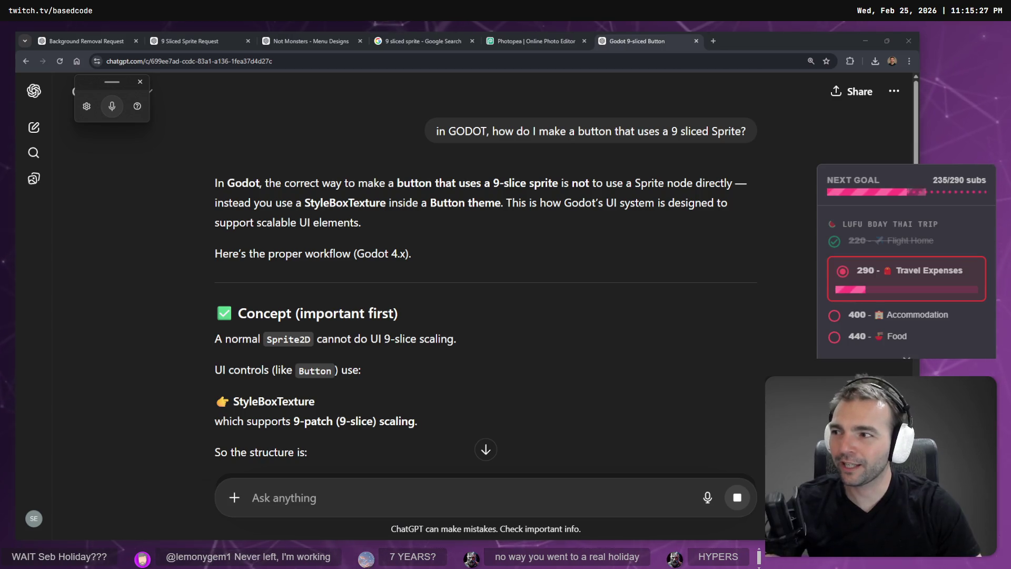
- Read ChatGPT's StyleBoxTexture 9-slice explanation, highlighting 'StyleBoxTexture', then return to Godot
scroll(334, 309, "down", 4)
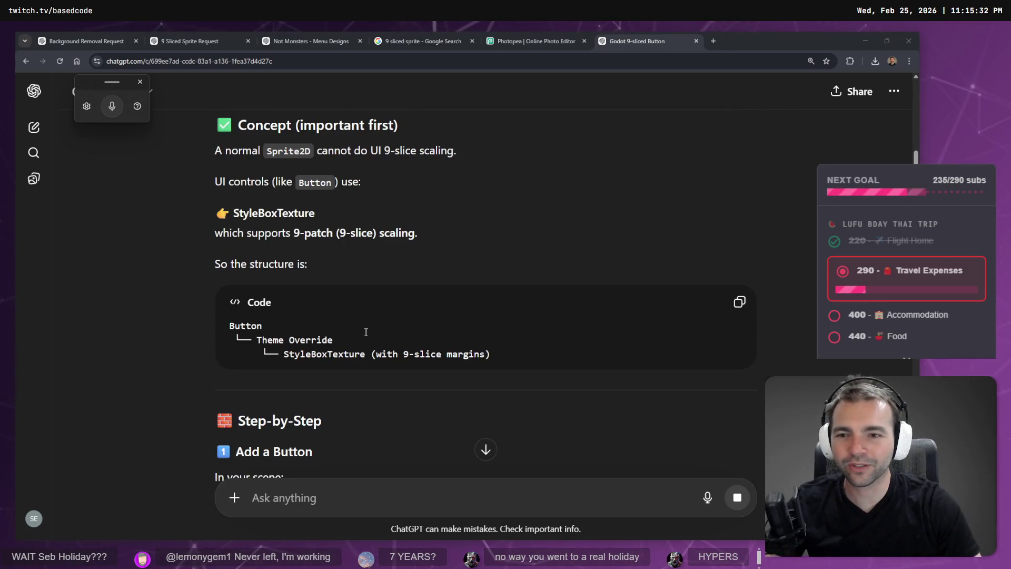
scroll(393, 328, "down", 9)
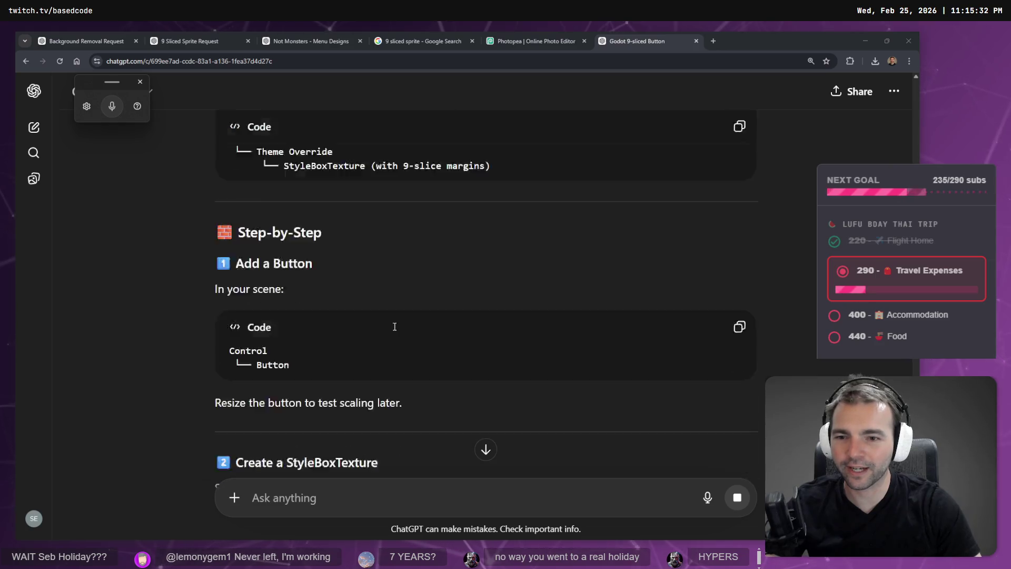
scroll(401, 316, "up", 8)
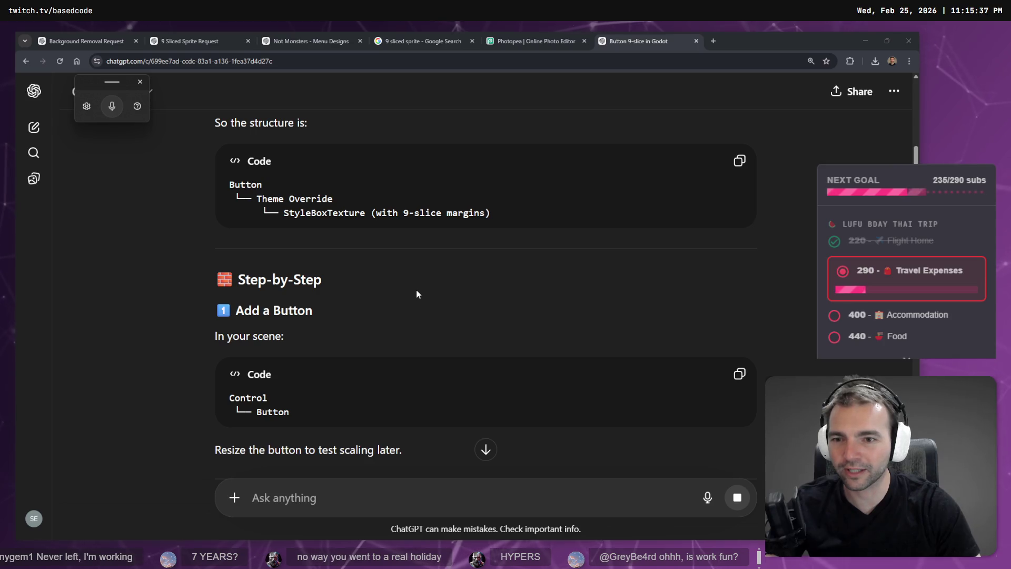
scroll(508, 295, "up", 1)
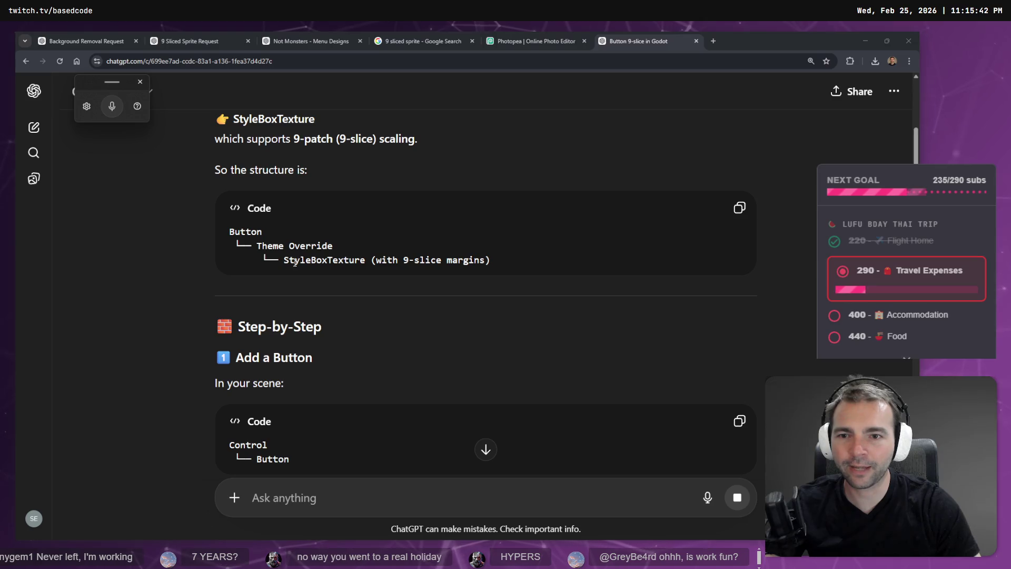
double_click(295, 260)
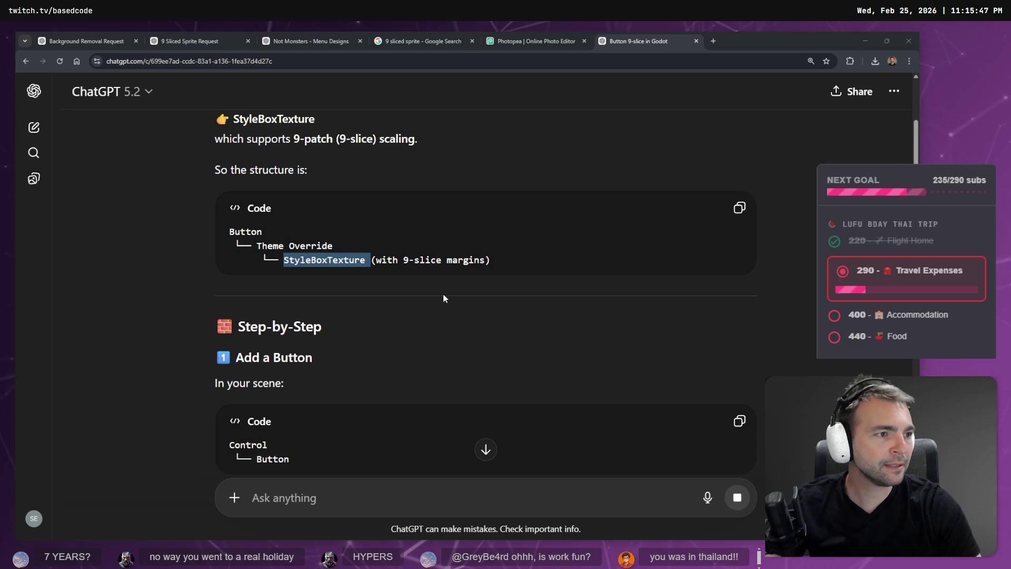
key("alt+Tab")
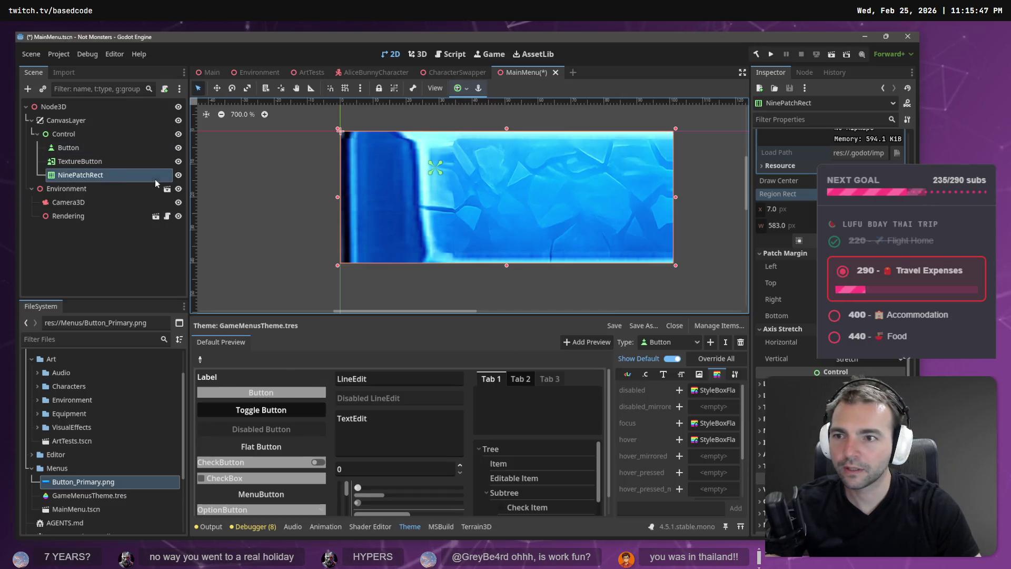
- Delete the NinePatchRect and TextureButton nodes, leaving Button selected under Control
left_click(119, 174)
key("Delete")
key("Return")
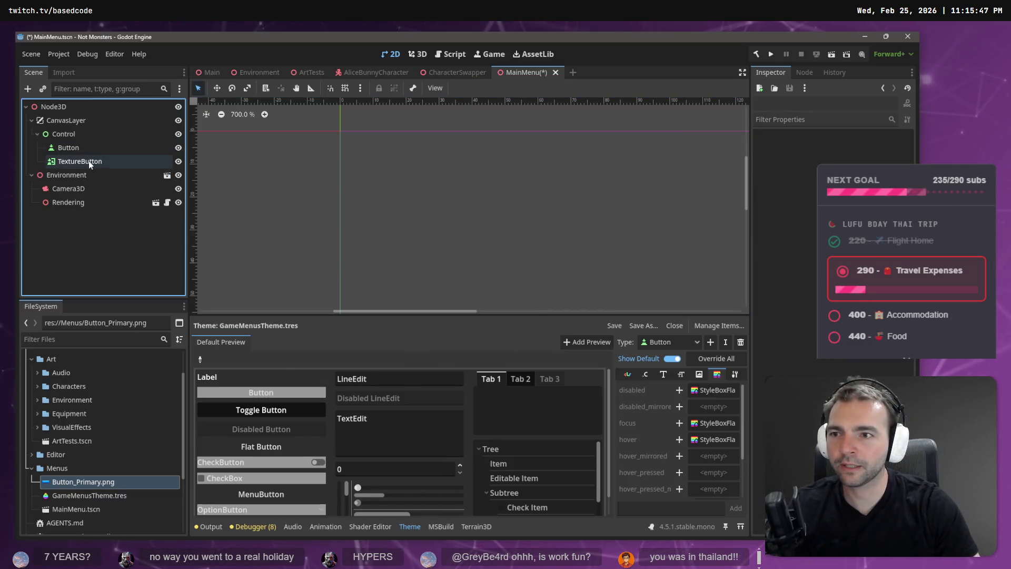
left_click(89, 163)
key("Delete")
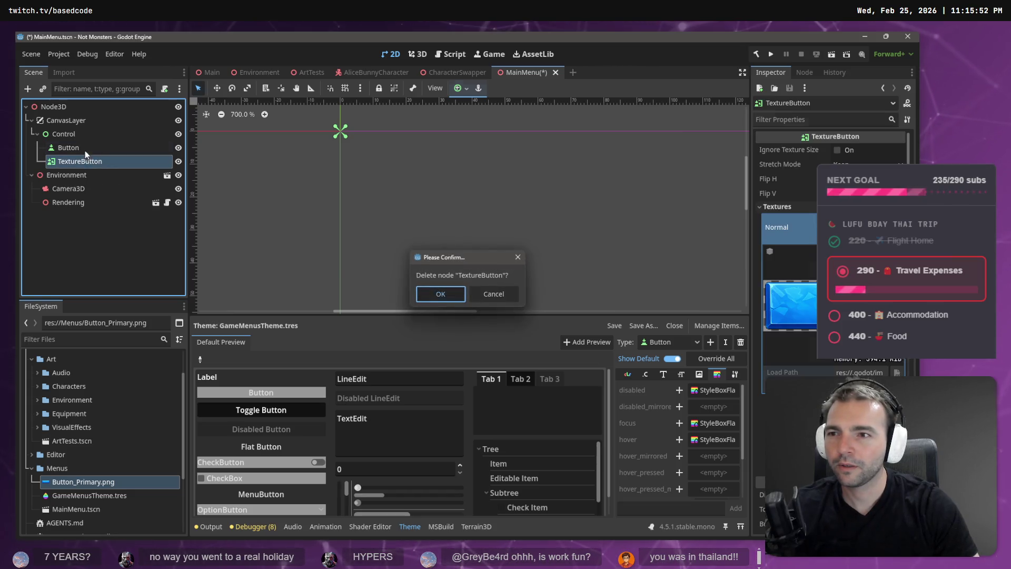
key("Return")
left_click(83, 147)
left_click(252, 397)
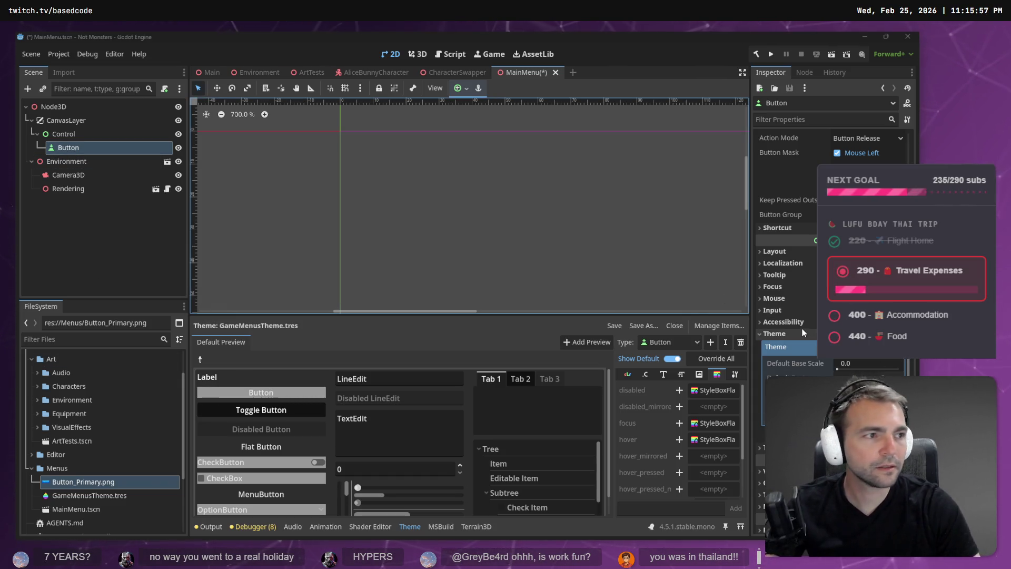
- Keep Button as the styled type in the theme editor and enlarge its panel
key("alt+Tab")
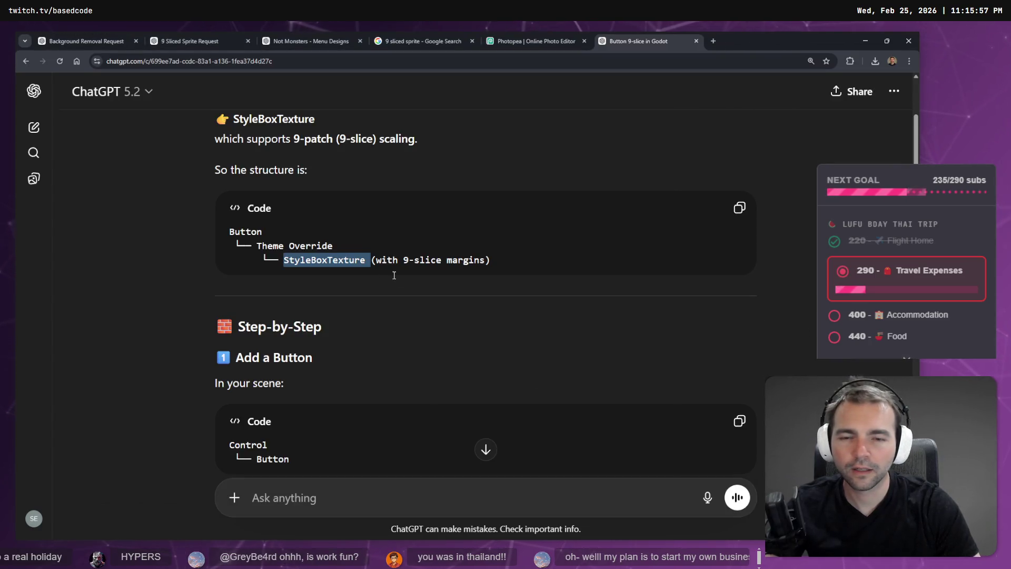
key("alt+Tab")
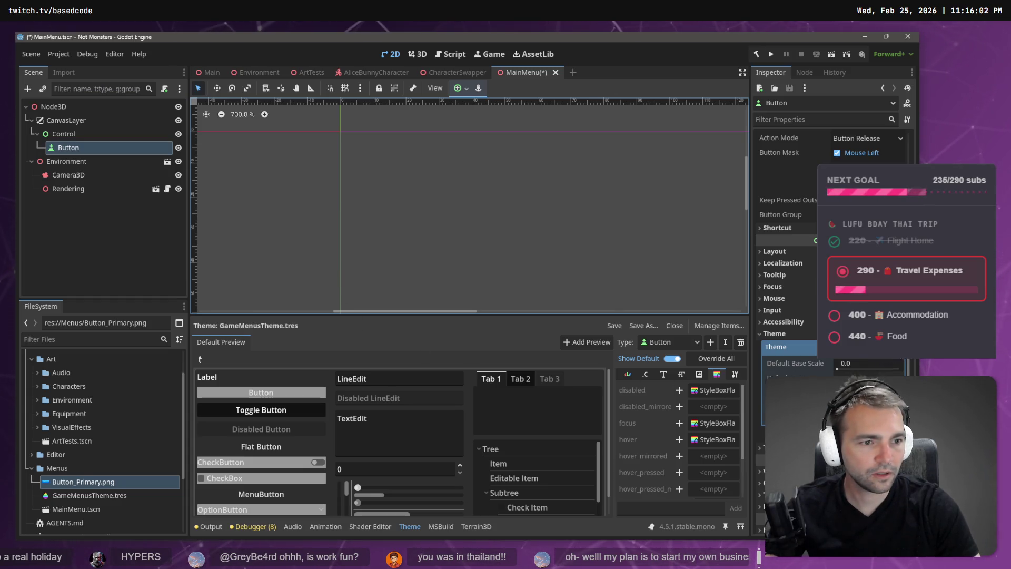
left_click(898, 358)
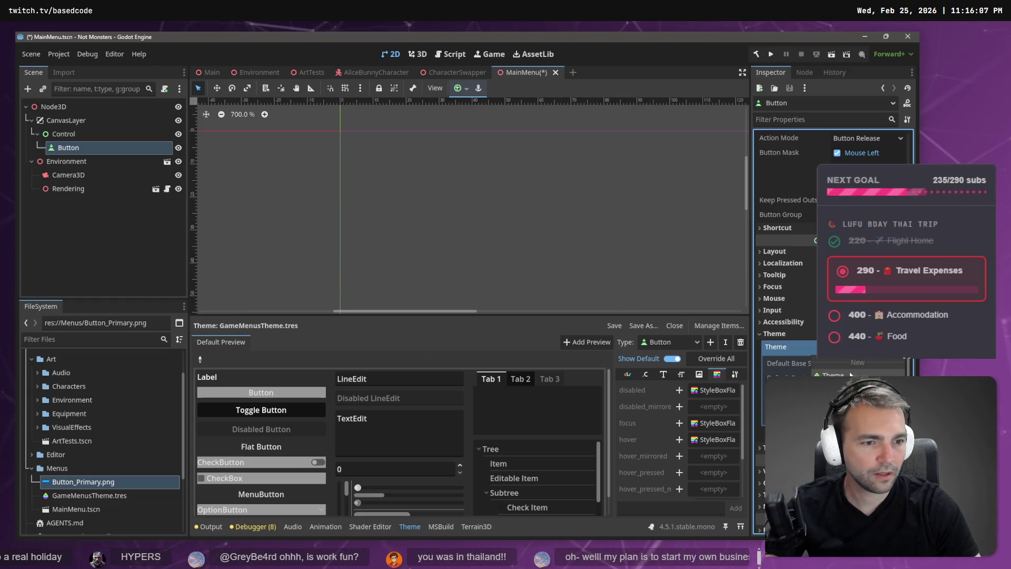
left_click(266, 392)
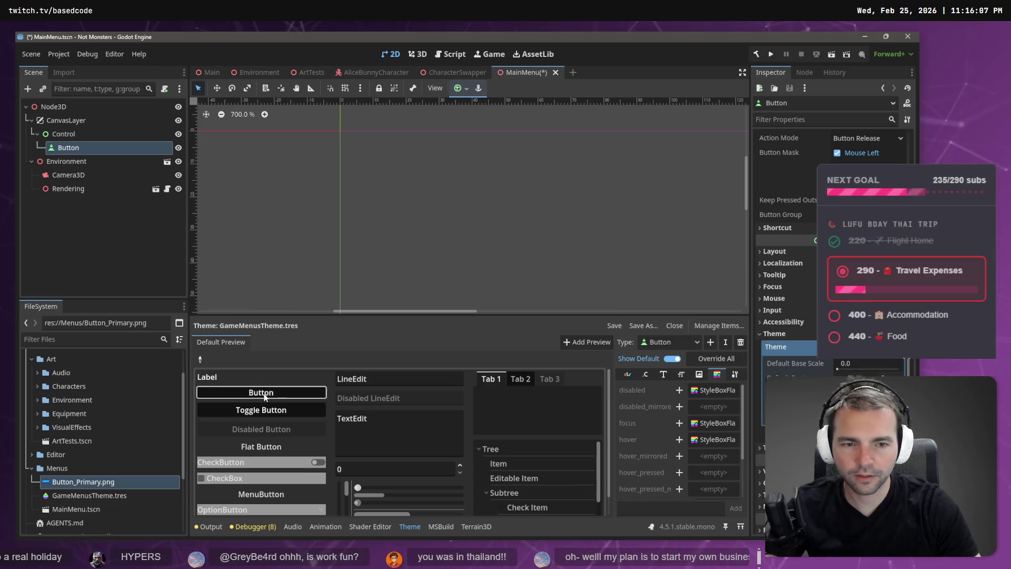
left_click(679, 344)
left_click(669, 357)
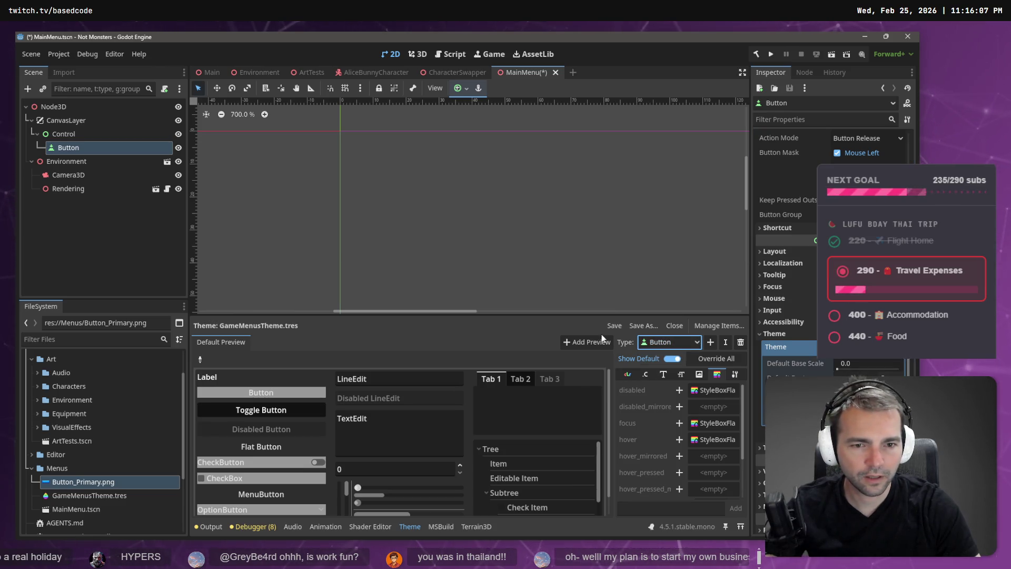
scroll(272, 448, "down", 1)
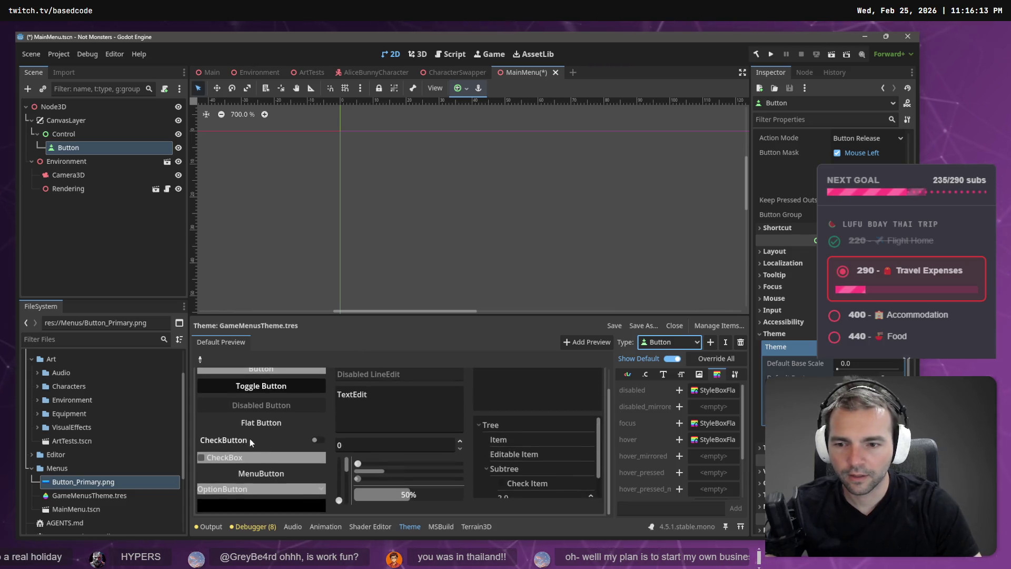
scroll(251, 436, "up", 1)
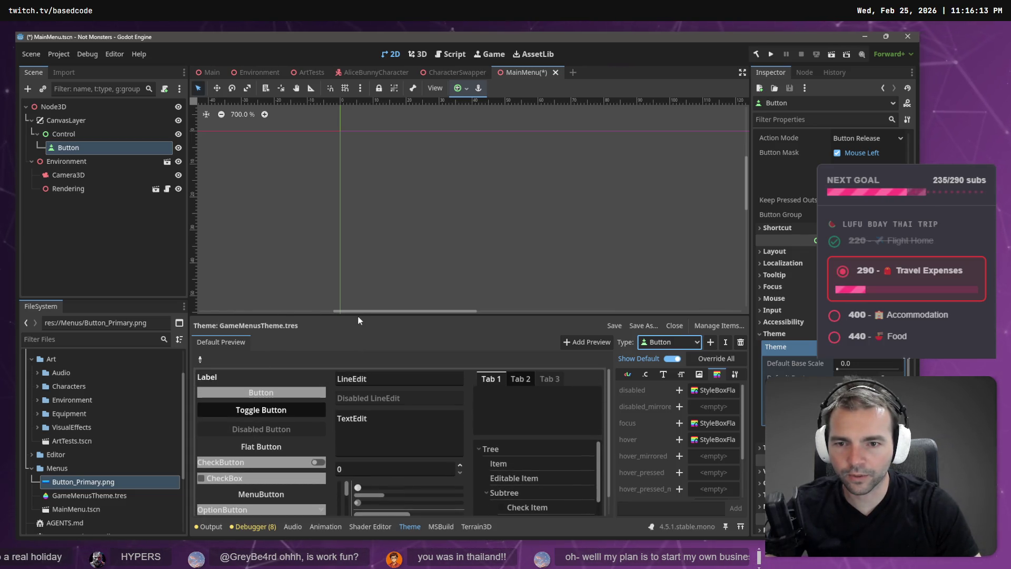
left_click_drag(359, 315, 359, 211)
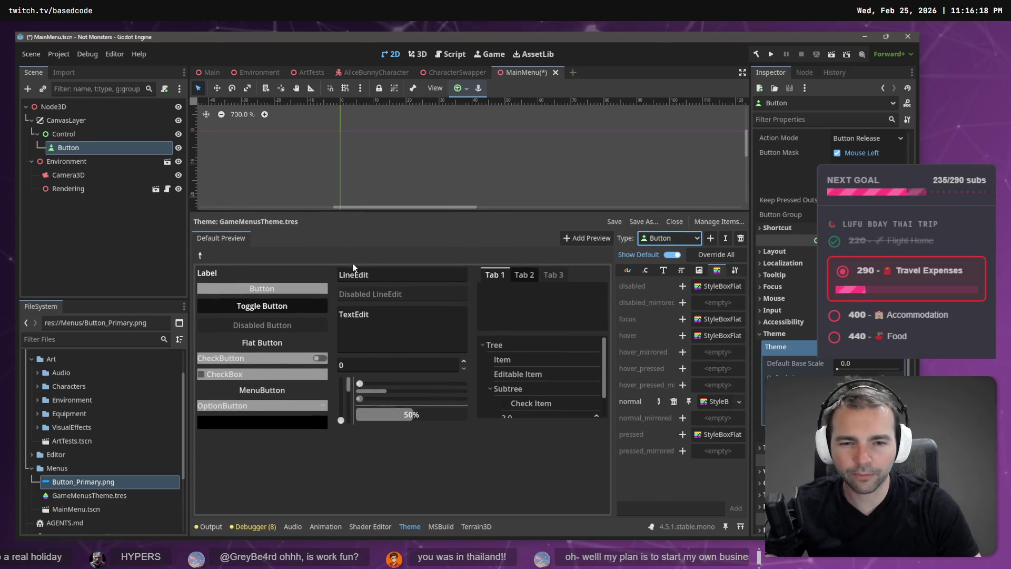
key("alt+Tab")
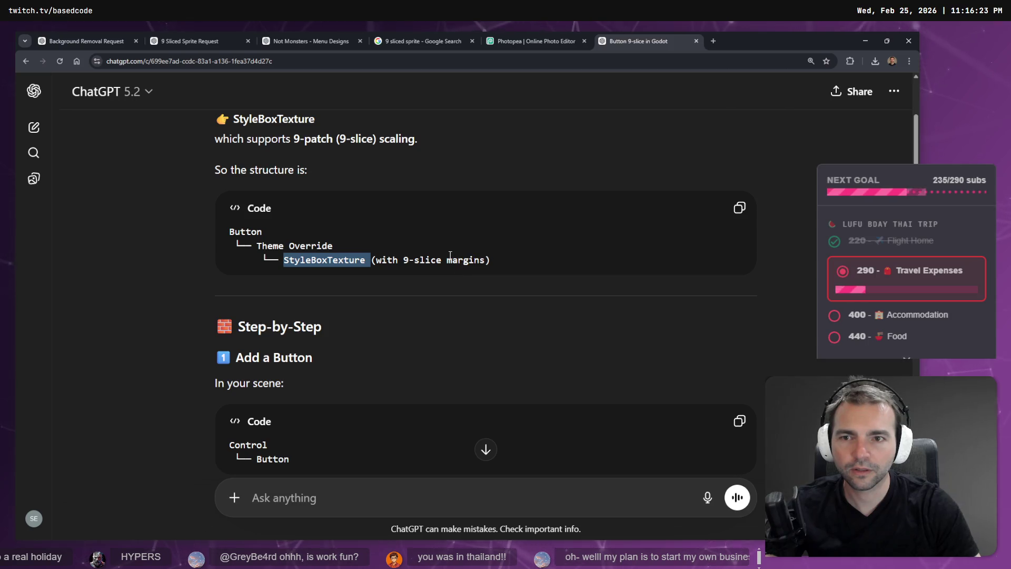
- Scroll ChatGPT's answer to the '[empty] → New StyleBoxTexture' step and highlight it
scroll(450, 254, "down", 3)
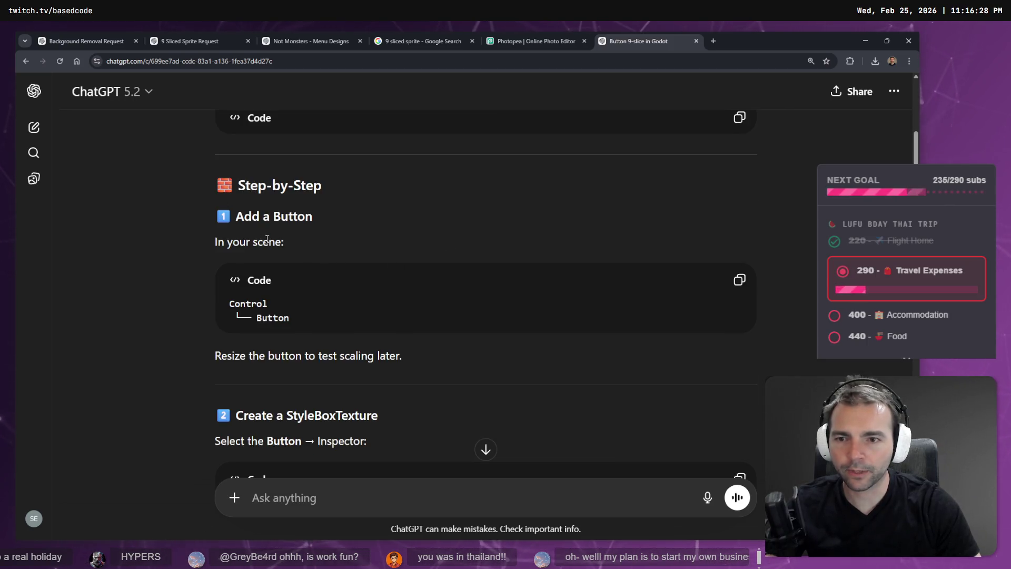
scroll(278, 279, "down", 3)
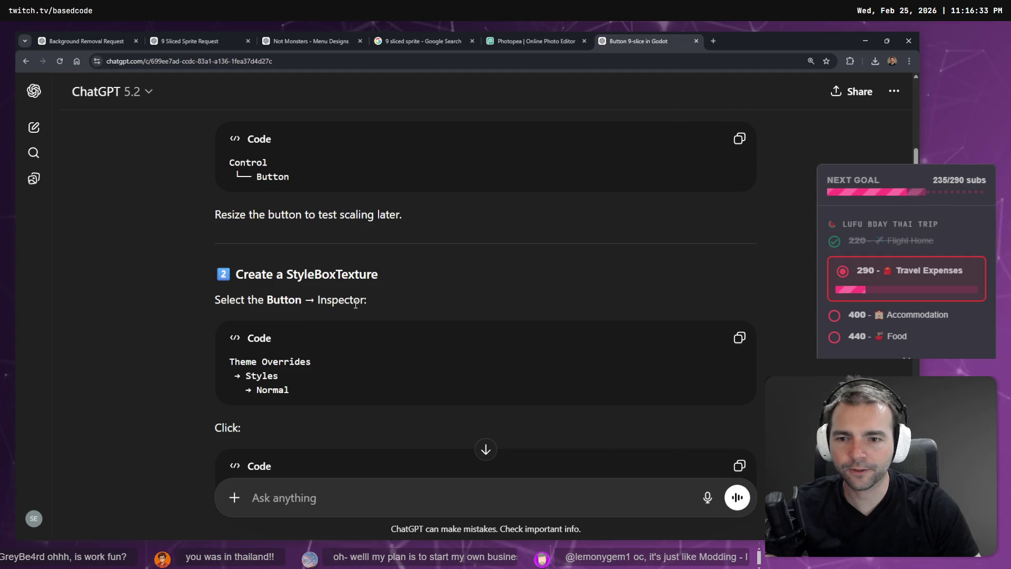
scroll(318, 429, "down", 4)
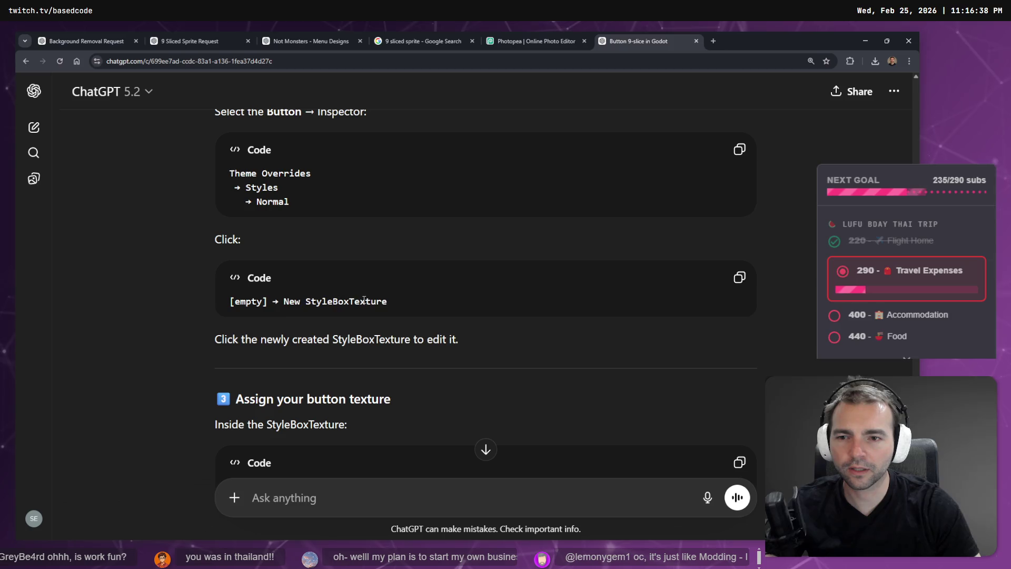
left_click_drag(387, 301, 228, 301)
left_click_drag(387, 301, 267, 301)
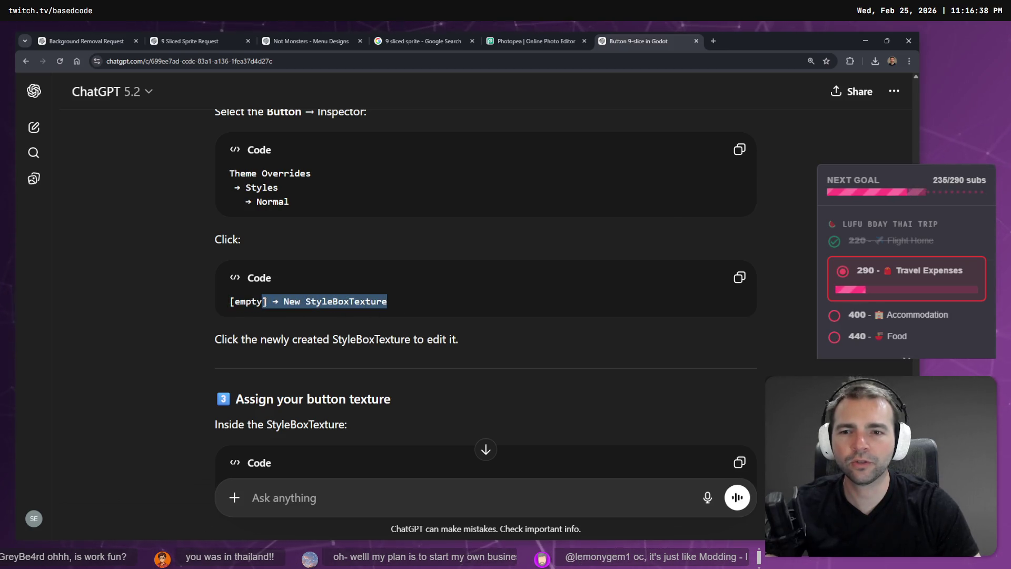
key("alt+Tab")
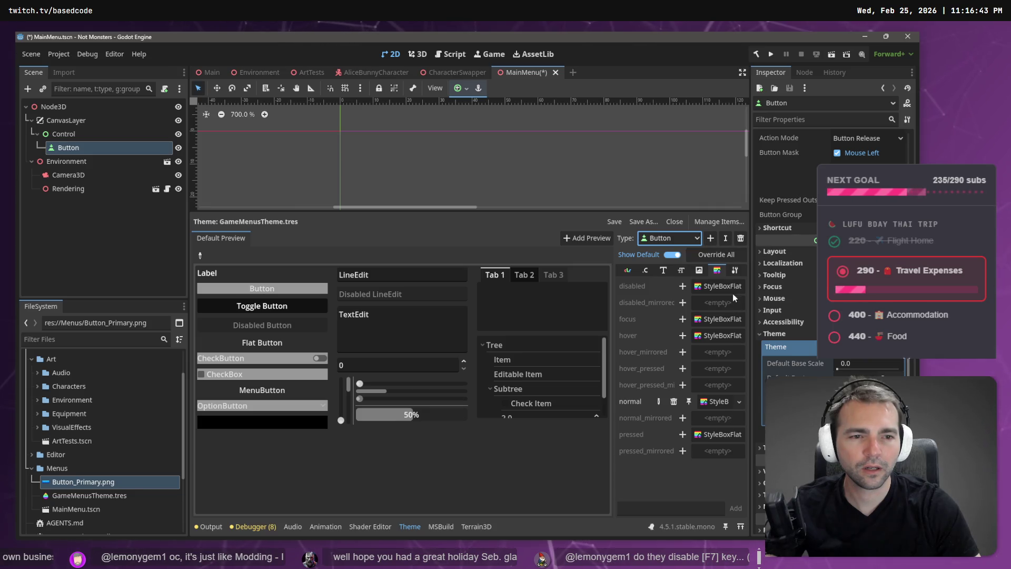
- Make the Button's normal style a new StyleBoxTexture using Button_Primary.png
left_click(739, 402)
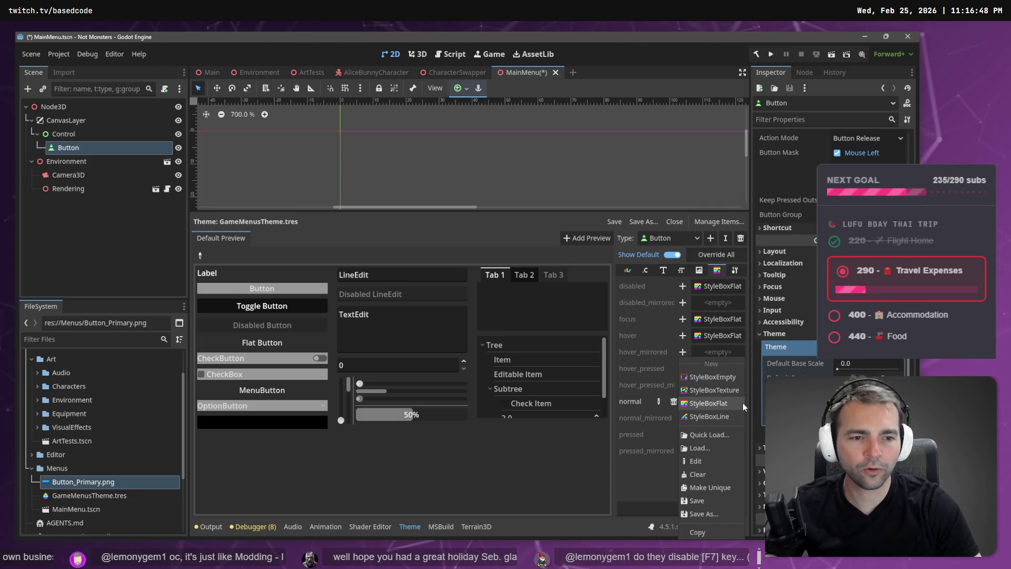
left_click(730, 389)
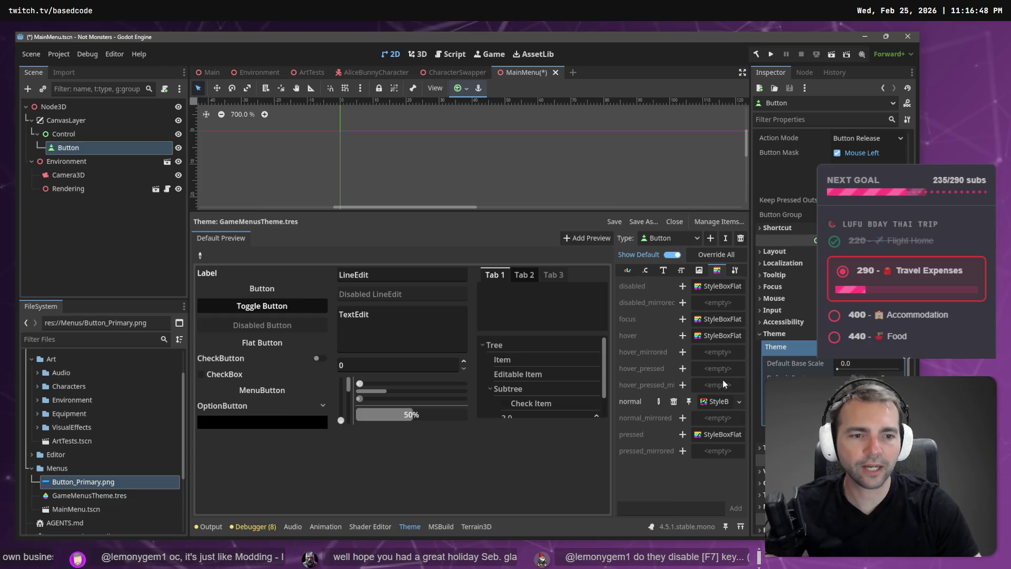
left_click(717, 402)
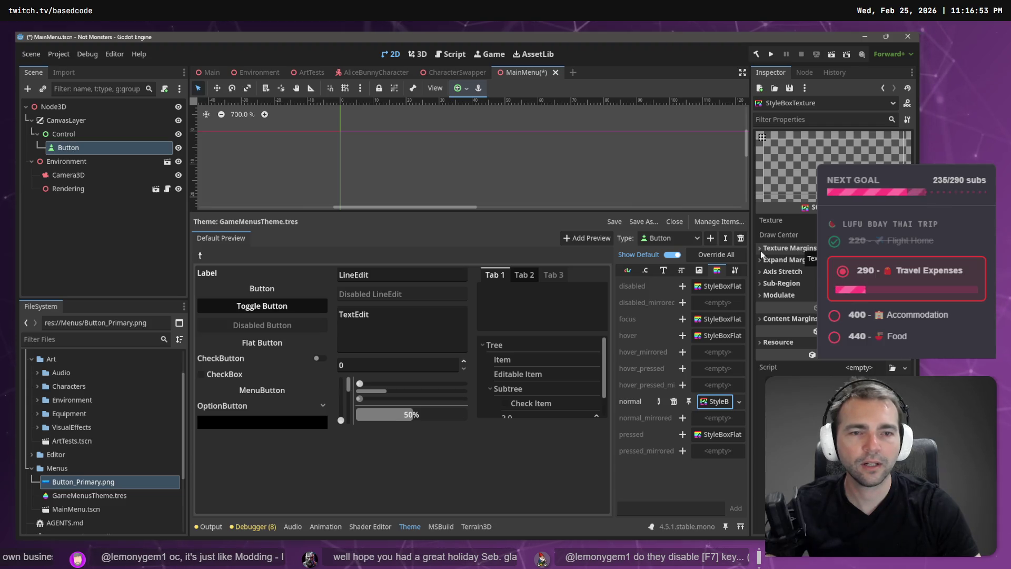
mouse_move(63, 481)
left_mouse_down()
mouse_move(778, 283)
mouse_move(771, 221)
left_mouse_up()
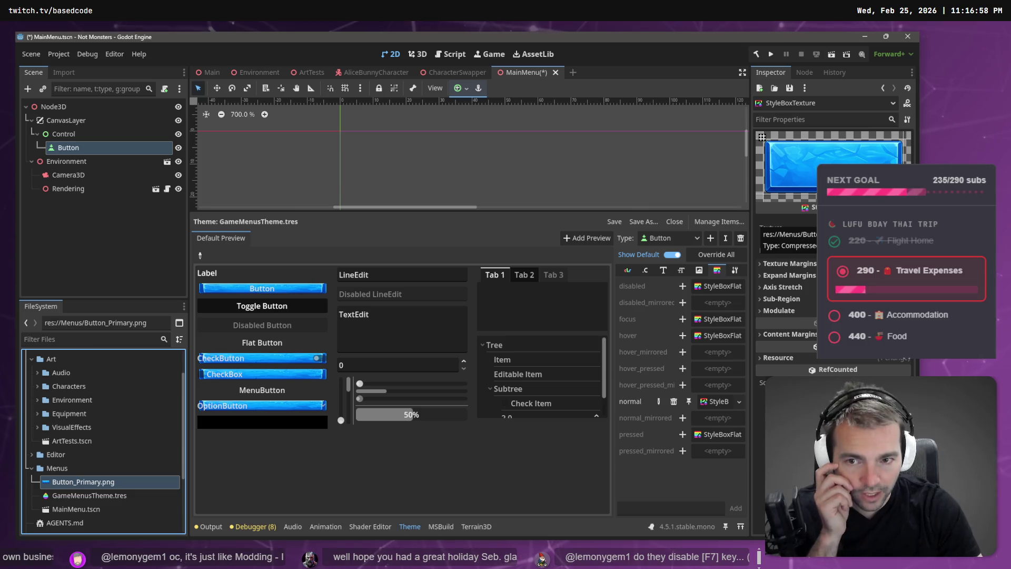
- Adjust the StyleBoxTexture's left, top, right and bottom texture margins
left_click(811, 264)
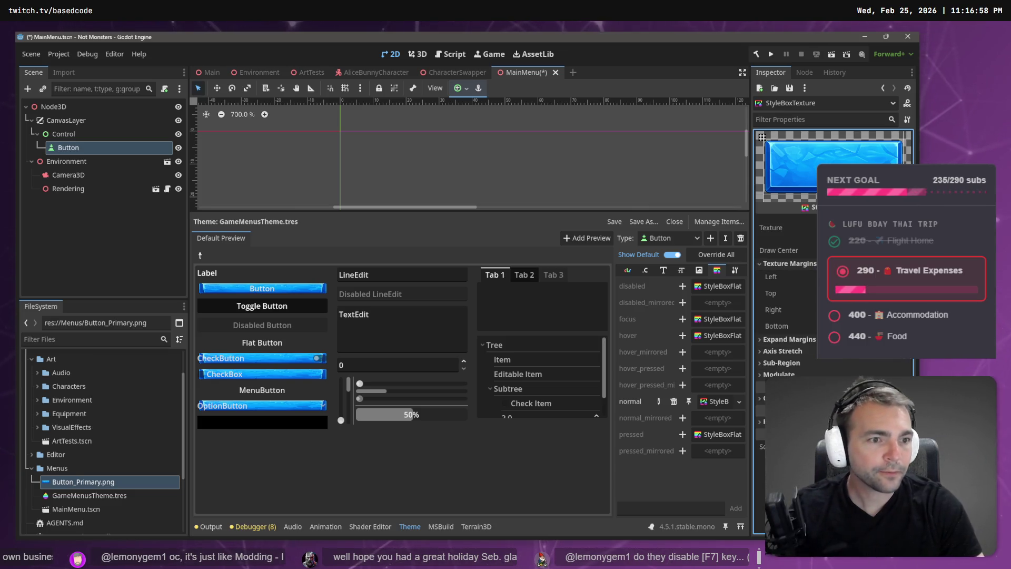
mouse_move(843, 277)
left_mouse_down()
mouse_move(853, 276)
mouse_move(822, 276)
mouse_move(832, 277)
left_mouse_up()
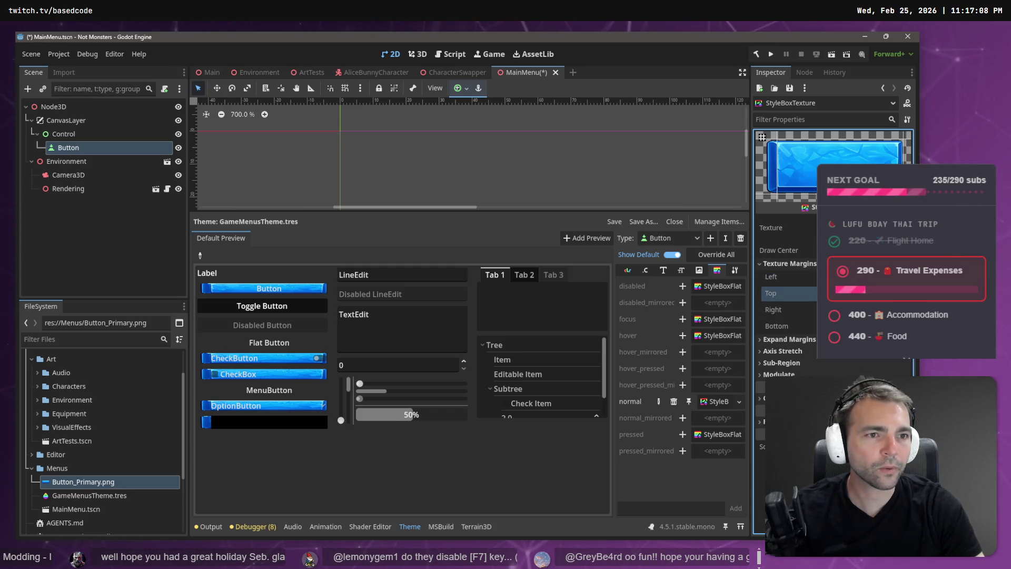
mouse_move(832, 293)
left_mouse_down()
mouse_move(857, 293)
mouse_move(843, 292)
left_mouse_up()
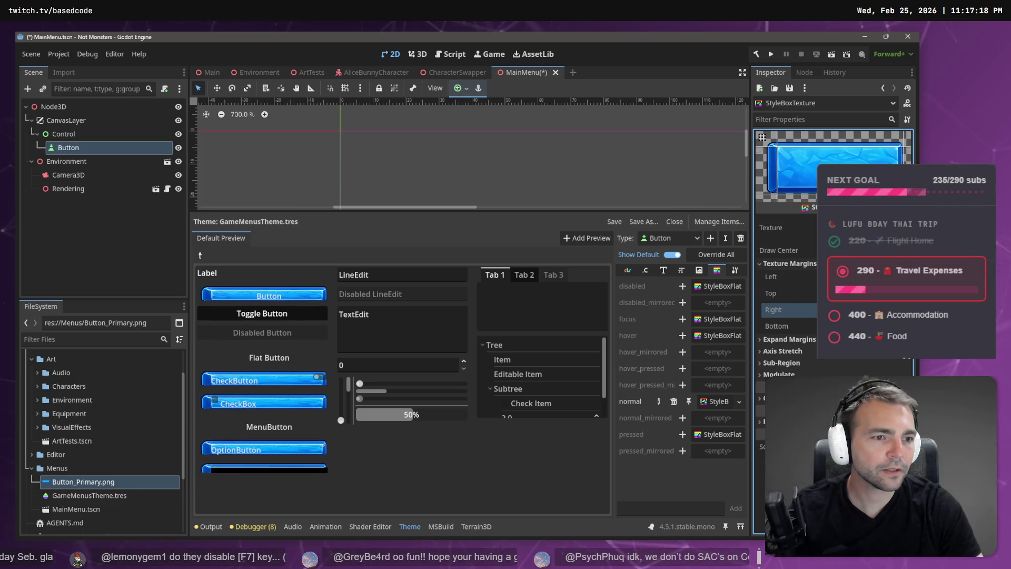
left_click_drag(848, 310, 837, 310)
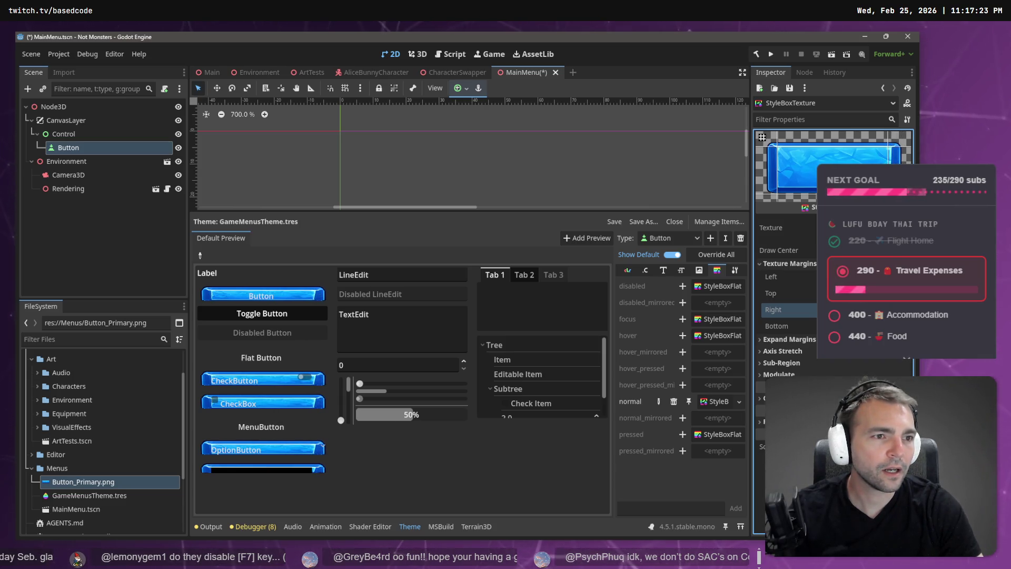
left_click_drag(839, 326, 879, 326)
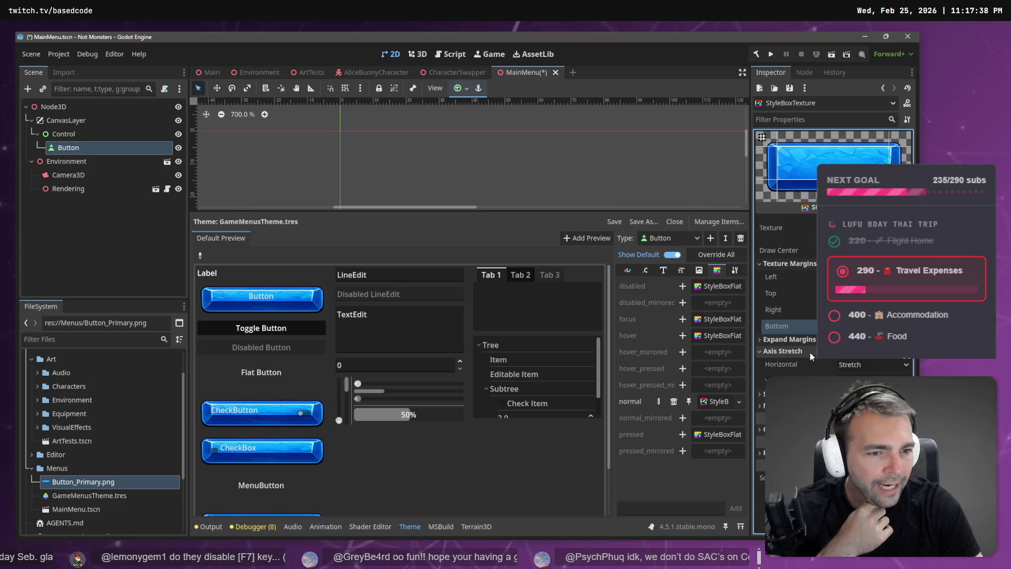
- Increase the left expand margin and browse the Axis Stretch and following sections
left_click(801, 339)
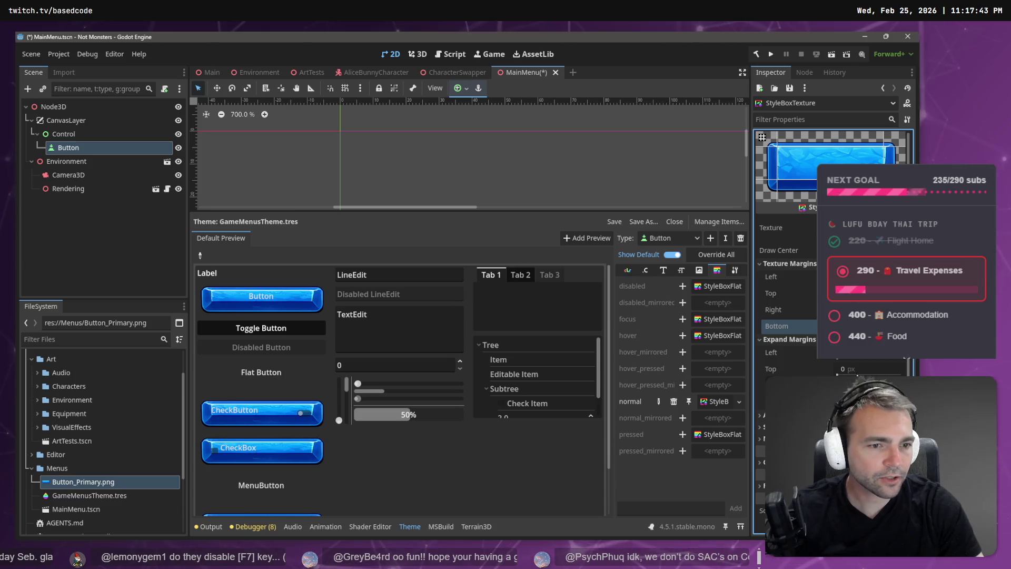
left_click(858, 353)
left_click_drag(858, 353, 864, 353)
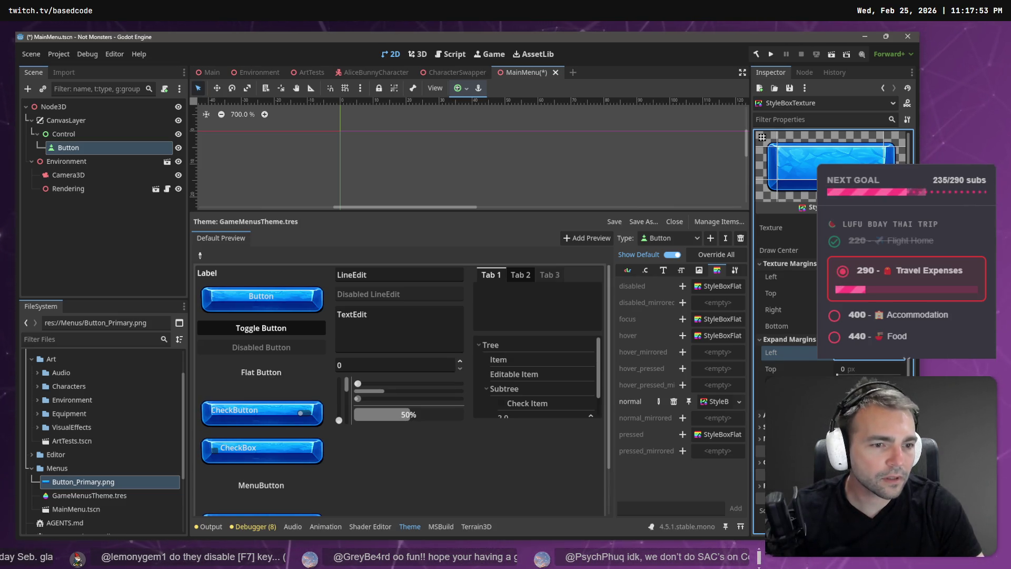
left_click(779, 415)
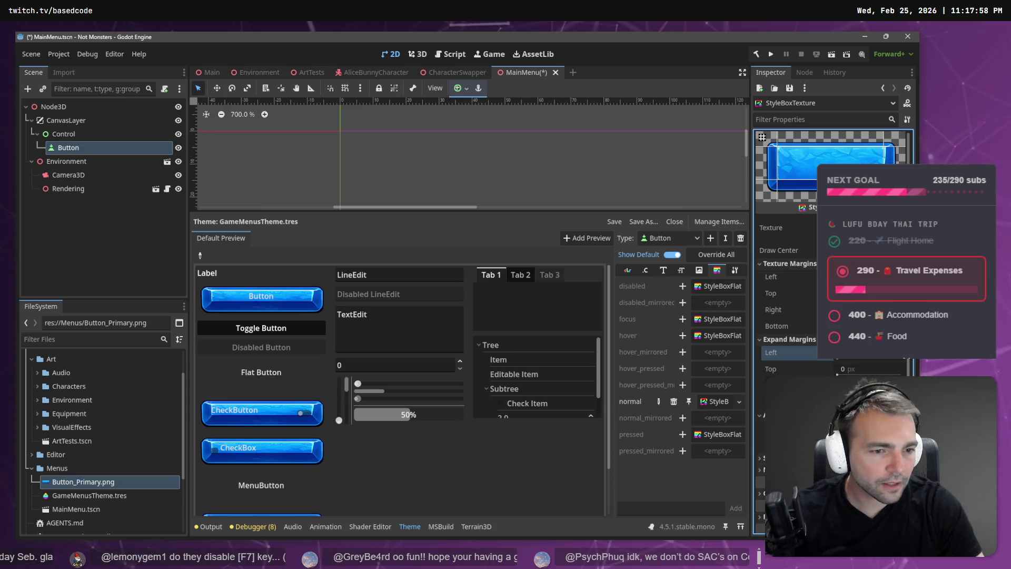
left_click(779, 415)
left_click(780, 426)
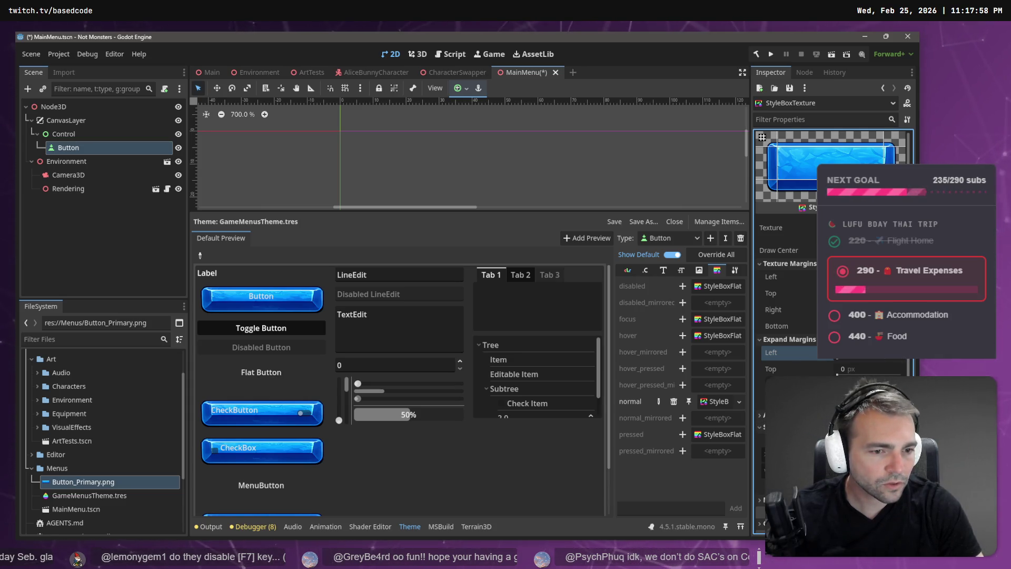
left_click(780, 453)
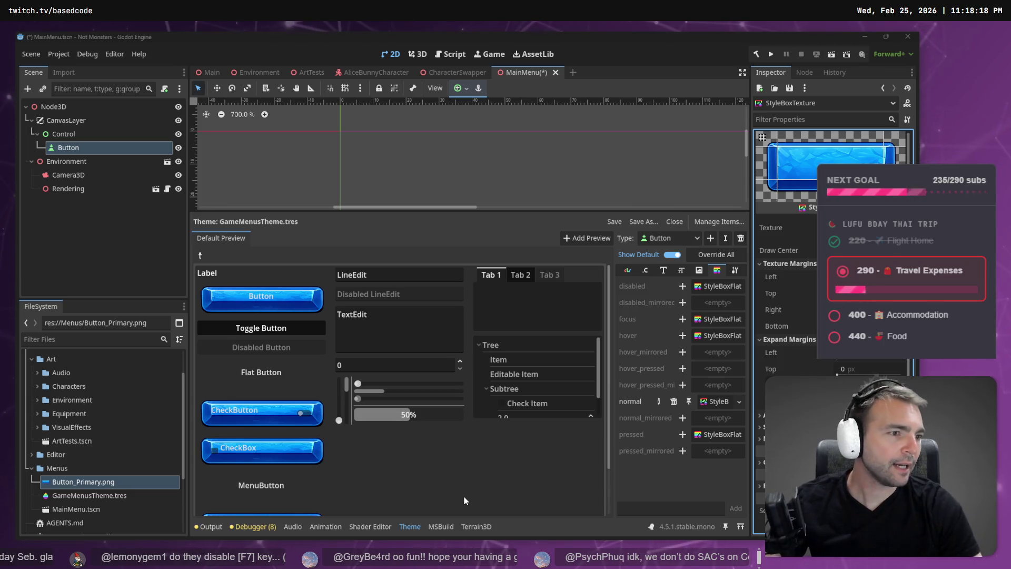
- Start a Crop on the blue button image in Photopea before returning to Godot
key("alt+Tab")
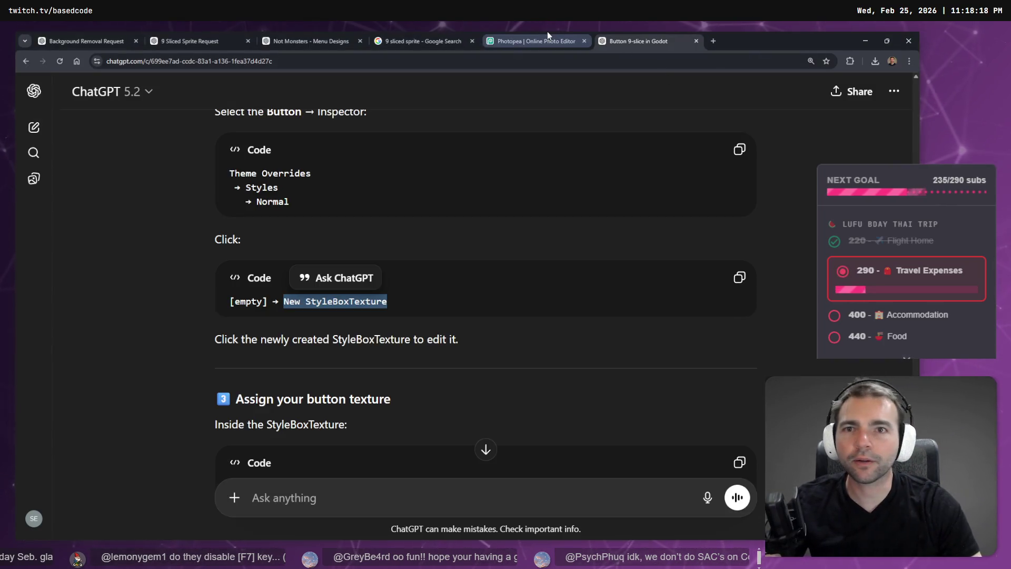
left_click(526, 41)
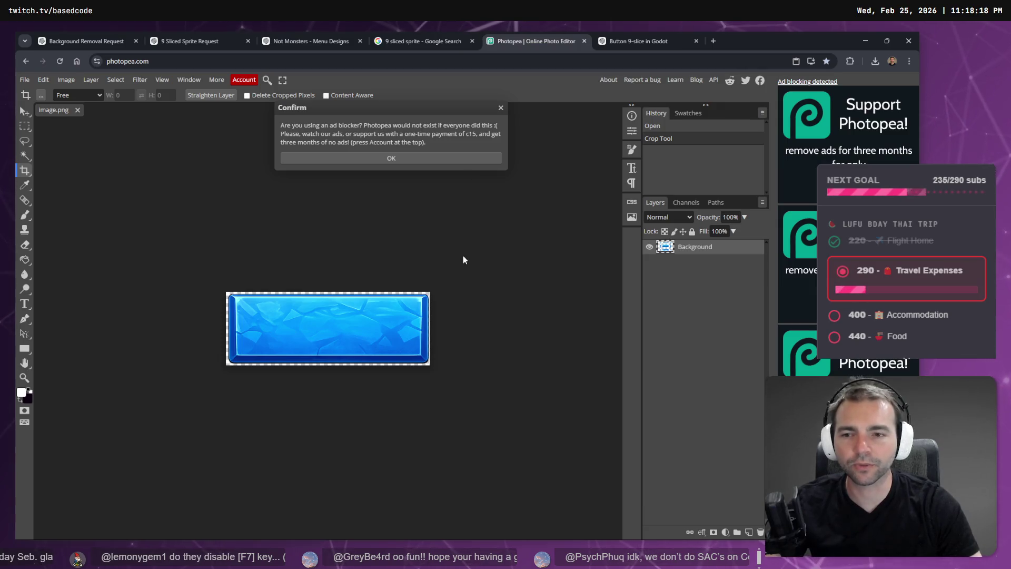
left_click(397, 322)
key("alt+Tab")
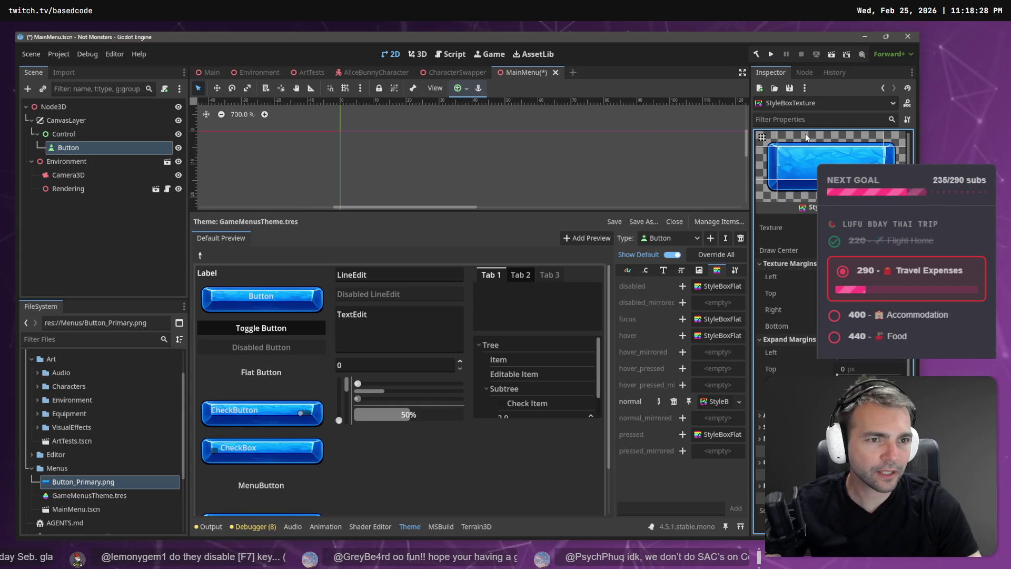
key("alt+Tab")
key("alt+Tab")
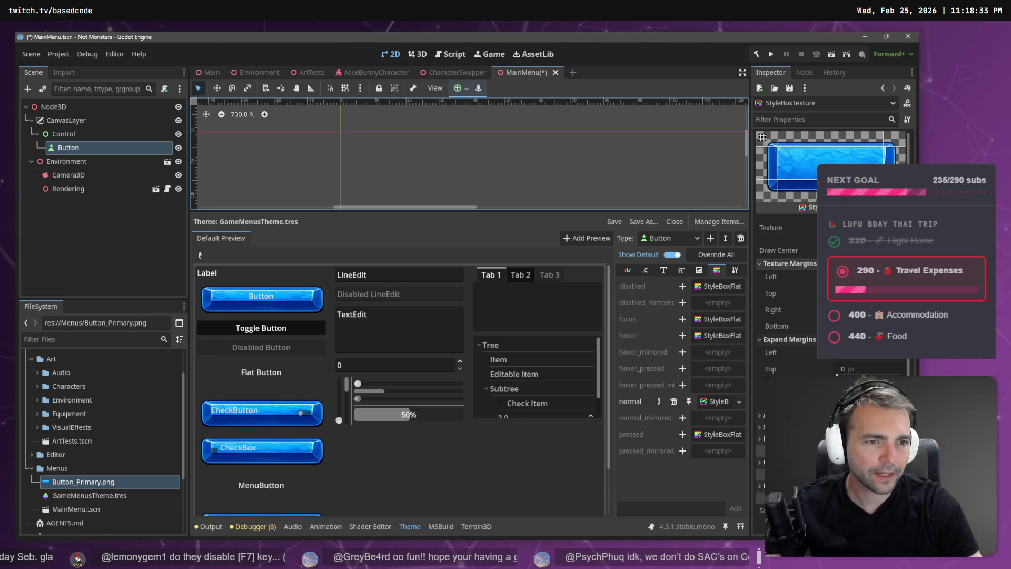
left_click(843, 250)
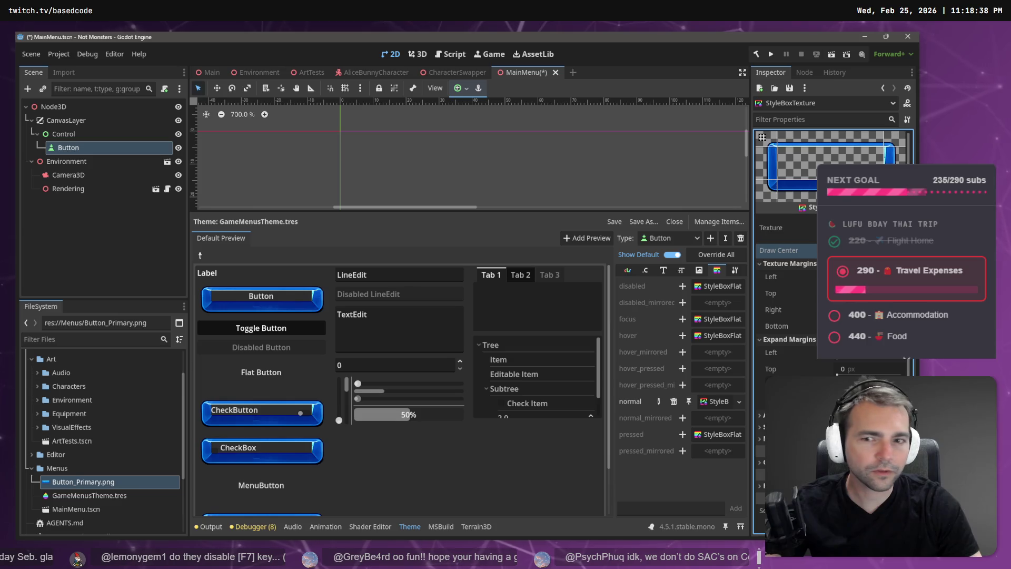
left_click(843, 250)
left_click(843, 250)
left_click(842, 250)
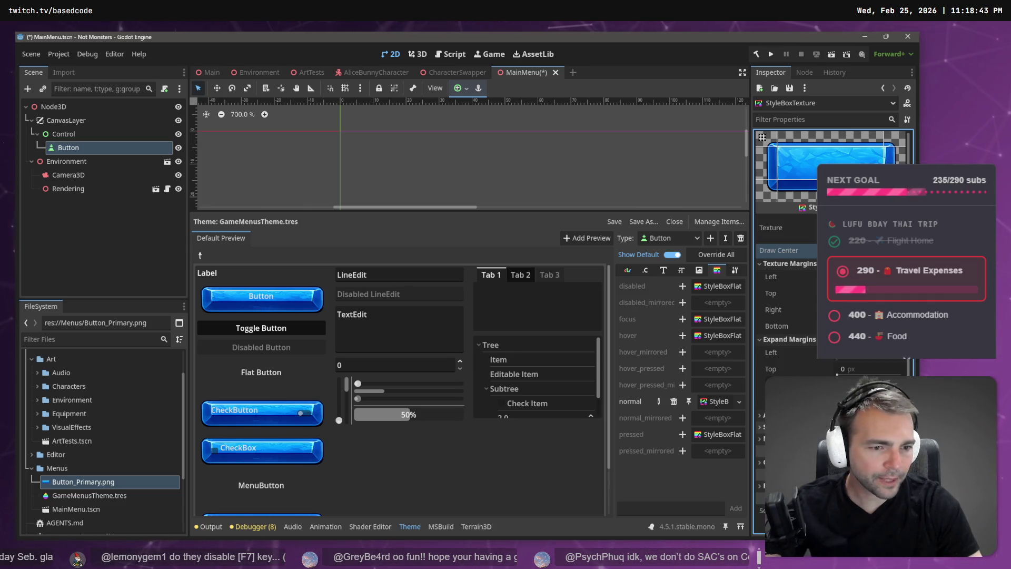
scroll(842, 250, "down", 1)
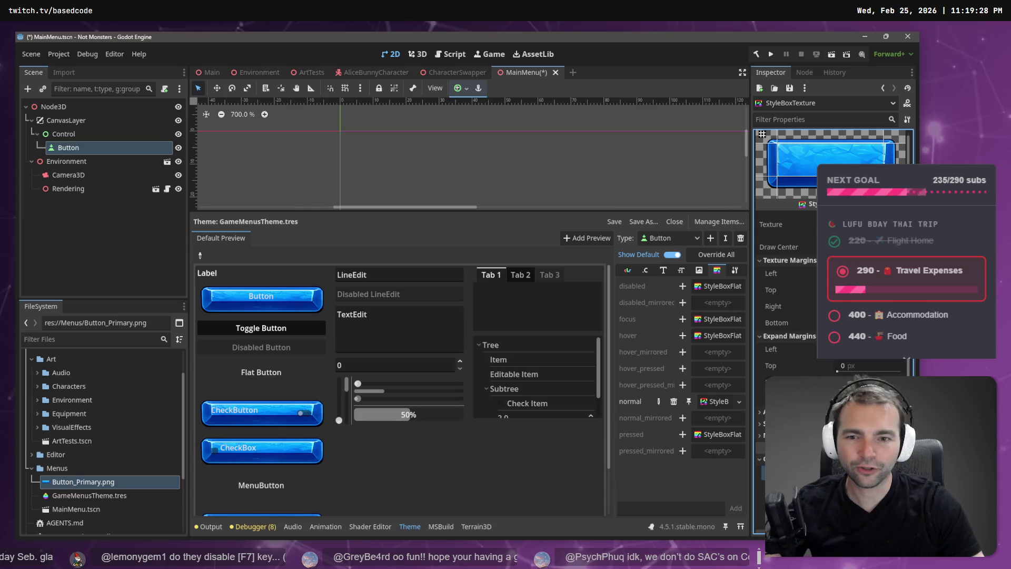
- Apply the new StyleBoxTexture margin value so the preview buttons render slimmer
key("Return")
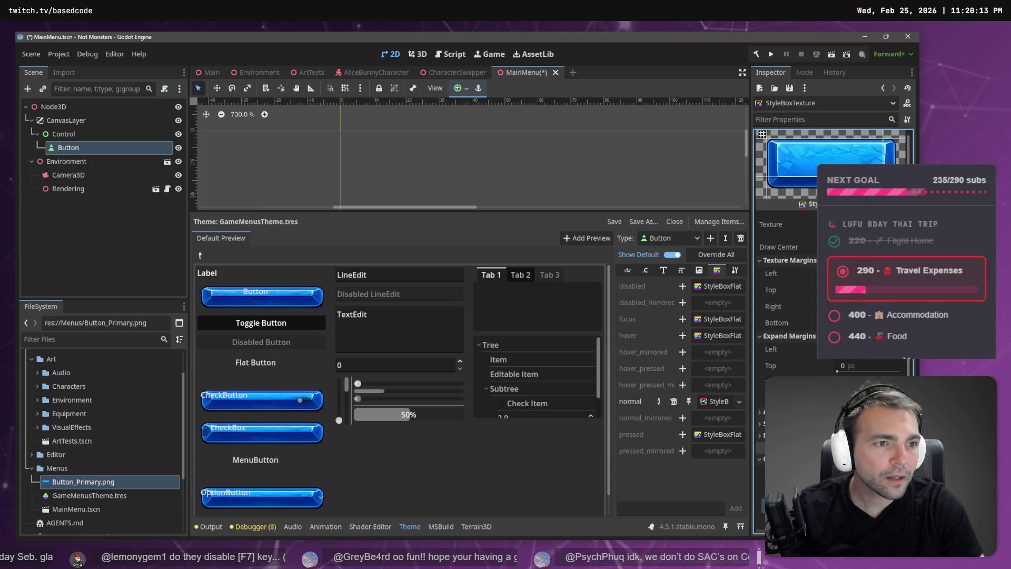
- Undo the button style's left expand margin and bring up the Photopea crop
scroll(832, 263, "down", 2)
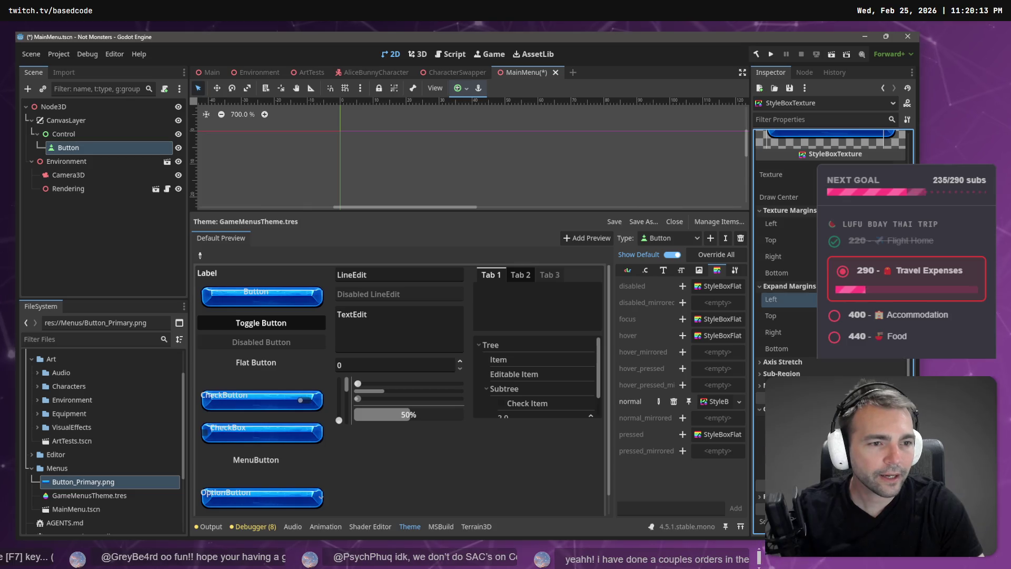
scroll(843, 237, "up", 2)
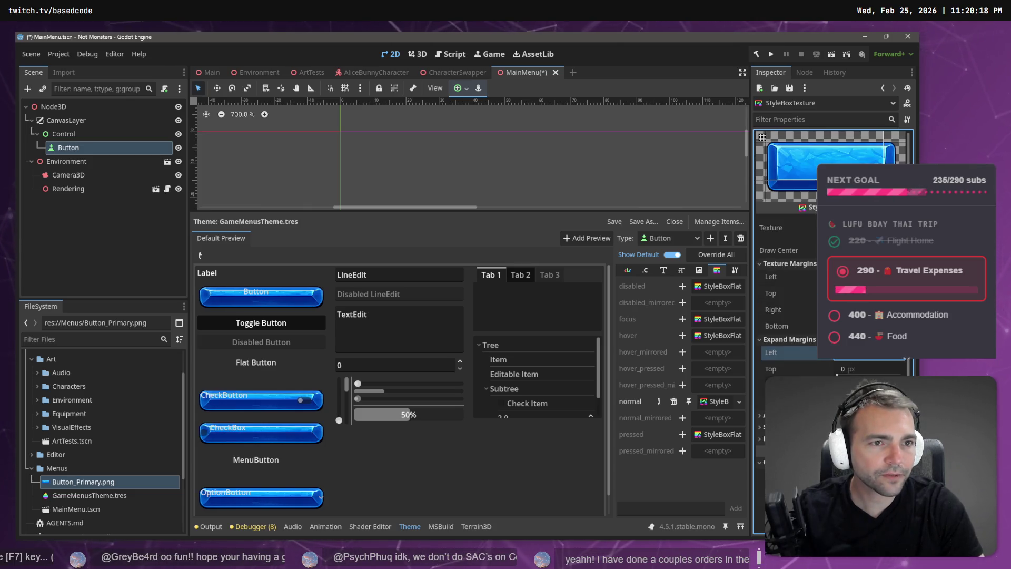
key("ctrl+z")
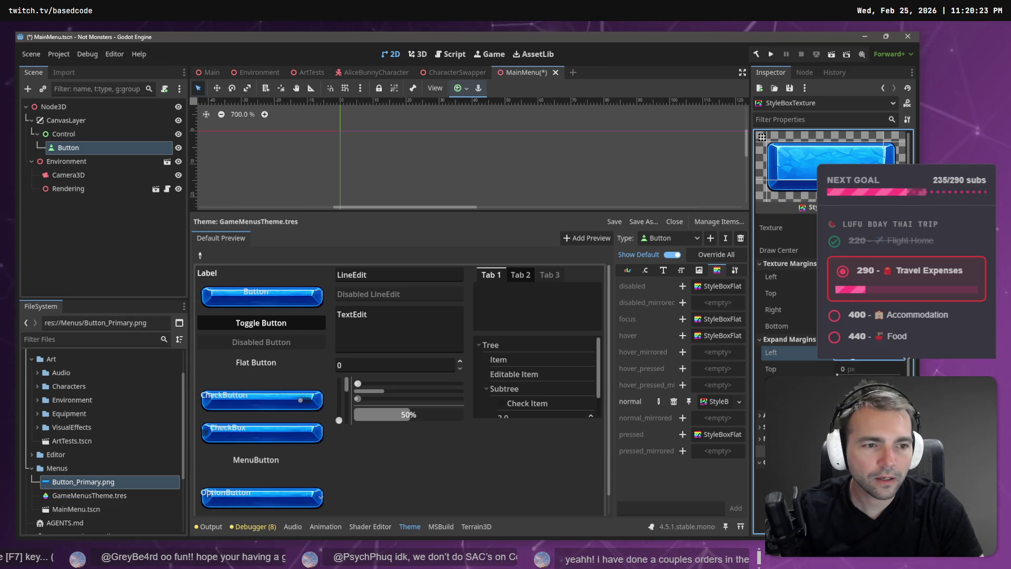
scroll(784, 237, "down", 2)
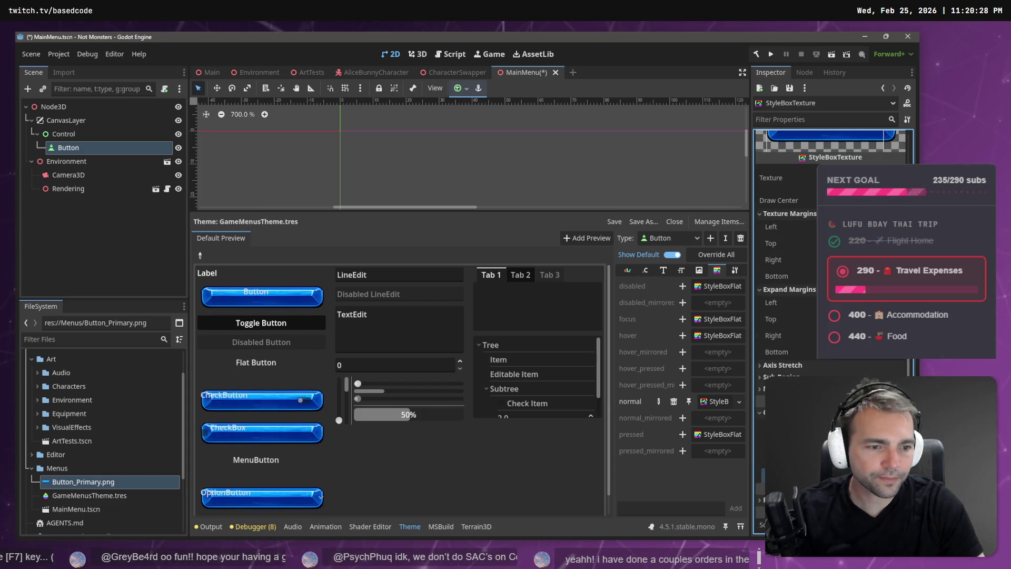
scroll(785, 253, "down", 1)
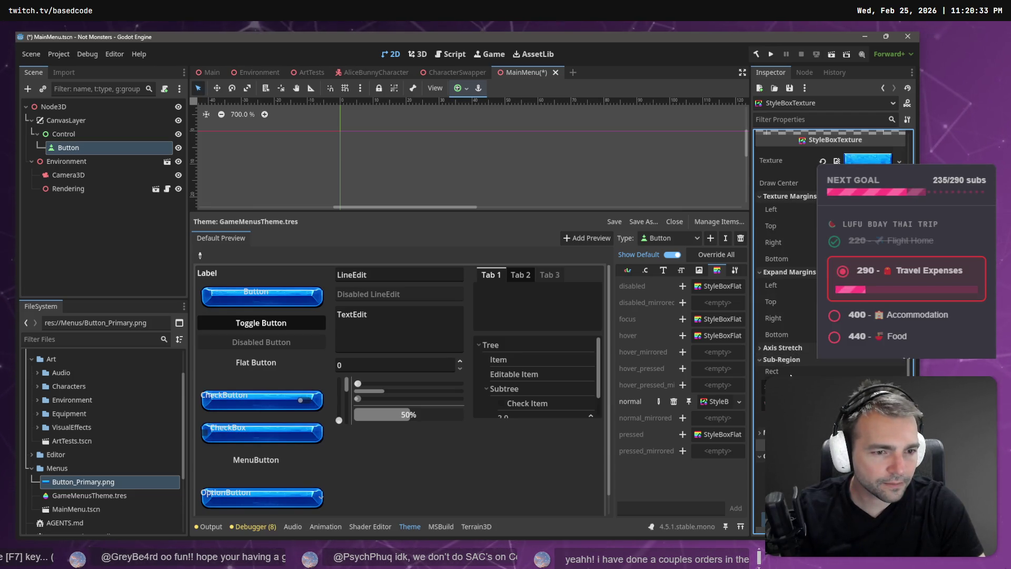
scroll(798, 361, "up", 3)
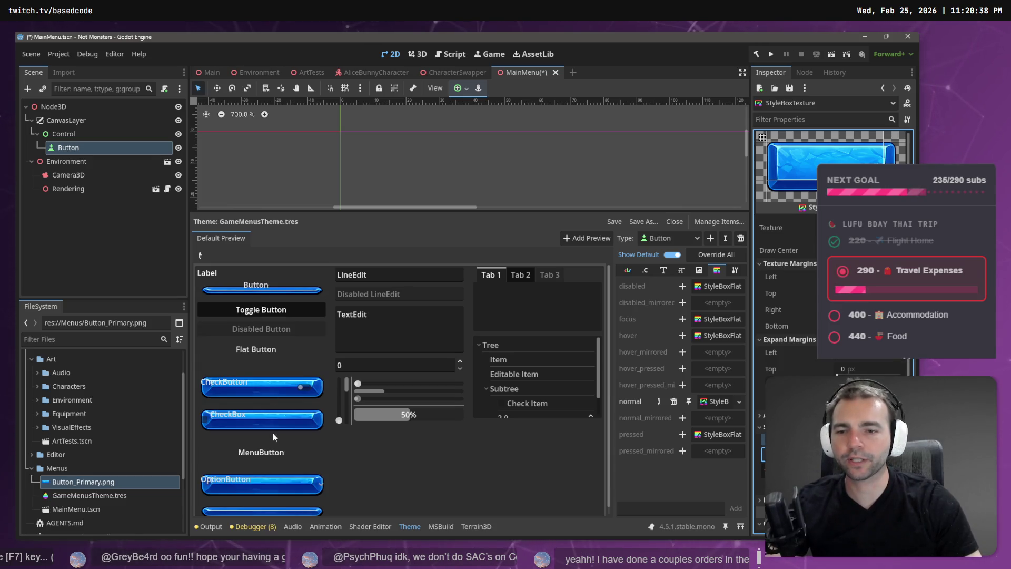
scroll(266, 492, "down", 1)
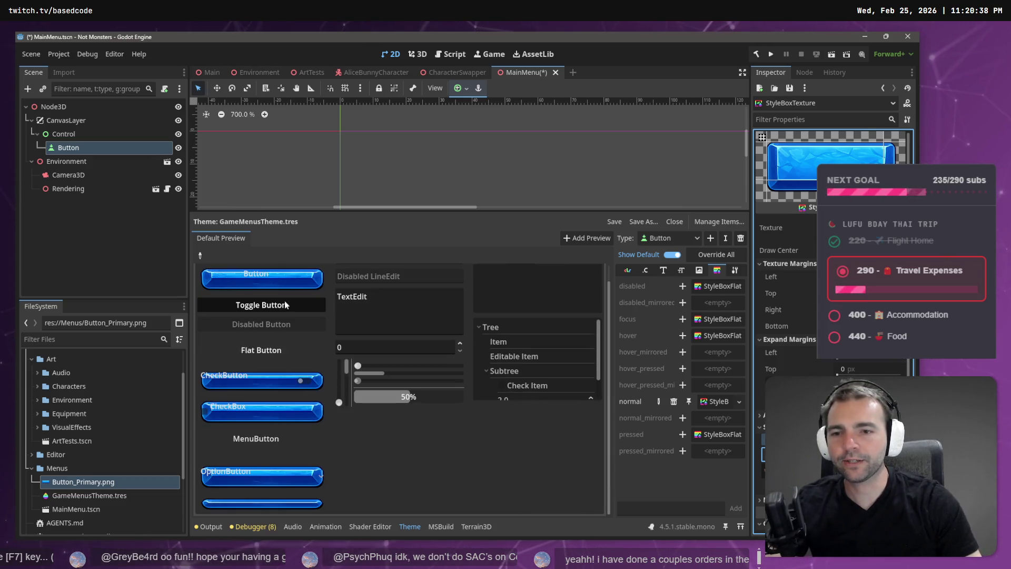
scroll(274, 282, "up", 1)
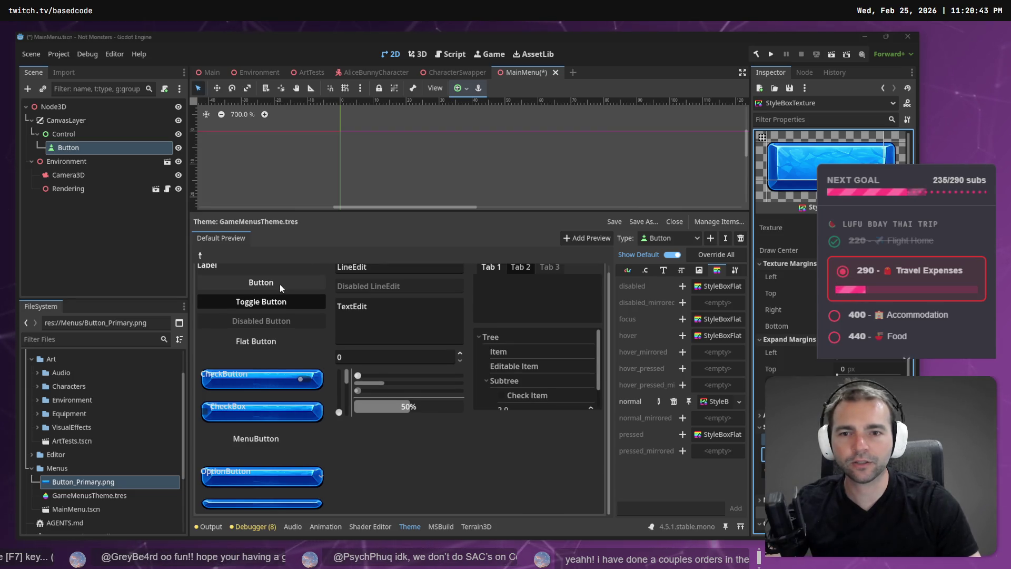
key("alt+Tab")
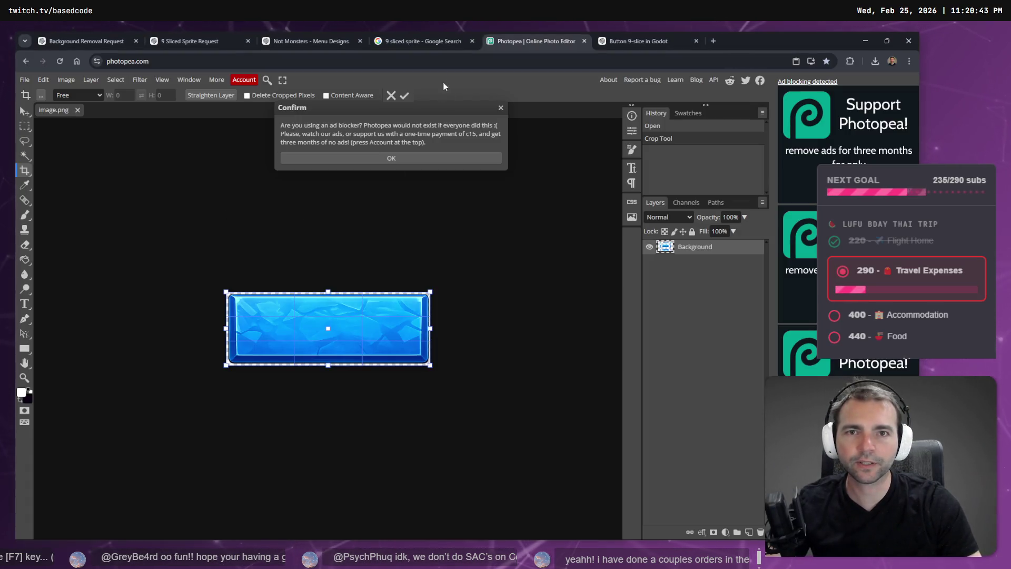
- Open the Not Monsters menu designs chat at its latest image and start dictating the texture prompt
left_click(422, 41)
left_click(310, 41)
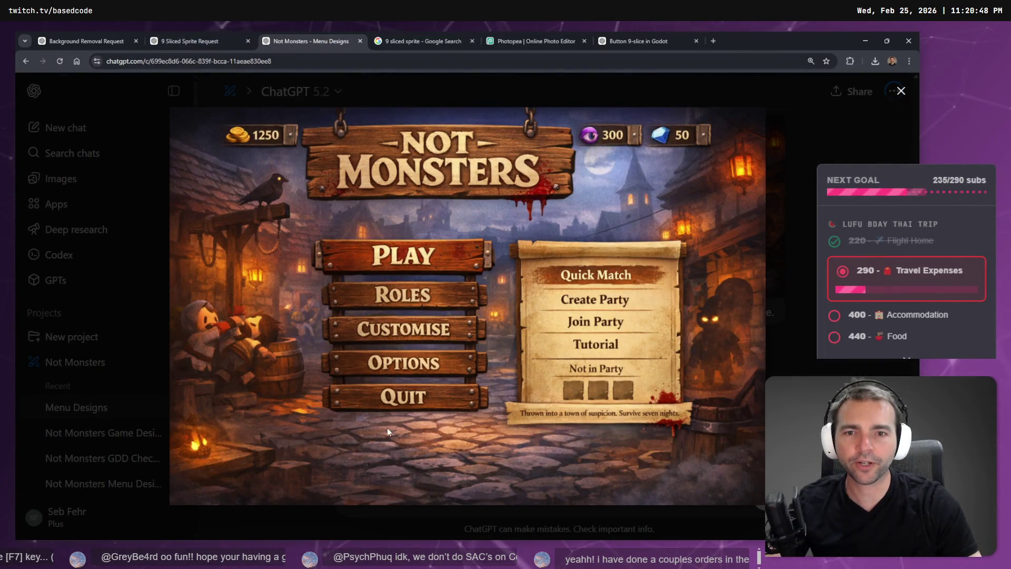
left_click(794, 214)
left_click(559, 449)
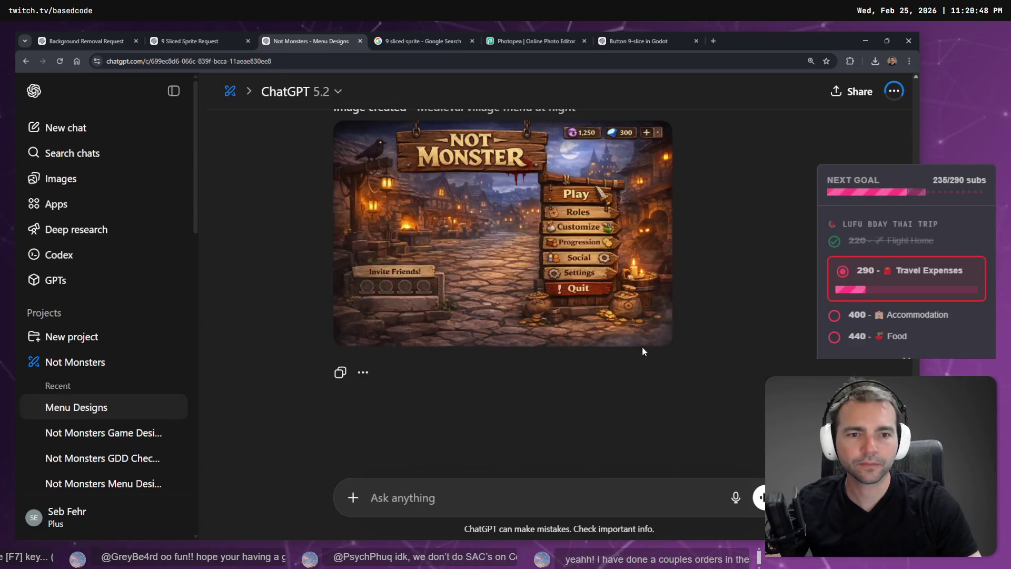
scroll(584, 380, "up", 10)
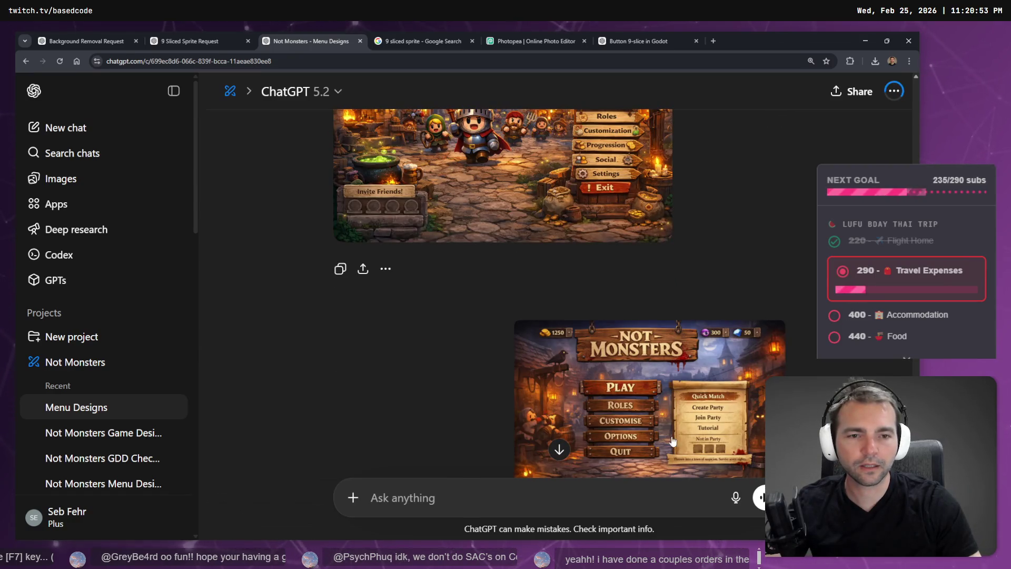
scroll(536, 302, "down", 10)
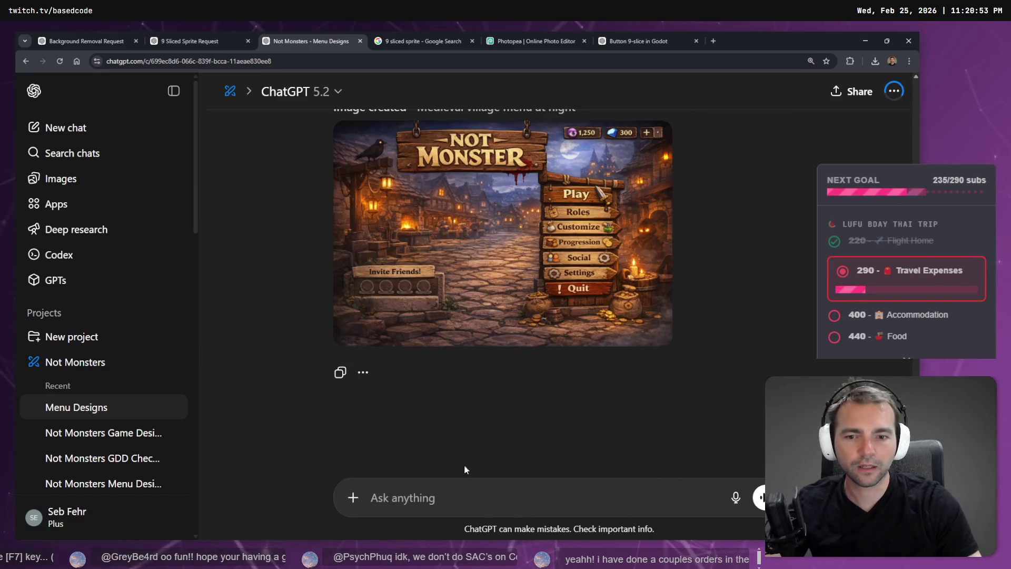
scroll(587, 398, "up", 5)
scroll(558, 442, "down", 5)
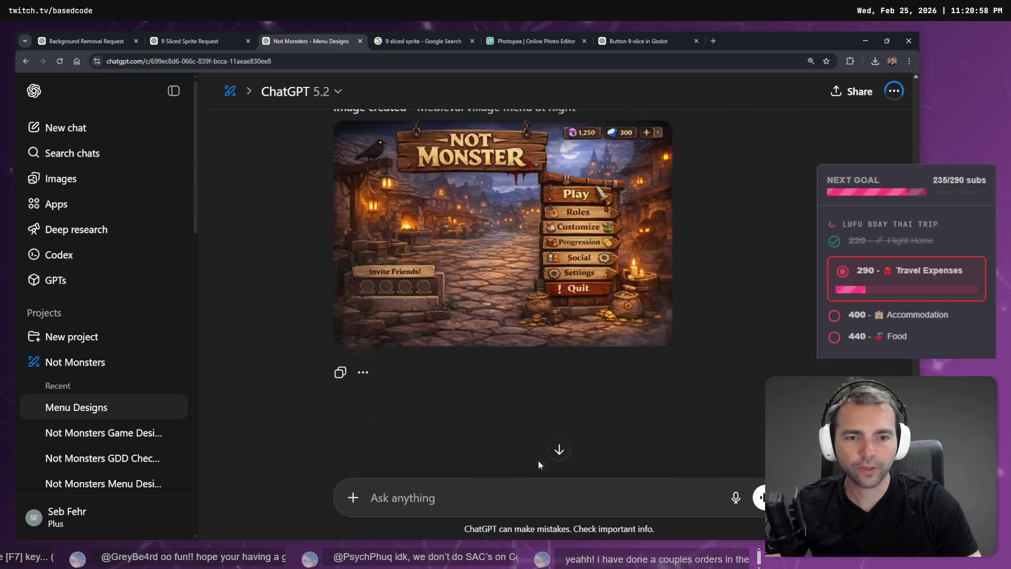
key("super+h")
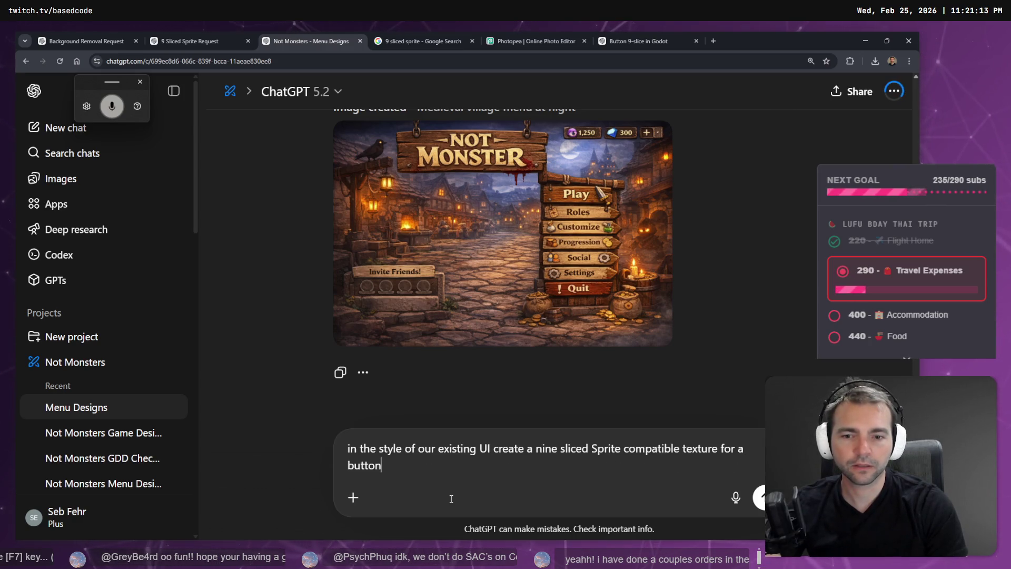
- Correct the prompt to 'wooden looking button', capitalise 'In', and send it
type("wooden looking")
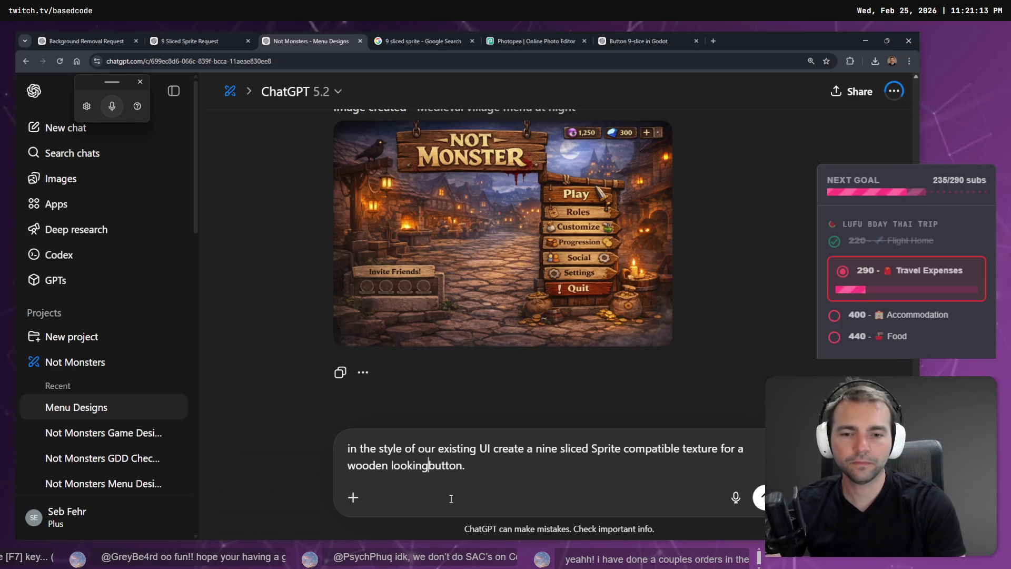
key("Delete")
type("I")
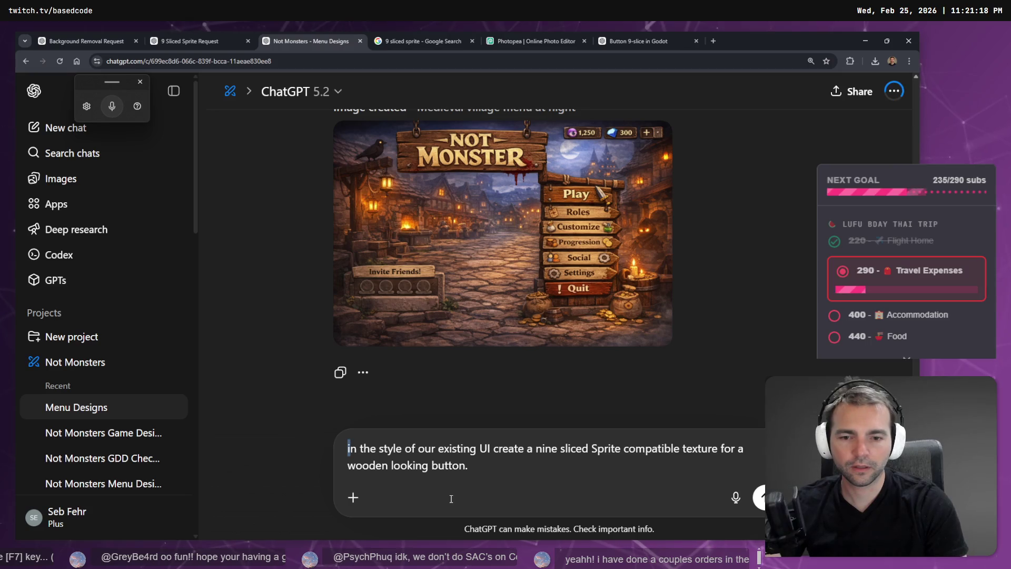
key("Return")
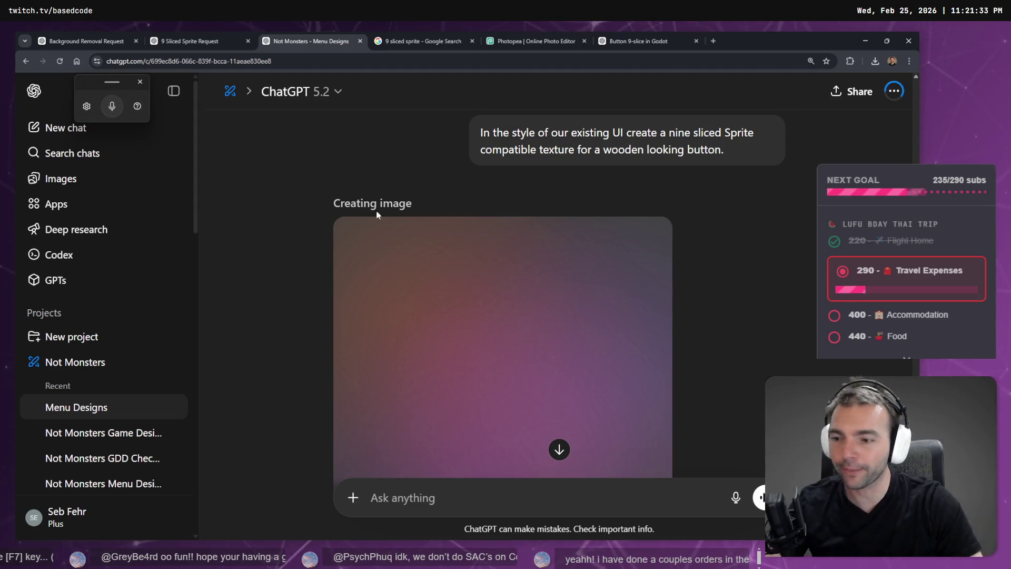
- Hide the chat list, close dictation, and open the Button 9-slice in Godot chat
left_click(173, 91)
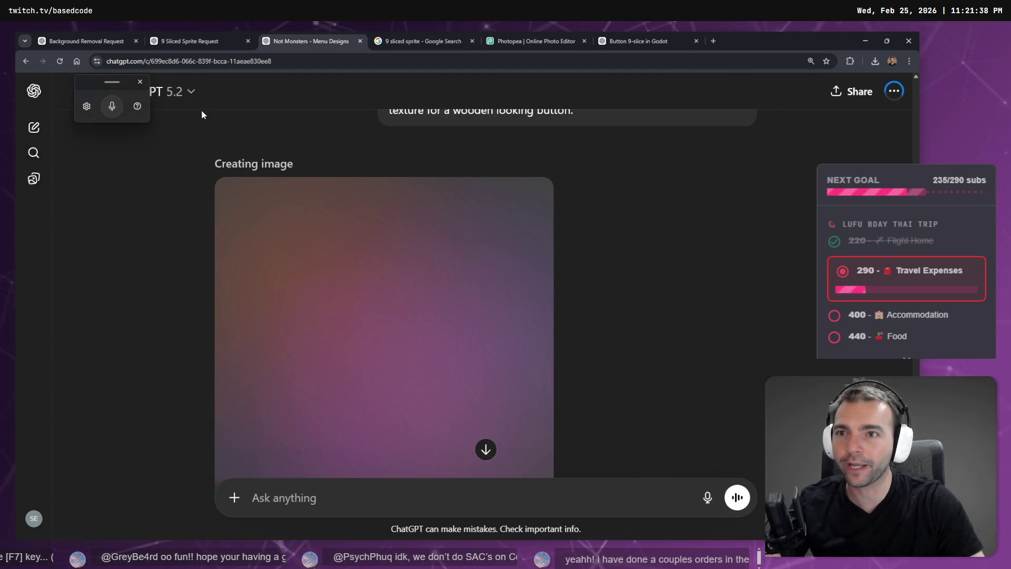
left_click(140, 82)
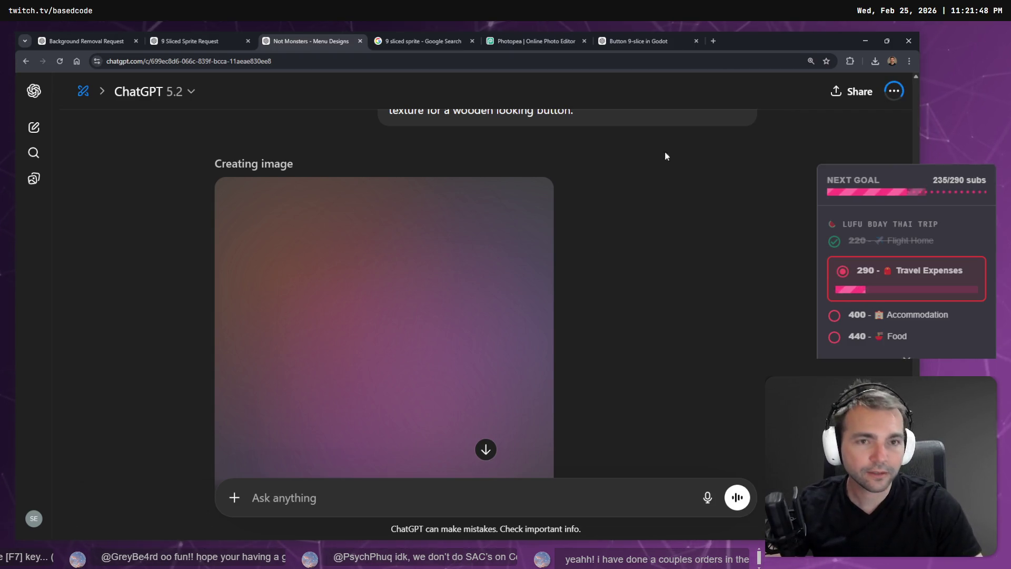
left_click(637, 41)
scroll(573, 305, "down", 15)
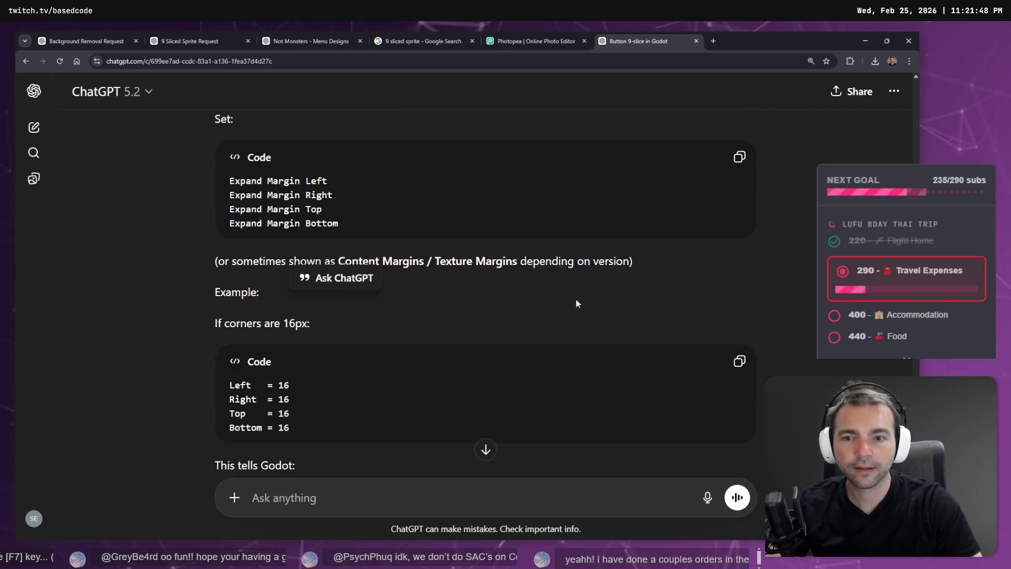
- Move the Button 9-slice in Godot tab to third position and view the finished wooden button image
scroll(587, 315, "up", 5)
scroll(586, 329, "up", 20)
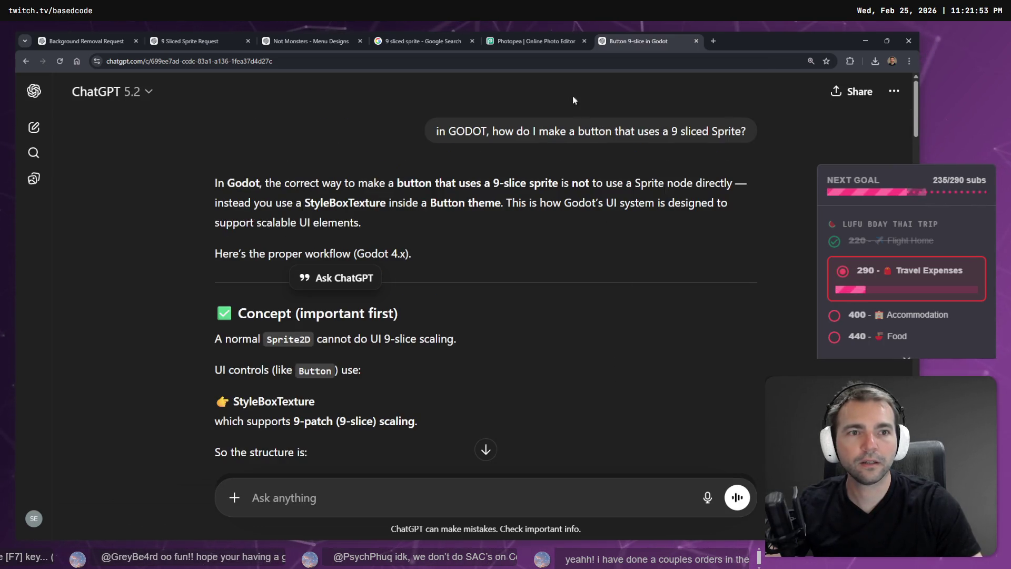
left_click(537, 41)
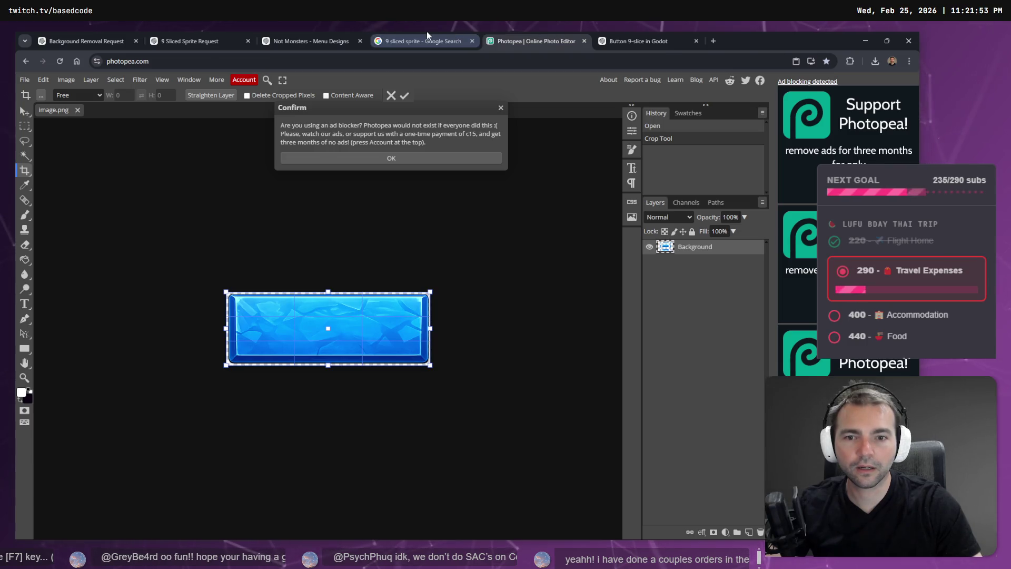
left_click(427, 33)
left_click(350, 33)
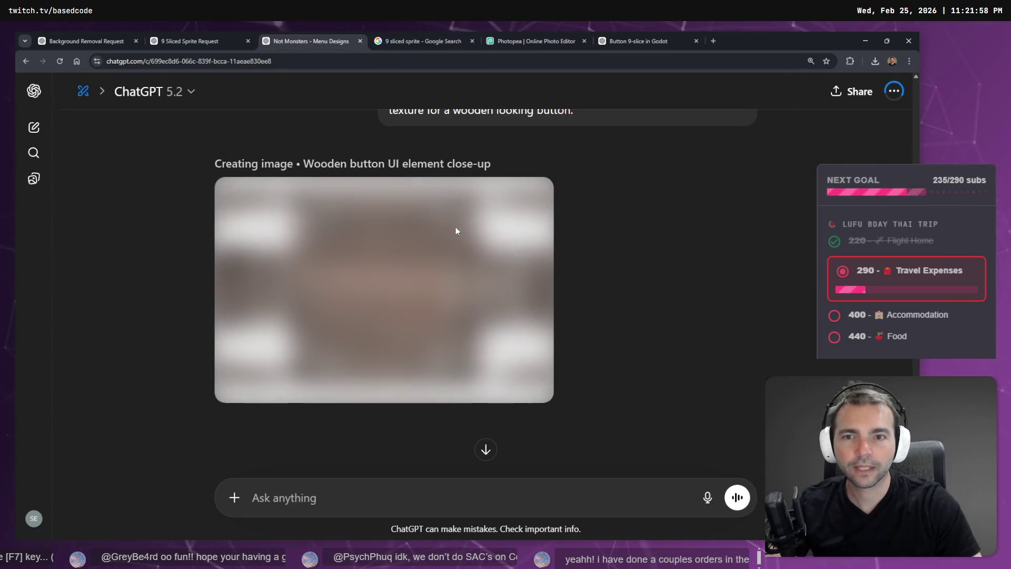
mouse_move(632, 38)
left_mouse_down()
mouse_move(649, 36)
mouse_move(303, 41)
left_mouse_up()
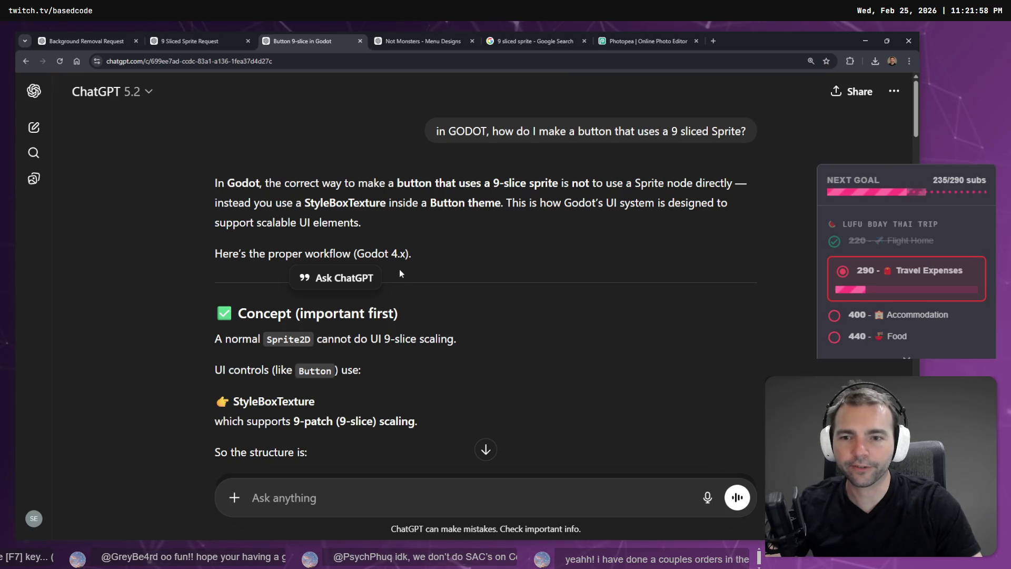
scroll(416, 258, "down", 12)
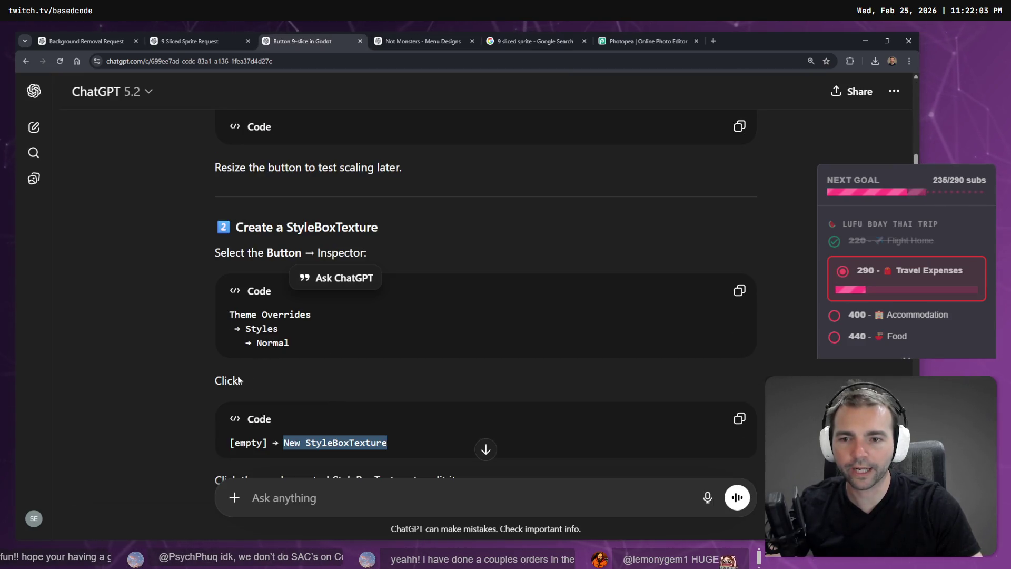
scroll(362, 430, "down", 4)
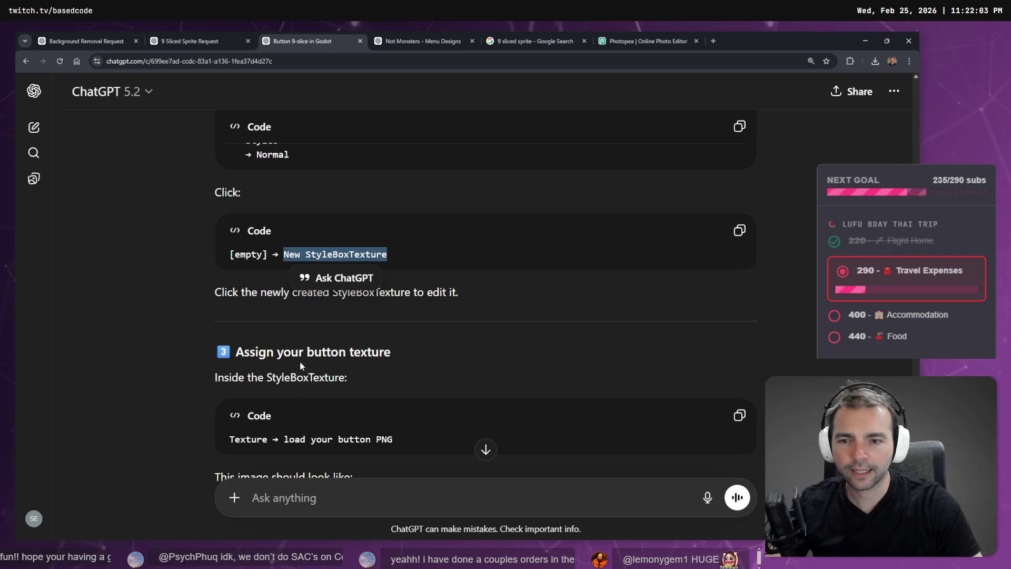
scroll(300, 362, "down", 4)
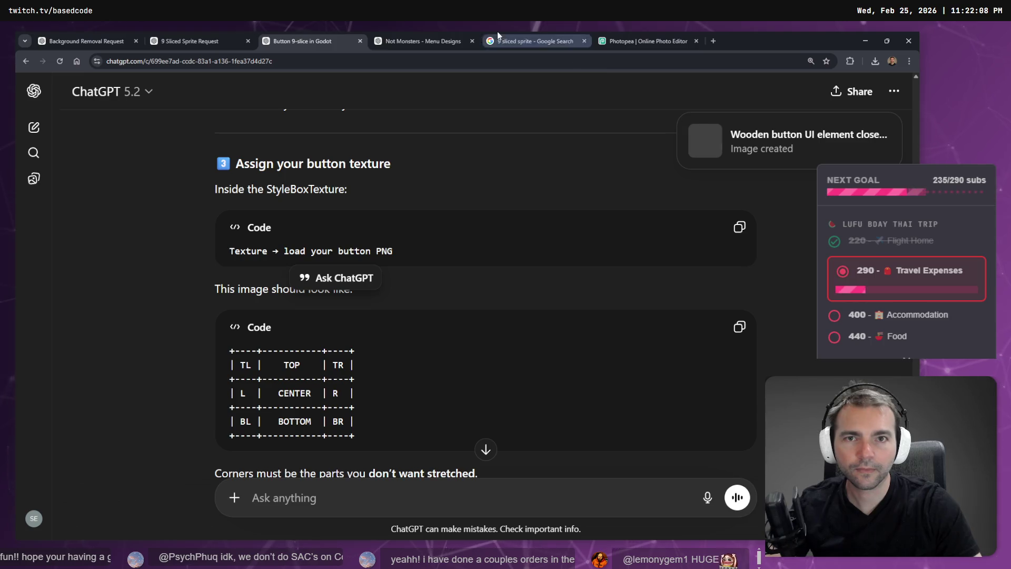
left_click(421, 40)
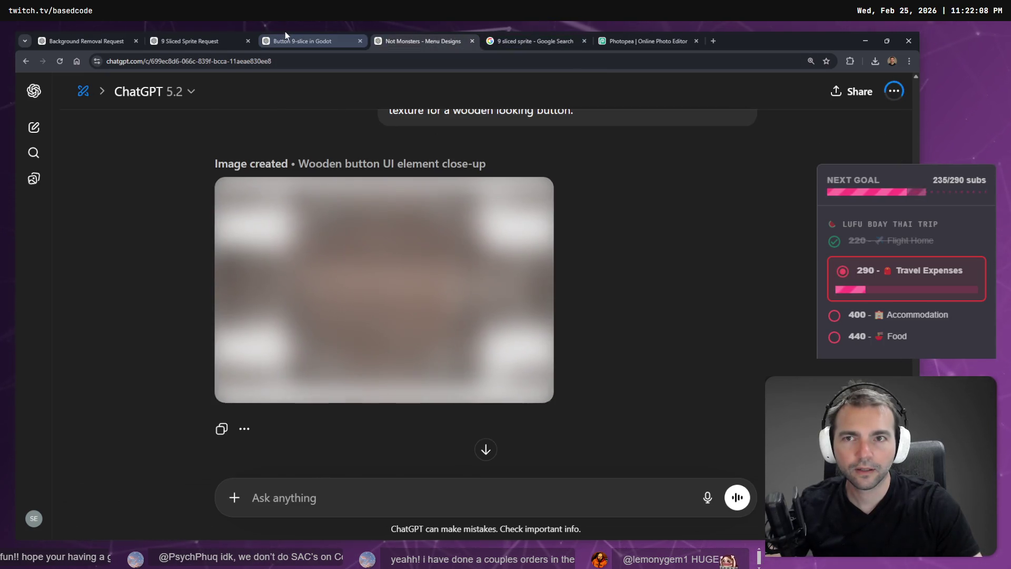
- Dictate an edit asking for the wooden button with true alpha and no checkerboard or gridlines
left_click(287, 40)
left_click(427, 36)
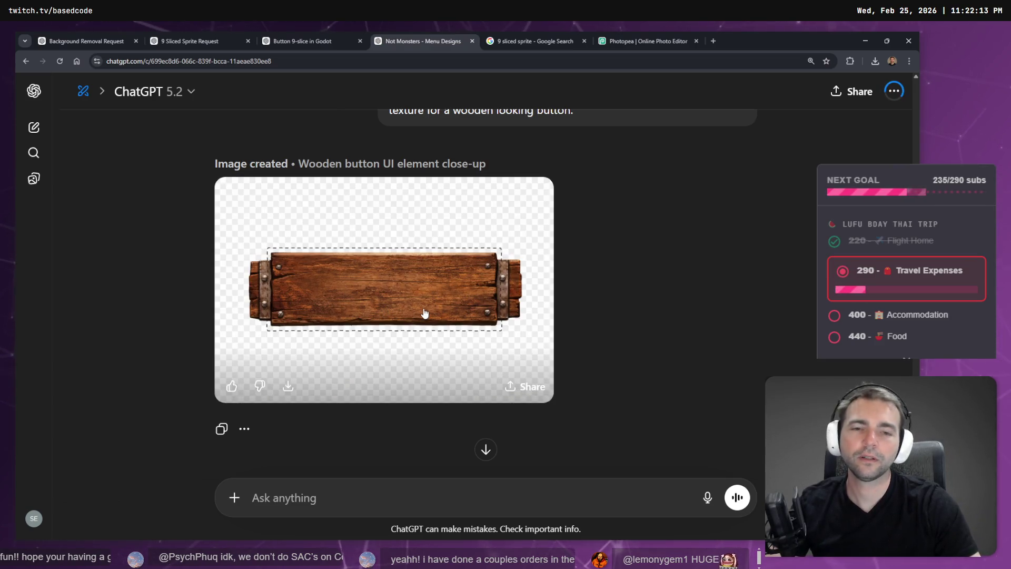
left_click(432, 320)
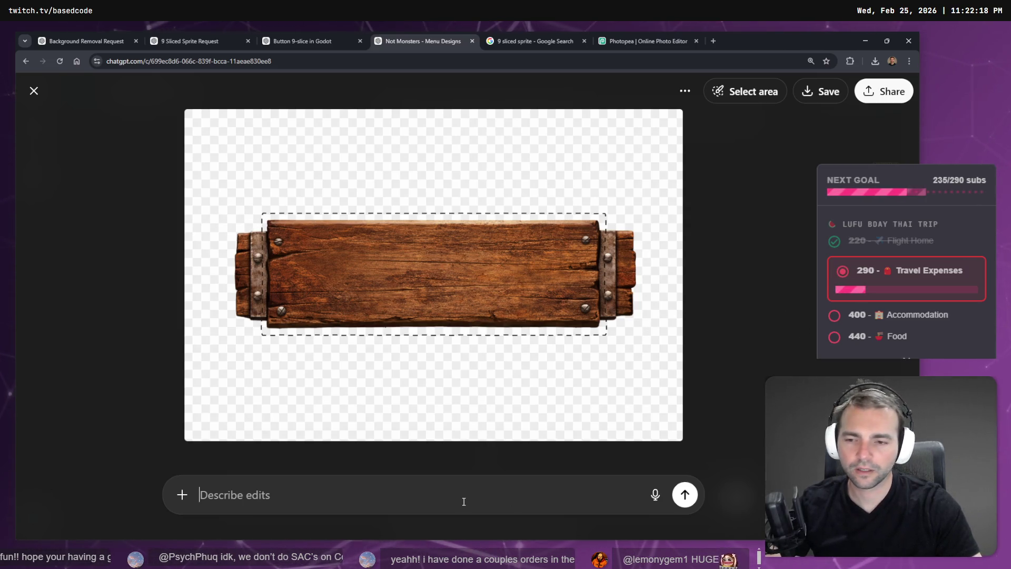
key("super+h")
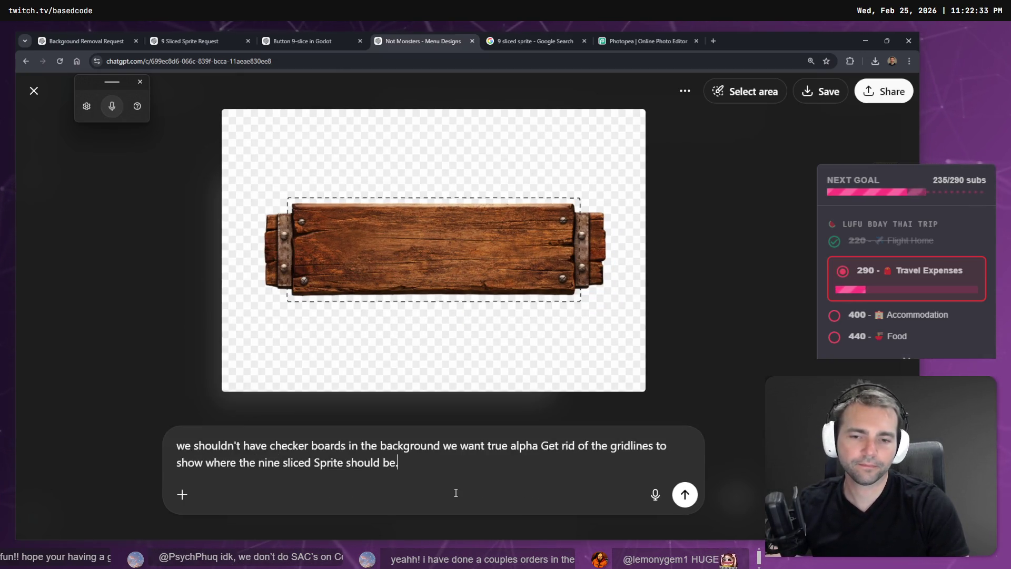
key("Return")
left_click(297, 41)
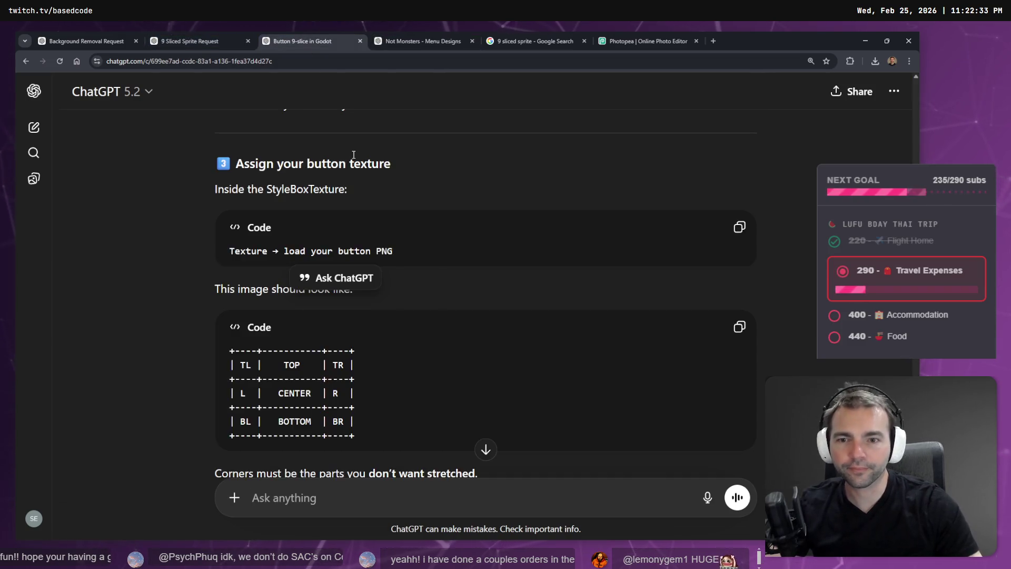
- Read through the 9-slice margin and hover/pressed state sections of the Godot answer
scroll(385, 229, "down", 6)
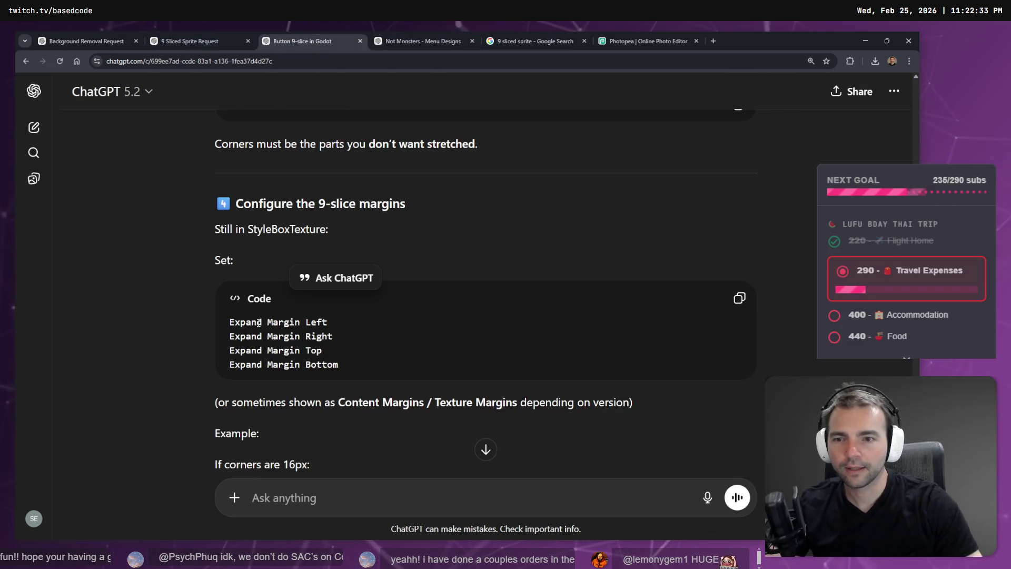
scroll(304, 330, "down", 4)
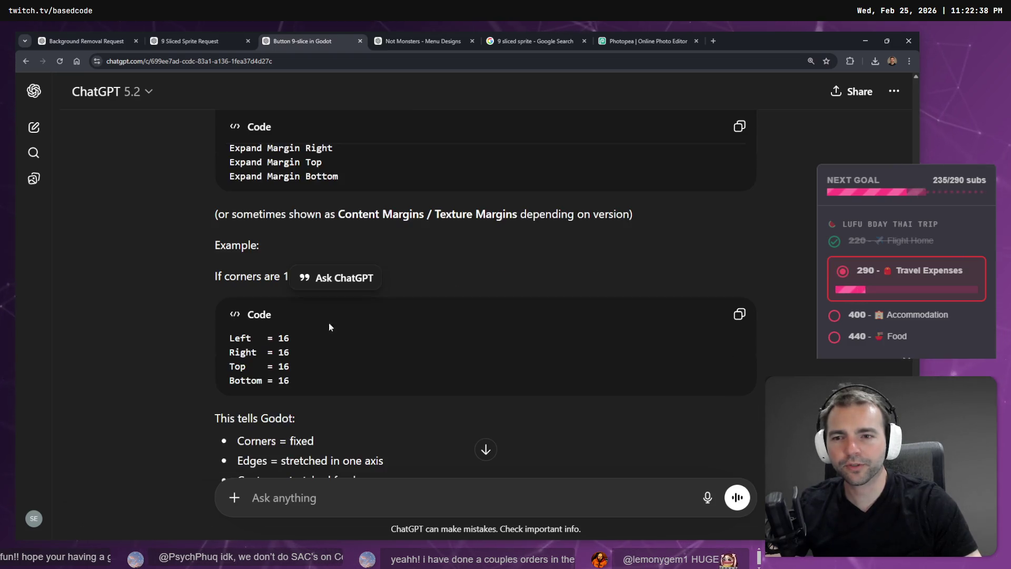
left_click(290, 255)
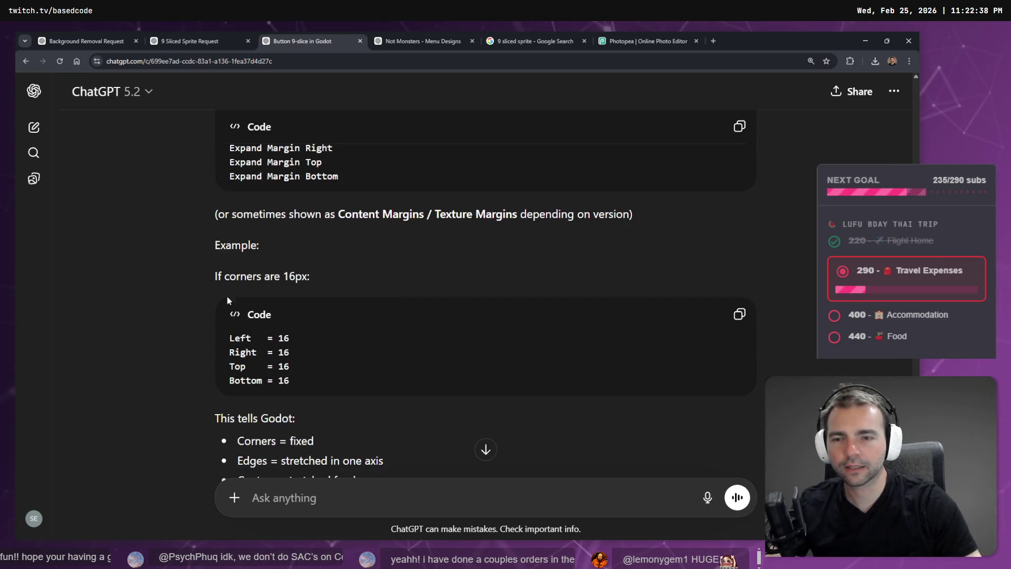
scroll(224, 289, "down", 2)
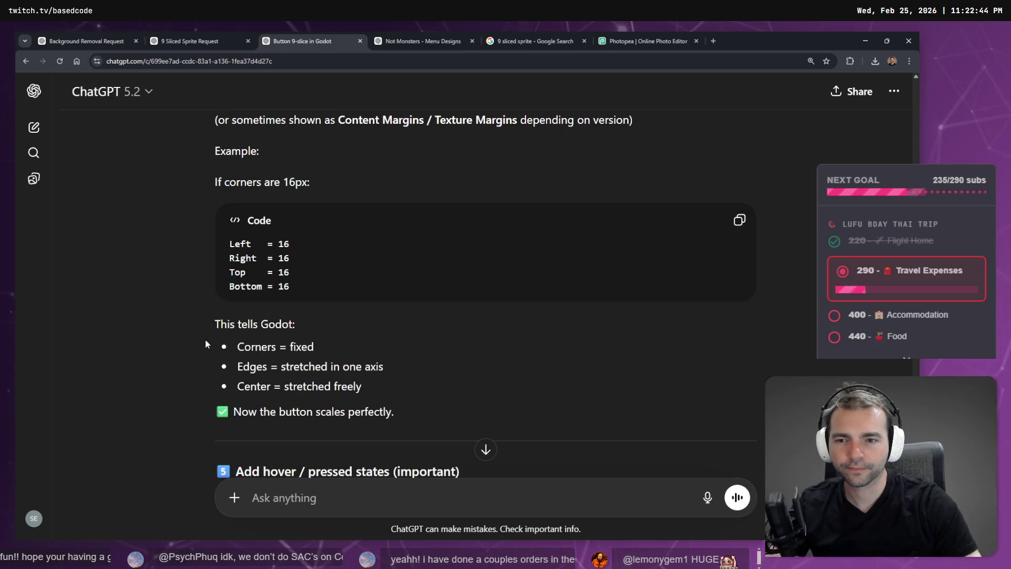
scroll(247, 347, "down", 4)
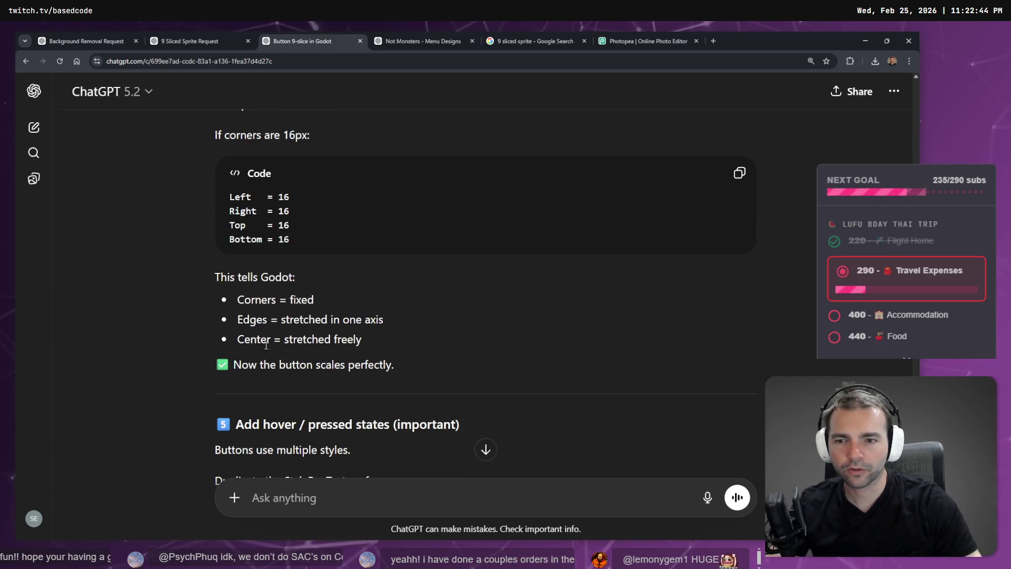
scroll(290, 274, "down", 2)
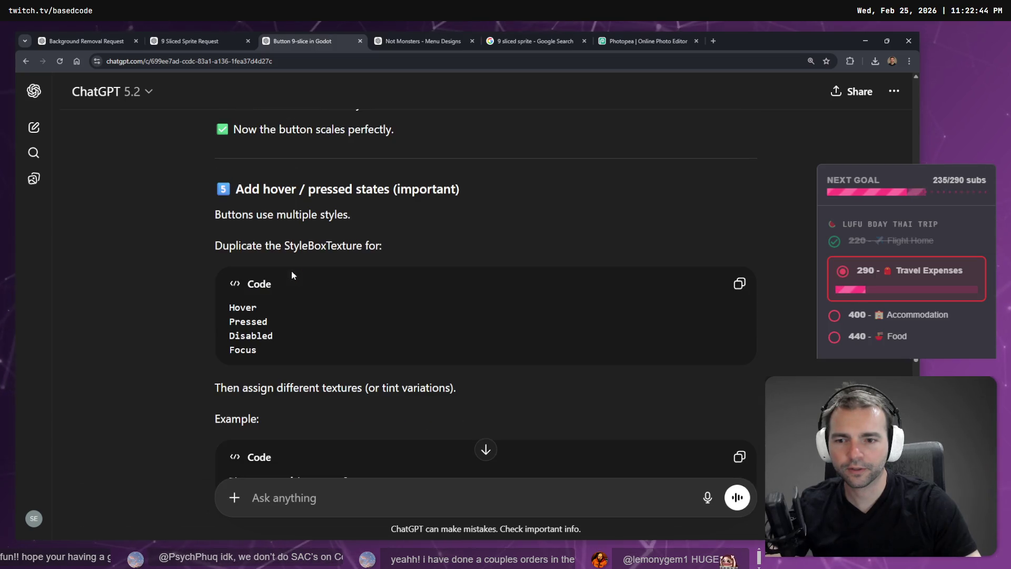
left_click(666, 35)
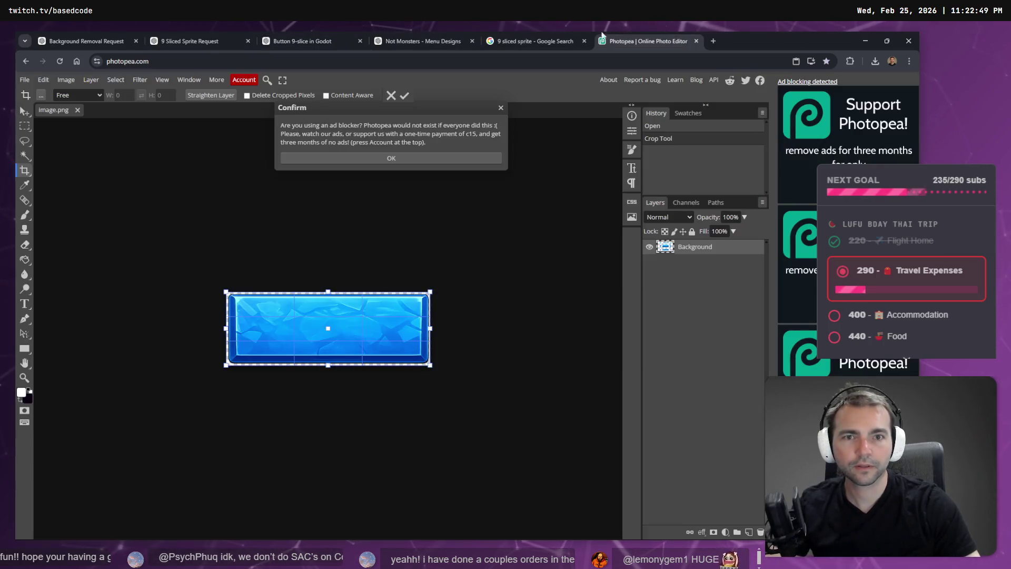
- Send the prompt requesting a wooden button with true transparency and no nine-slice gridlines
left_click(553, 36)
left_click(421, 41)
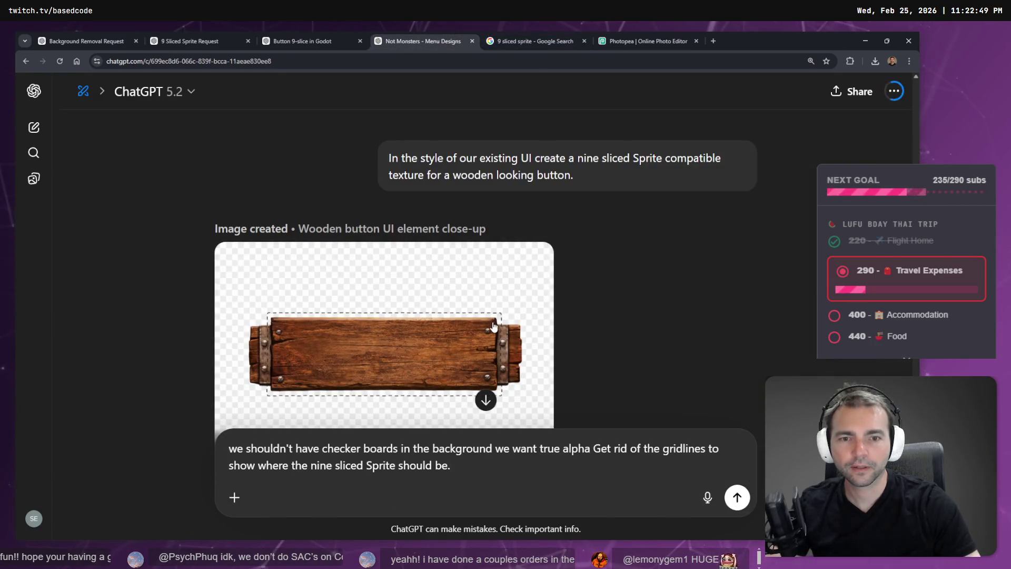
scroll(530, 325, "down", 4)
scroll(553, 337, "up", 1)
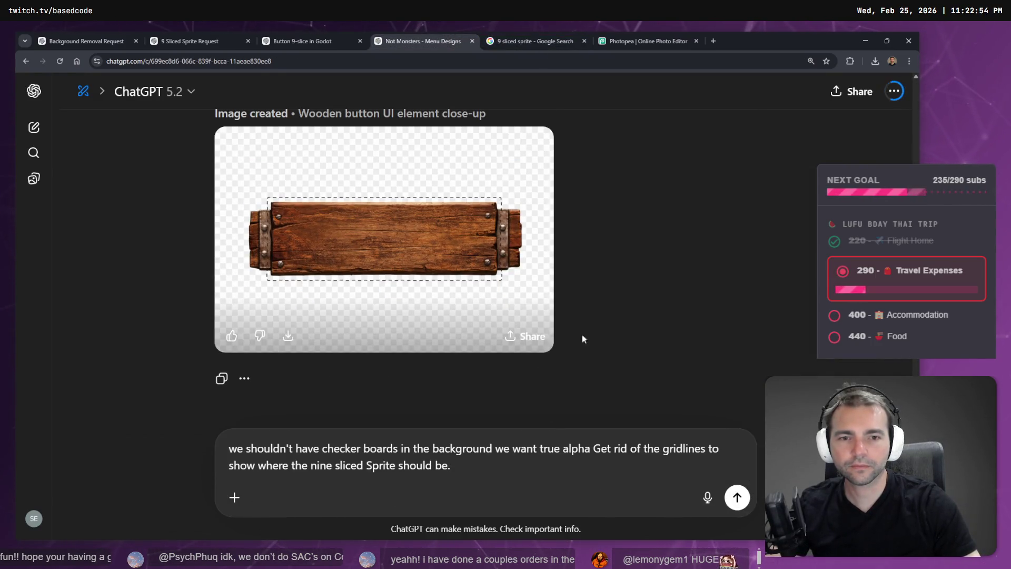
scroll(592, 320, "up", 7)
scroll(596, 319, "down", 8)
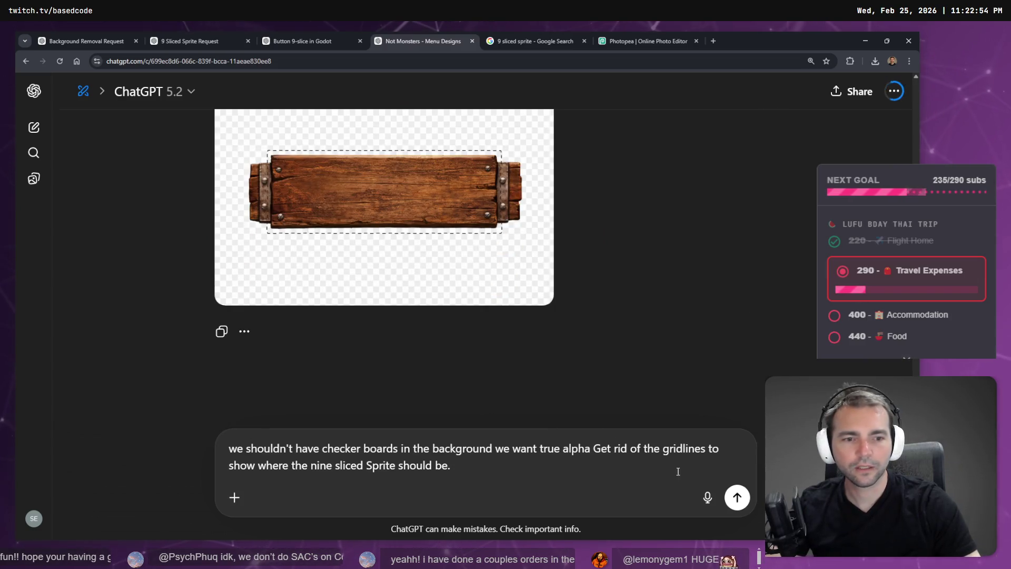
left_click(737, 497)
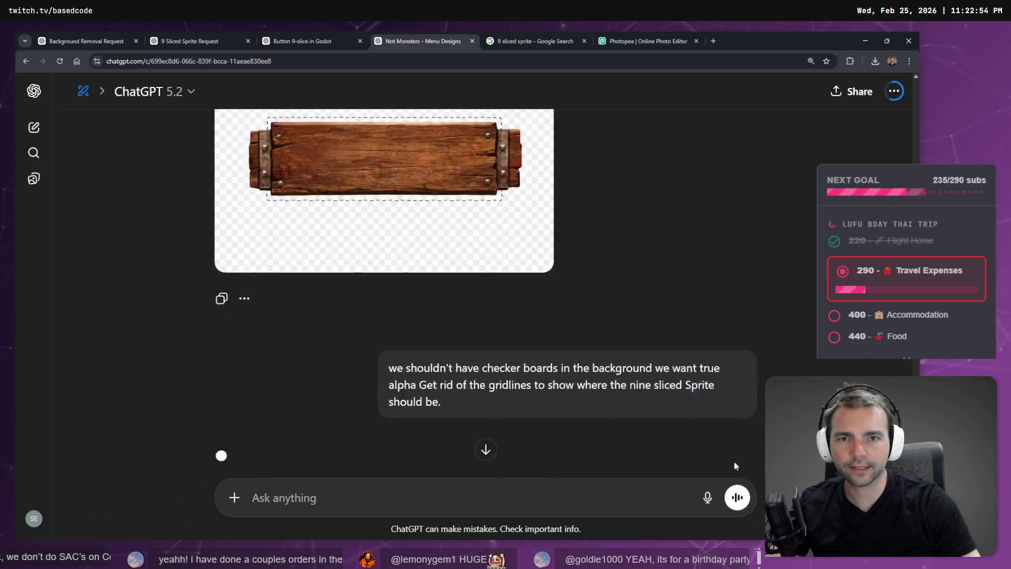
- Check the 9-sliced sprite results and Photopea while the image generates, then return to the chat
scroll(727, 447, "up", 2)
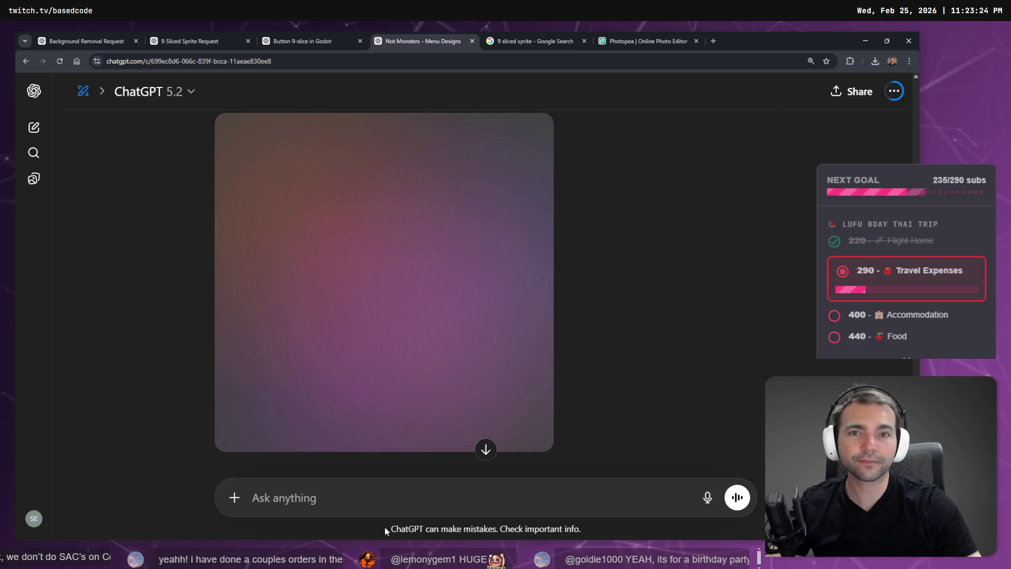
left_click(533, 36)
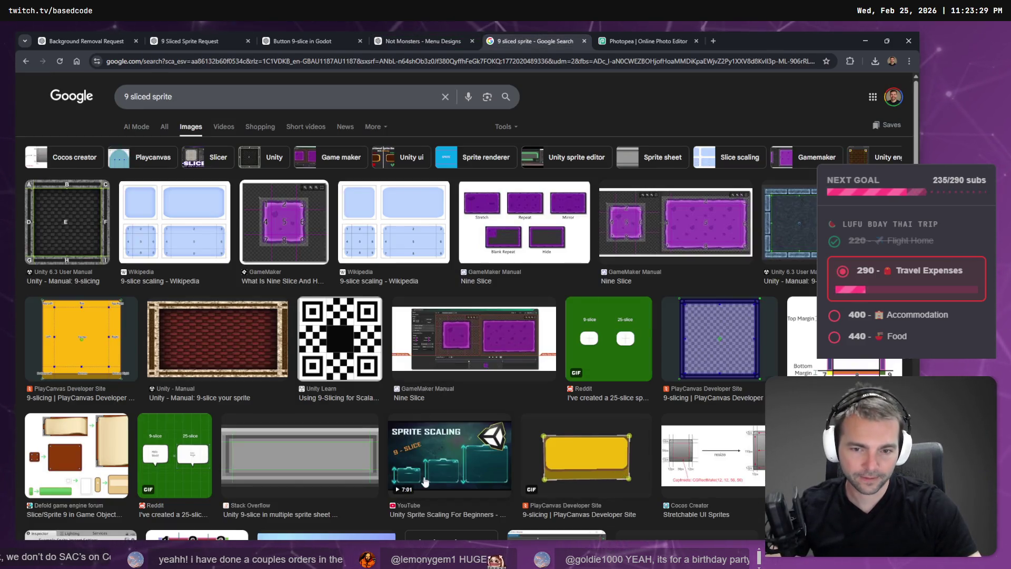
scroll(448, 453, "down", 5)
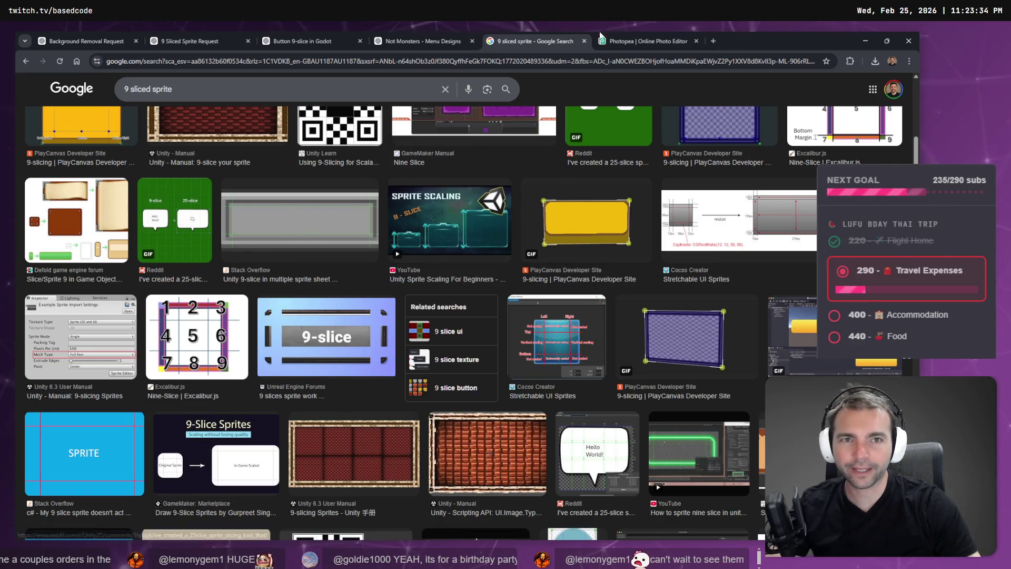
left_click(648, 38)
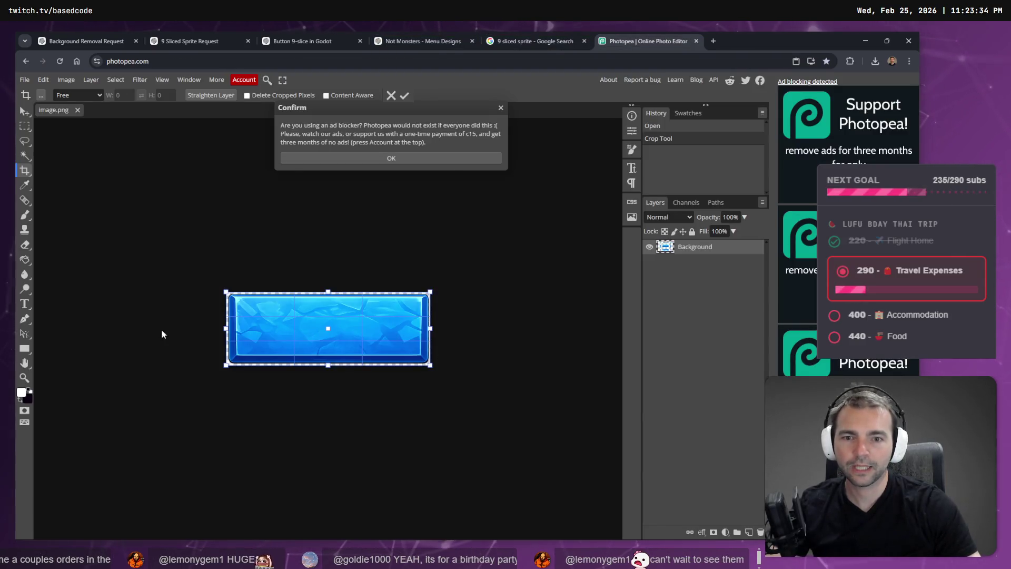
left_click(514, 33)
left_click(430, 37)
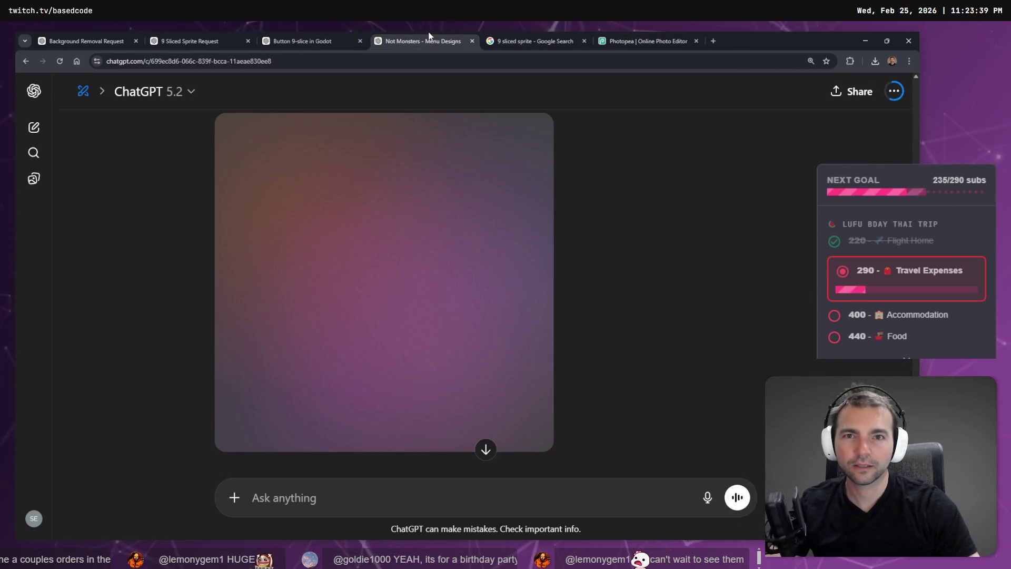
left_click(303, 40)
scroll(414, 316, "down", 5)
scroll(405, 296, "down", 5)
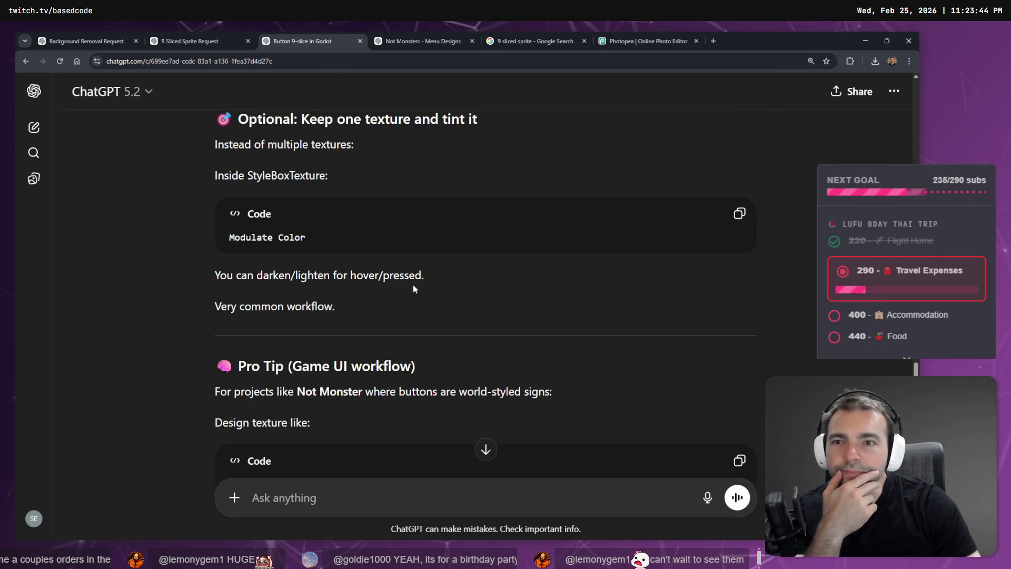
scroll(413, 287, "up", 1)
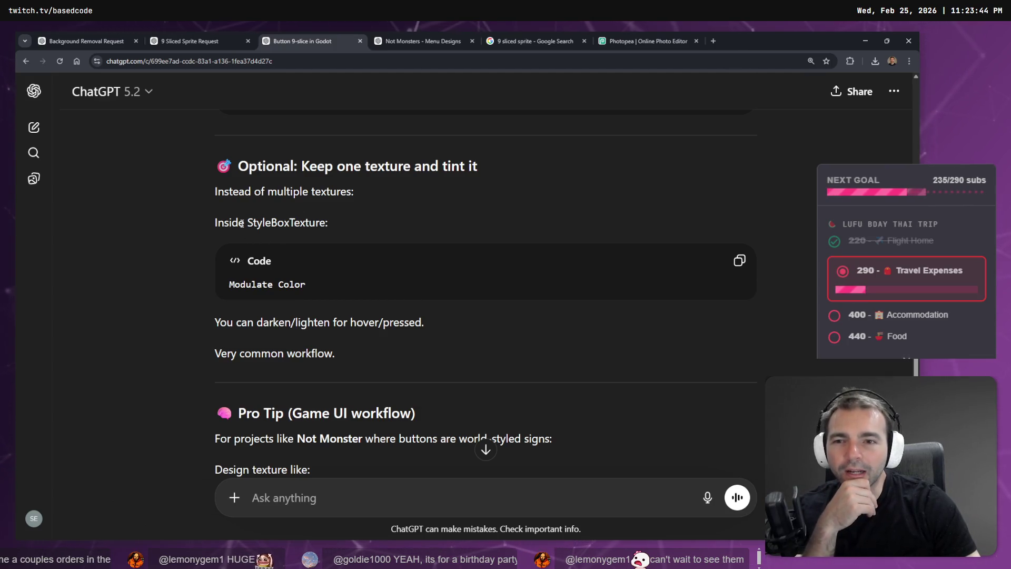
left_click_drag(229, 284, 323, 284)
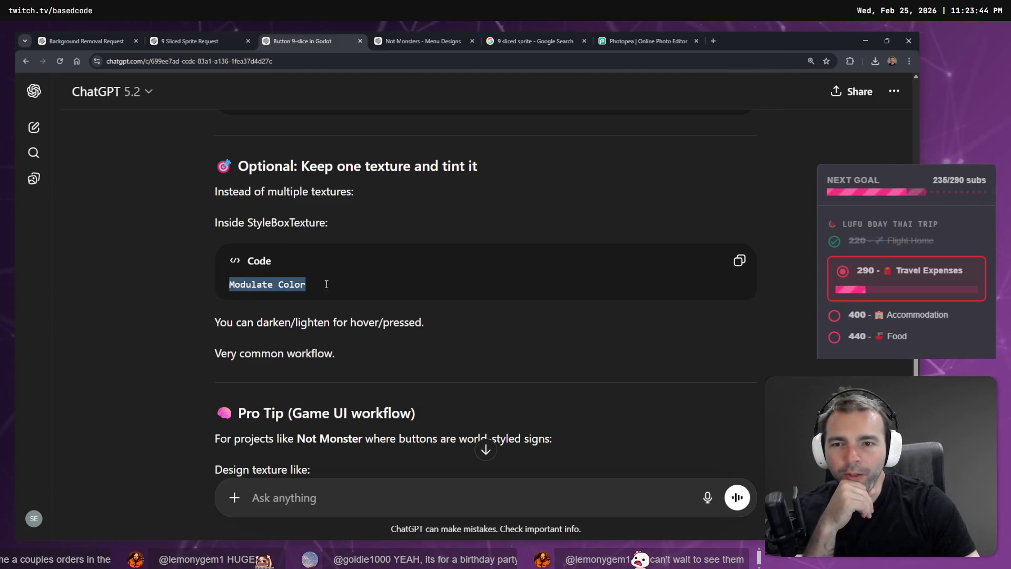
left_click(340, 339)
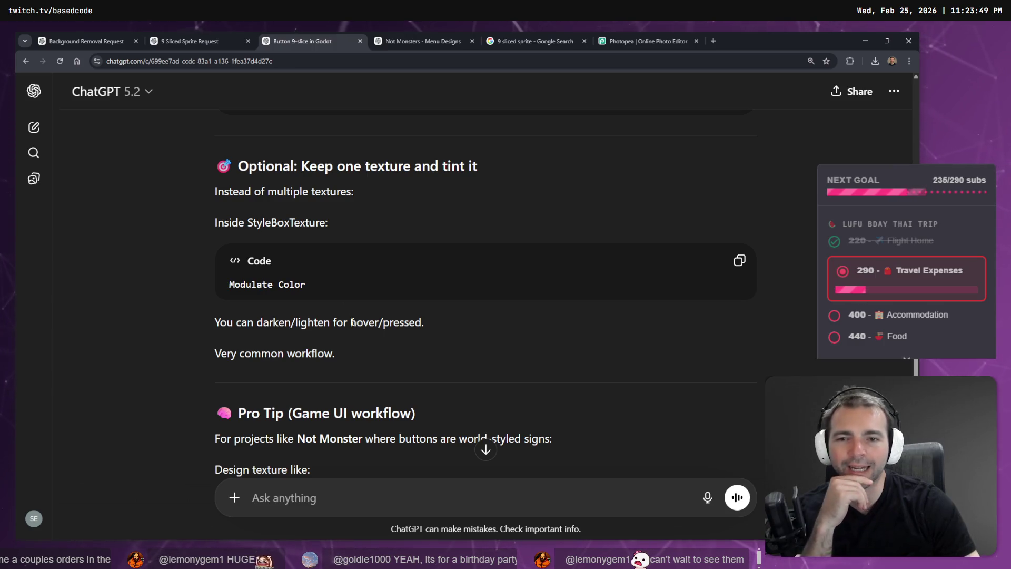
left_click_drag(234, 322, 348, 352)
left_click(244, 205)
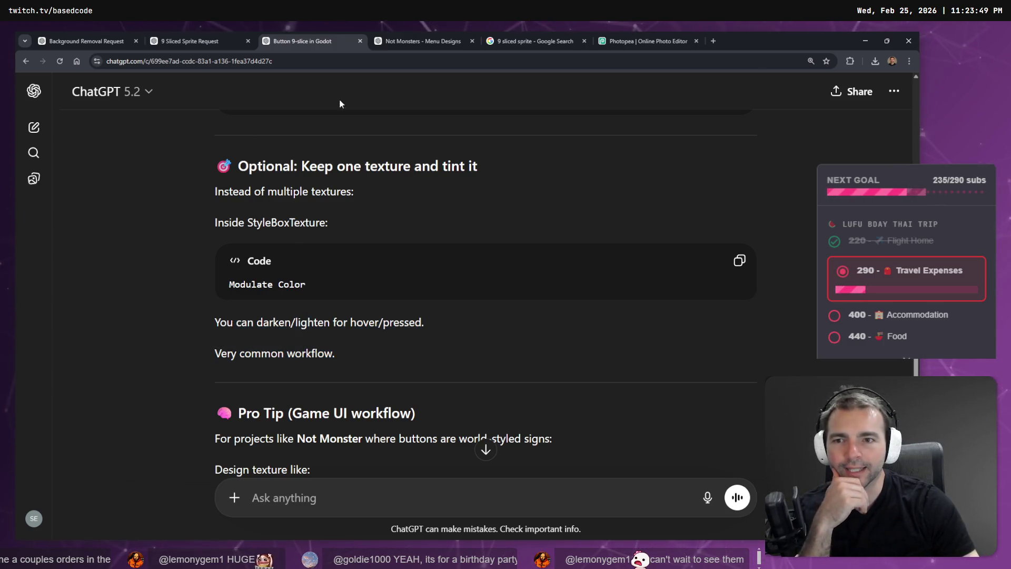
scroll(393, 252, "down", 3)
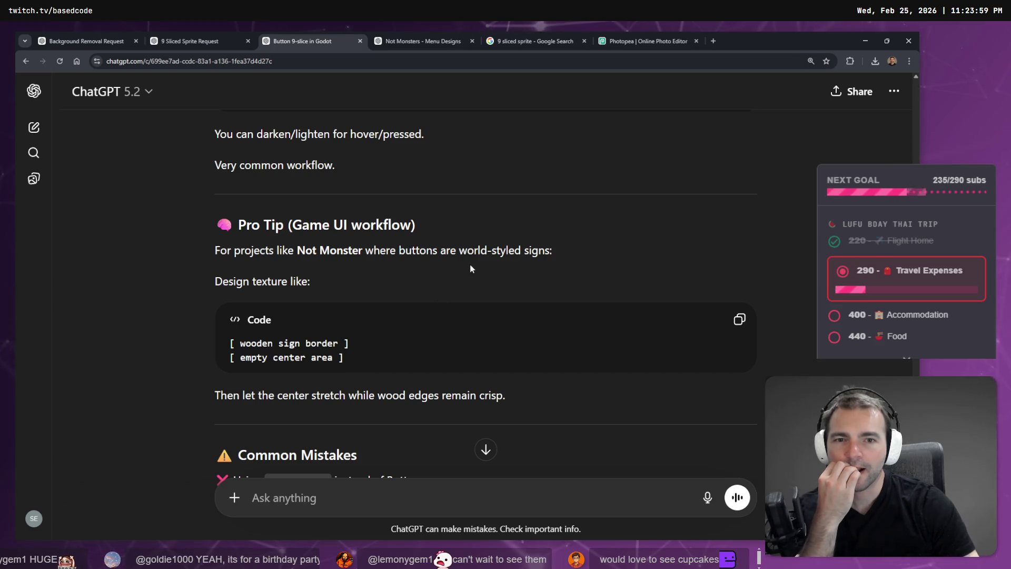
scroll(595, 252, "down", 4)
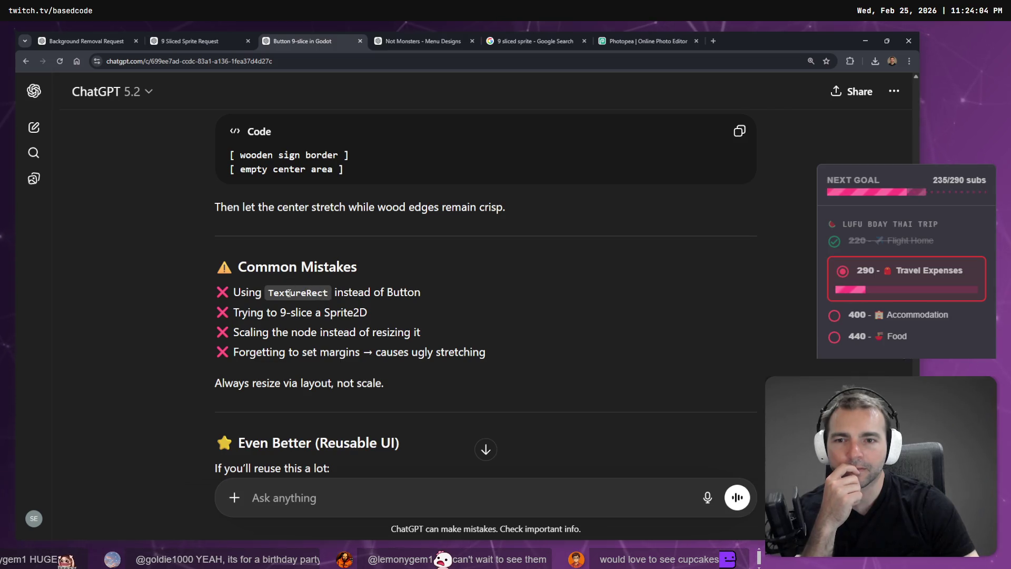
double_click(296, 293)
left_click(398, 329)
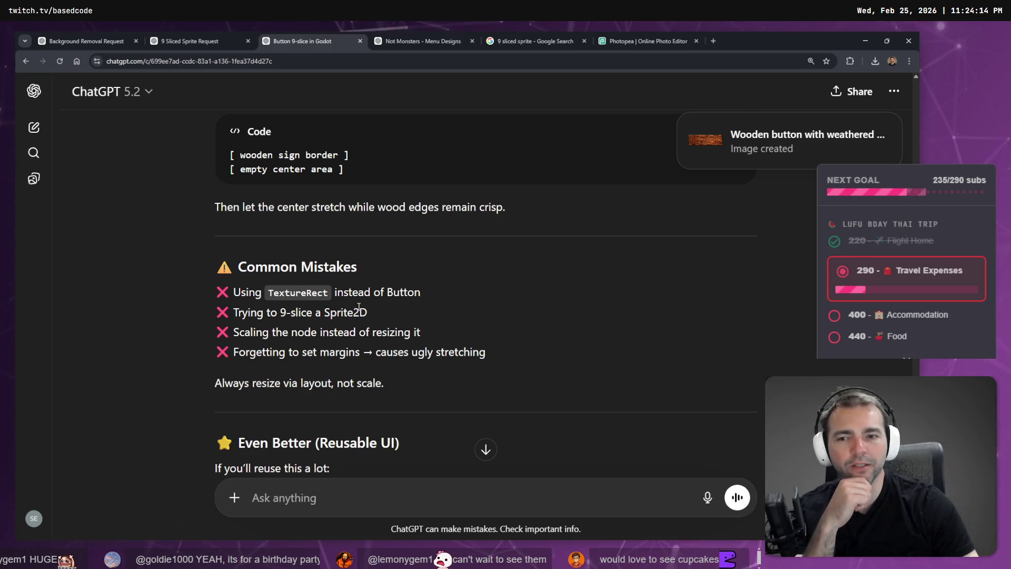
left_click_drag(387, 383, 137, 283)
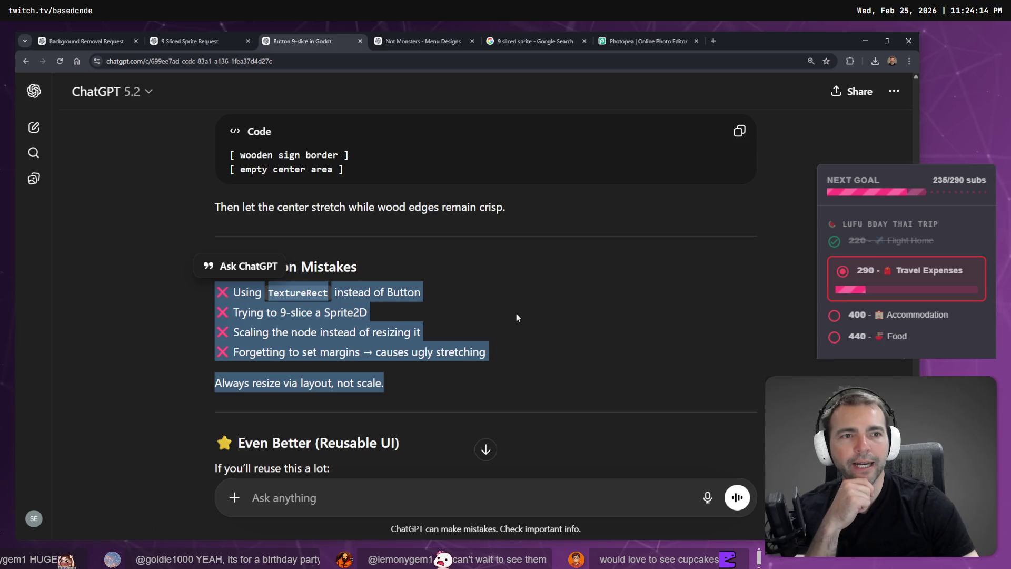
left_click(138, 283)
left_click(223, 33)
left_click(421, 40)
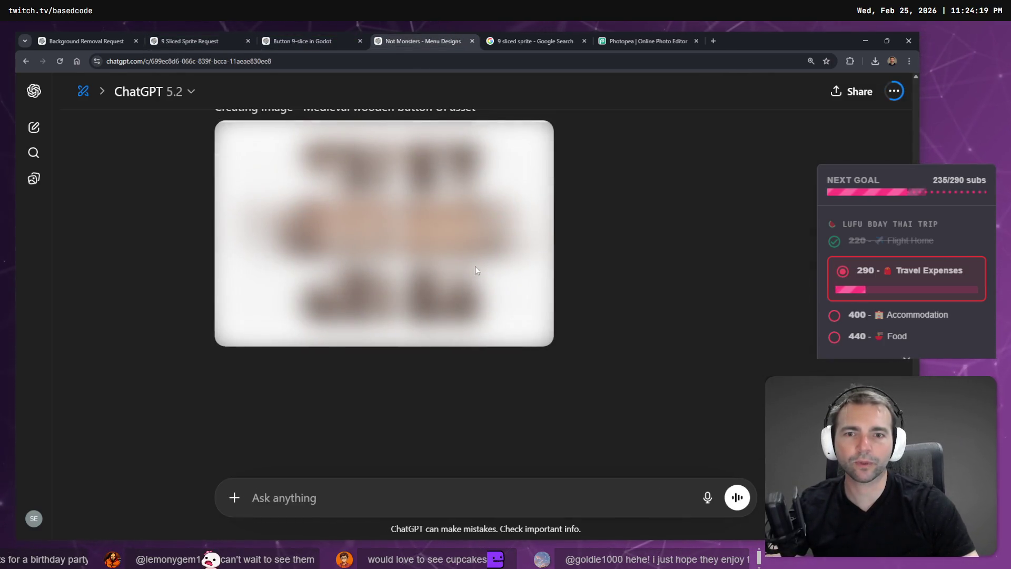
- Look back at the earlier blue 9-slice image and the Godot chat before returning to Not Monsters
left_click(190, 41)
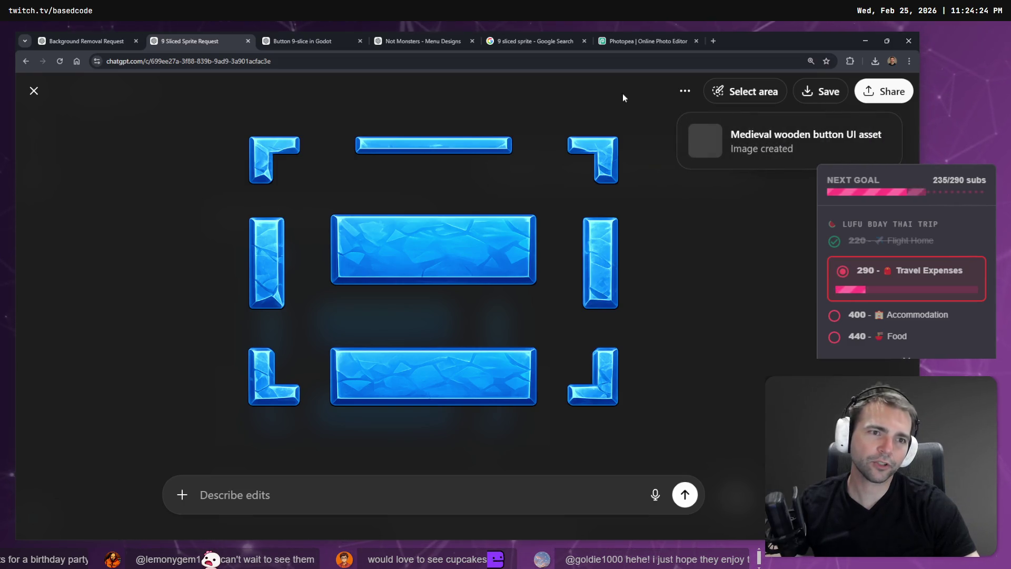
left_click(289, 40)
scroll(435, 410, "down", 6)
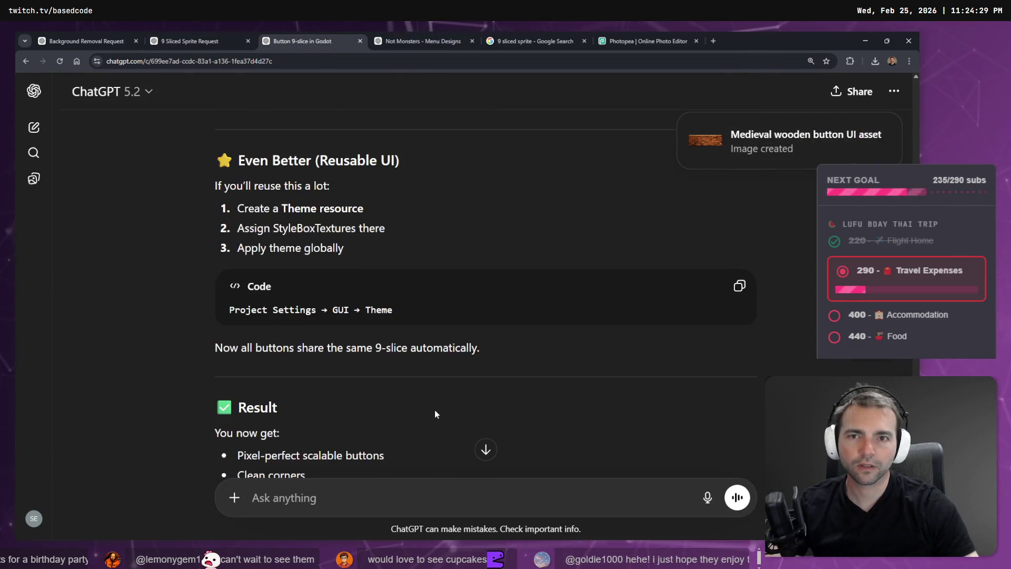
left_click(370, 33)
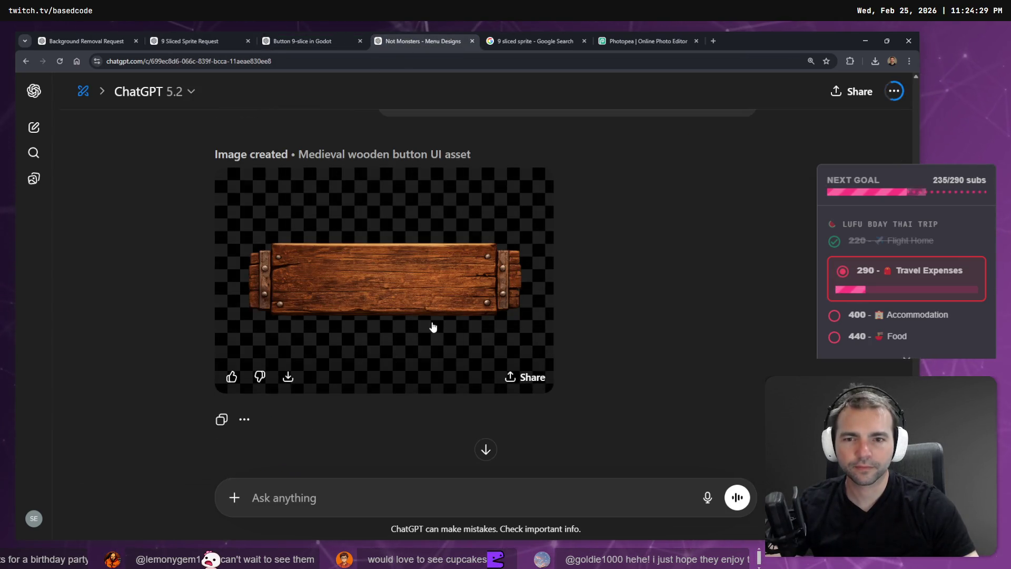
- Copy the finished wooden button image, cancelling the Save image as dialog
left_click(429, 319)
right_click(462, 281)
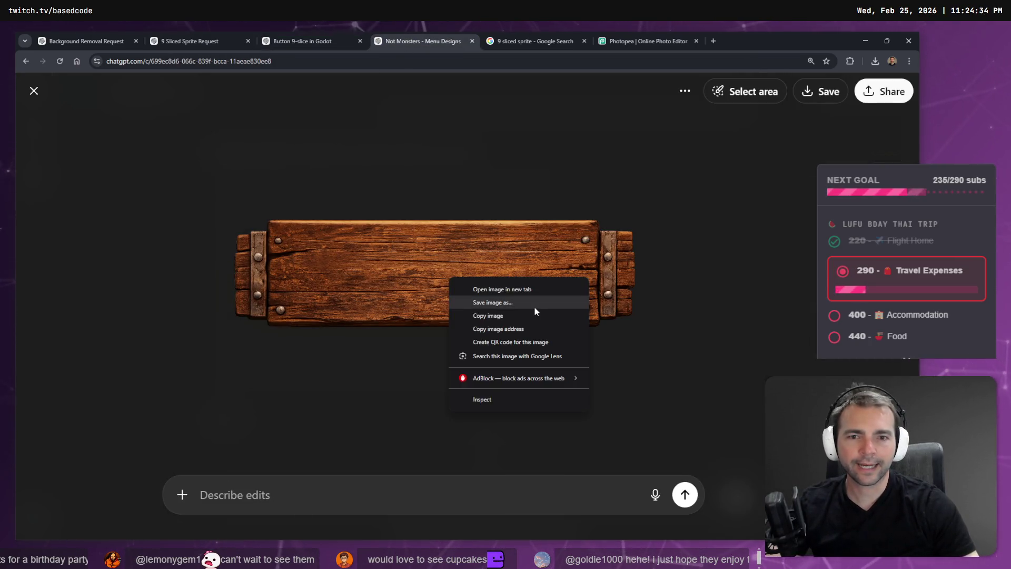
left_click(536, 314)
right_click(528, 284)
left_click(541, 304)
key("Escape")
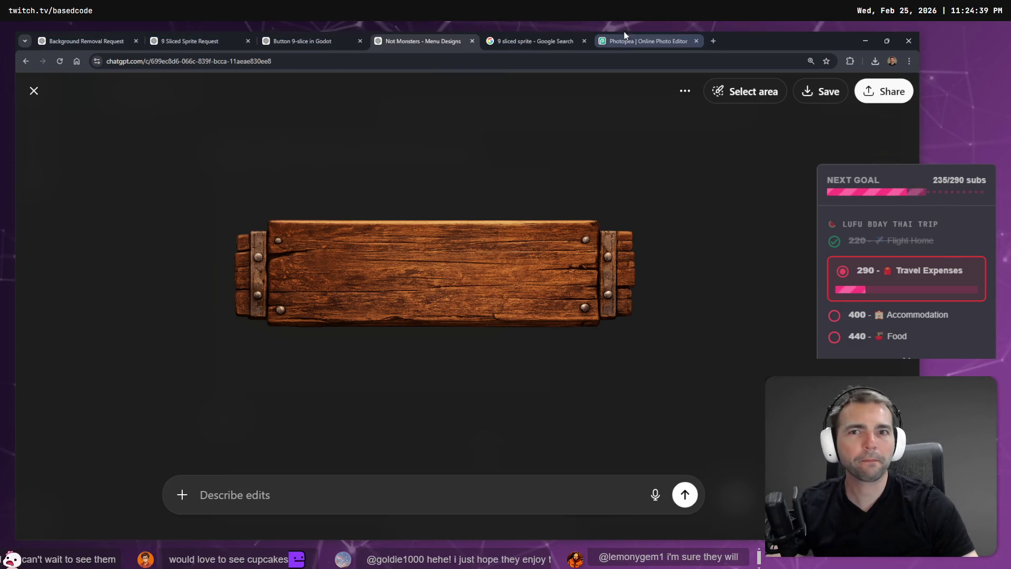
- Close the Google search tab, leaving Photopea in front
left_click(700, 40)
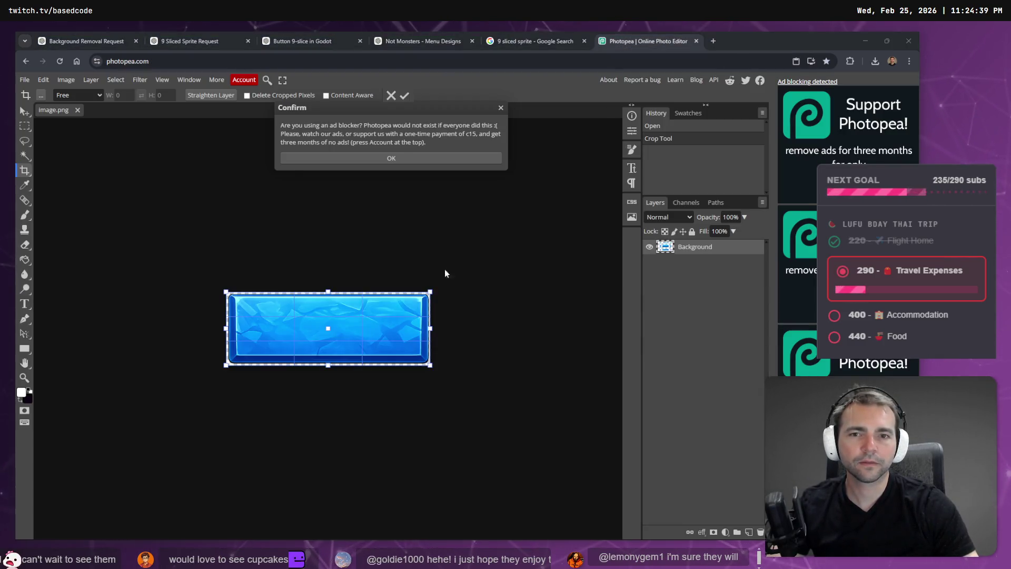
left_click(522, 41)
key("ctrl+w")
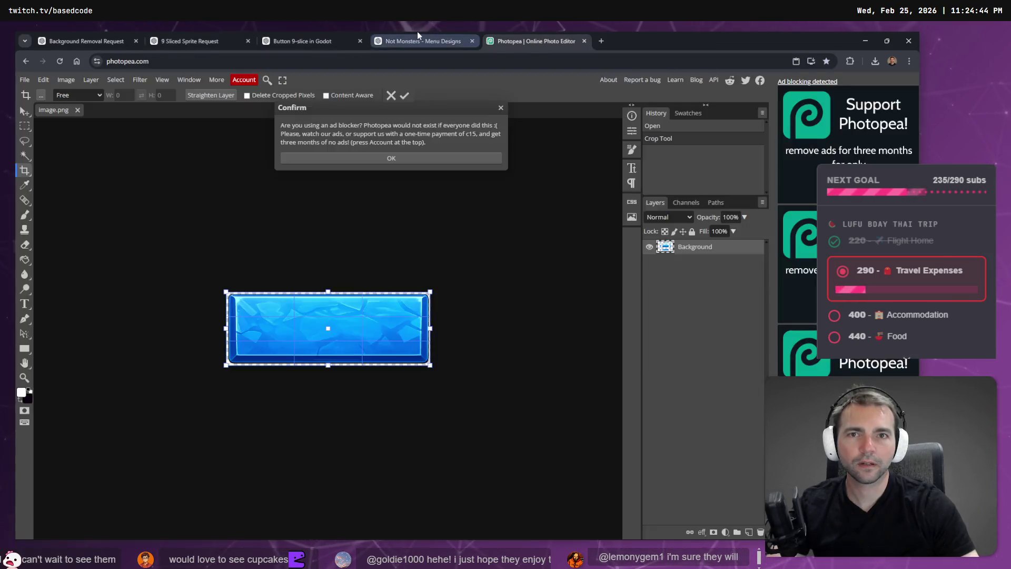
- Bring the wooden button image into Photopea and crop away the space below the plank (1536 × 685 px)
left_click(417, 41)
left_click_drag(532, 33, 533, 108)
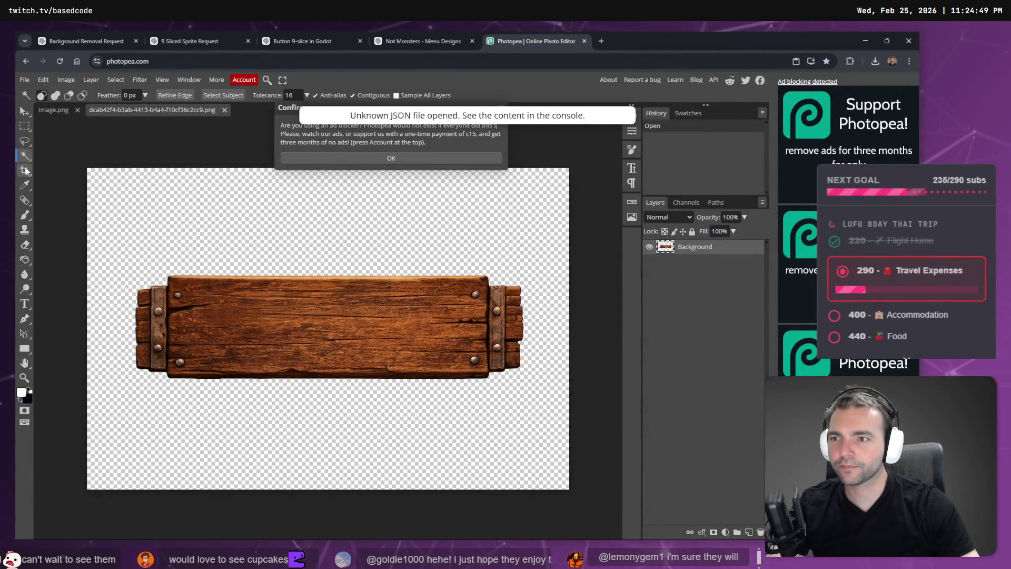
left_click(65, 266)
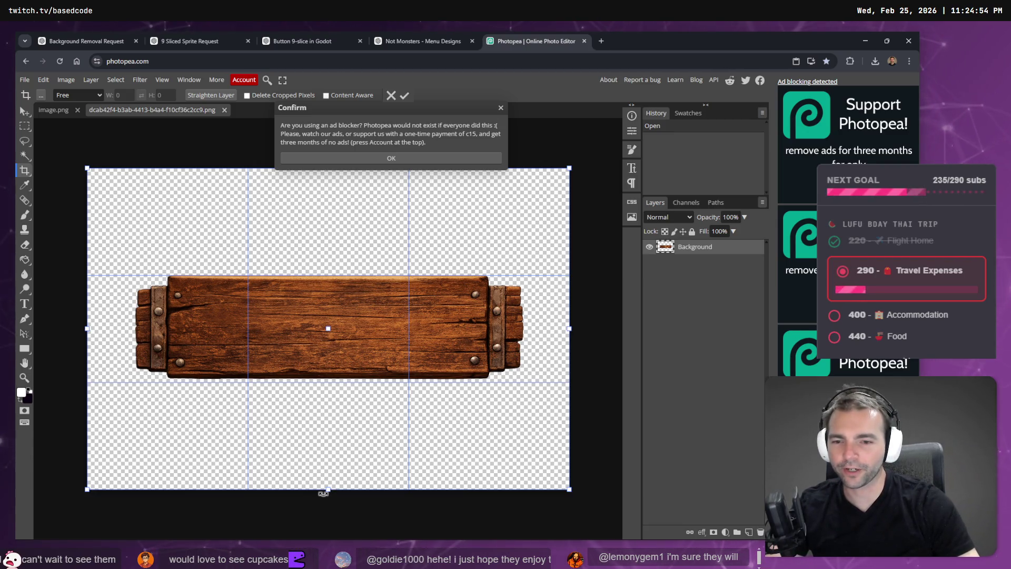
mouse_move(328, 488)
left_mouse_down()
mouse_move(347, 385)
mouse_move(362, 382)
left_mouse_up()
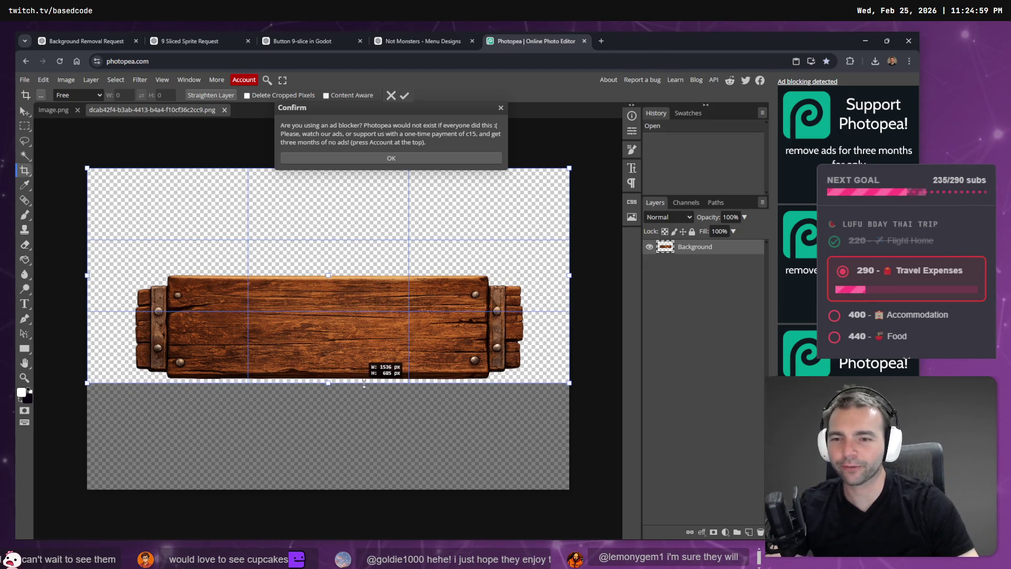